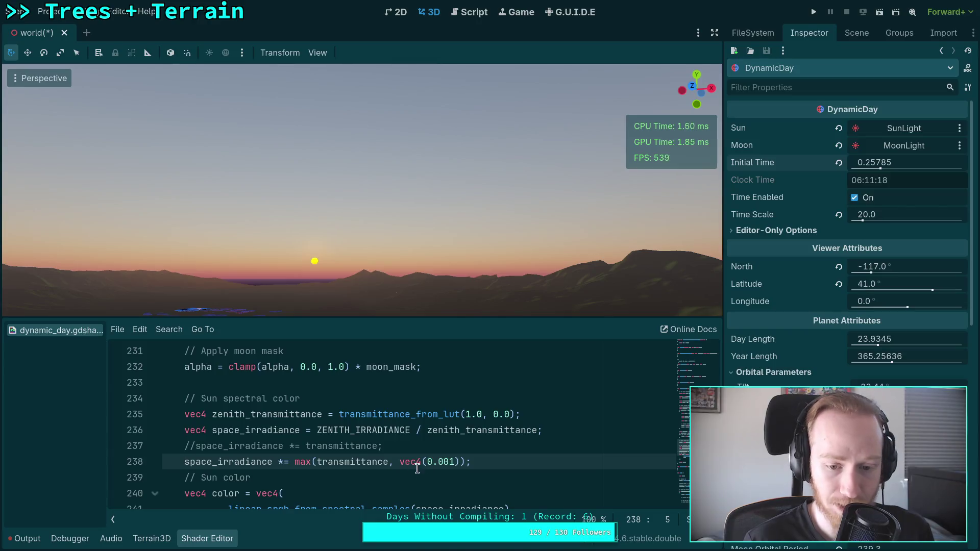
Change line 238's floor value from 0.001 to vec4(0.005) while nudging the sun toward sunset
click(453, 463)
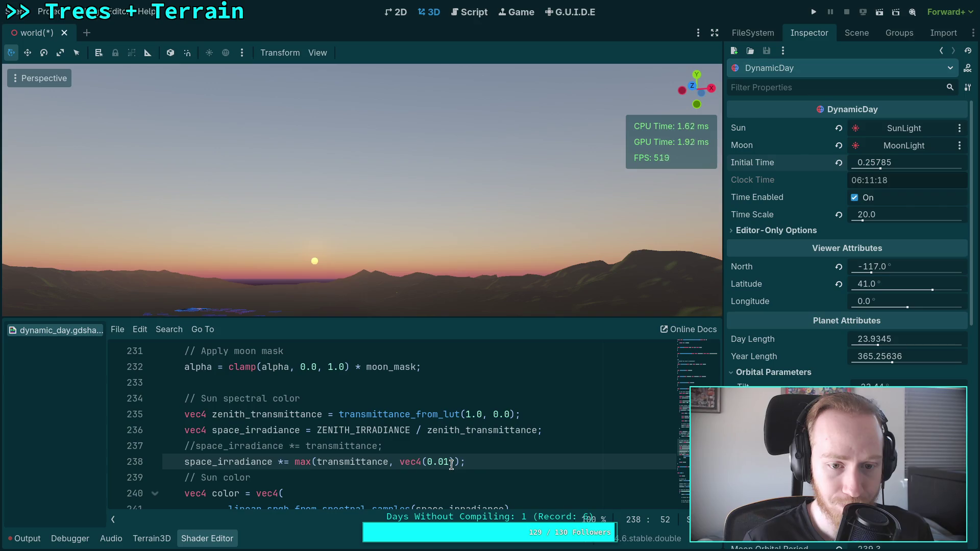
drag(875, 172, 871, 173)
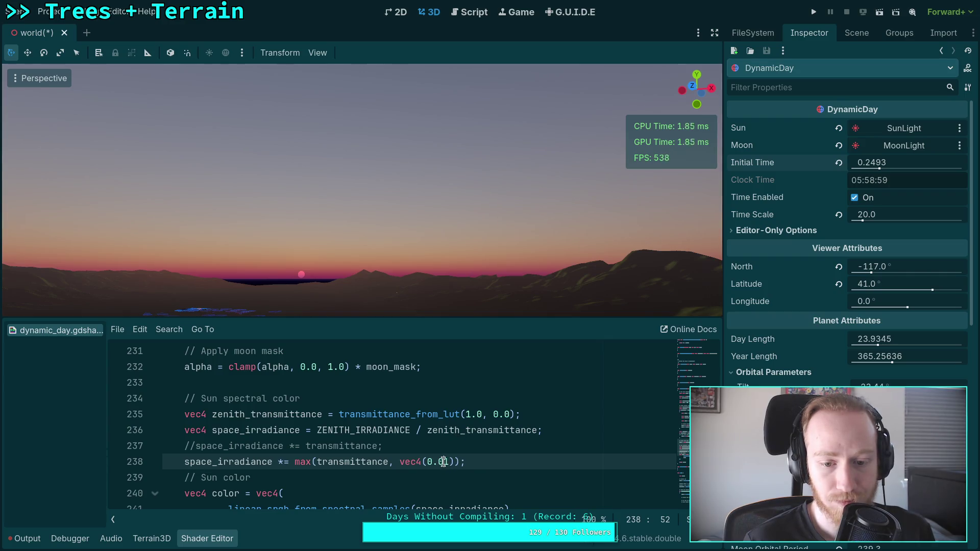
key(BackSpace)
text(05)
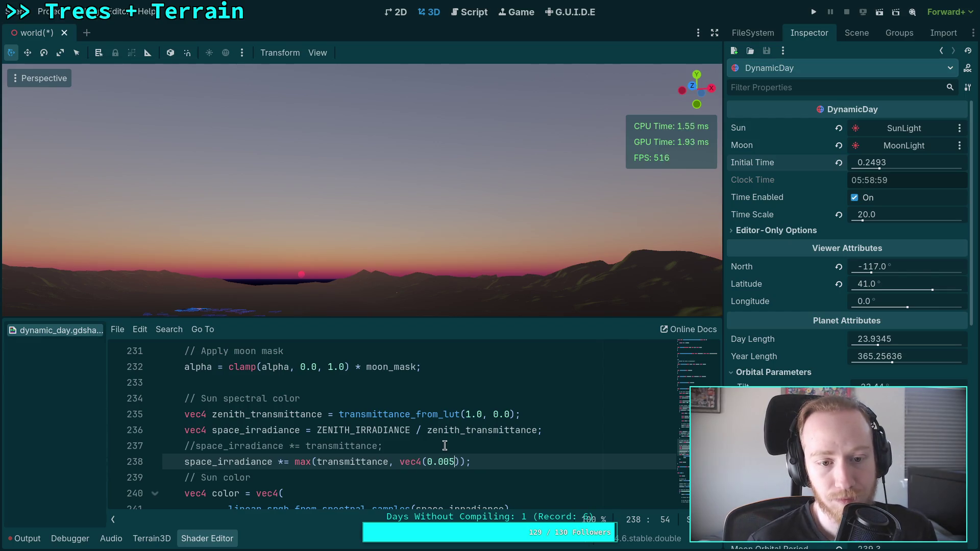
drag(856, 174, 867, 173)
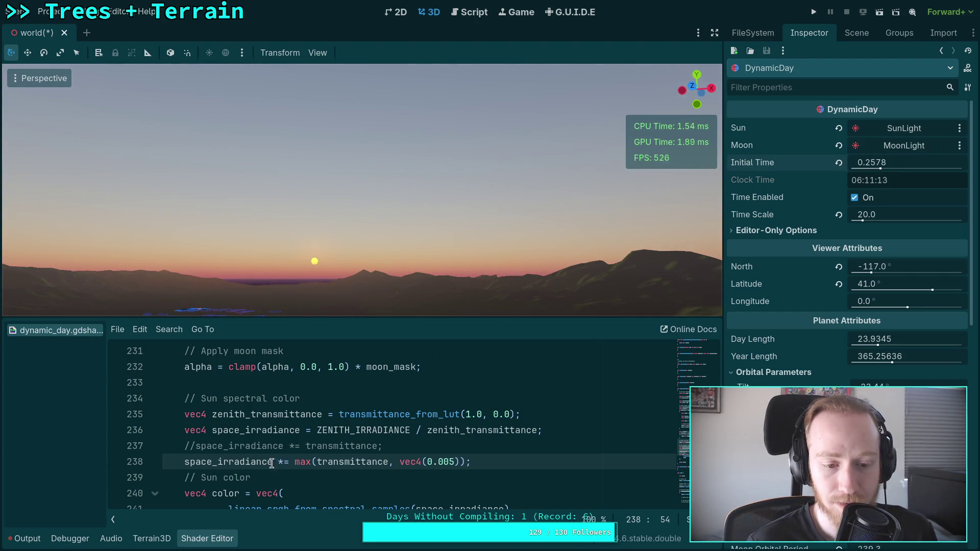
Comment out the max line, restore plain transmittance on line 237, and save the scene
click(188, 461)
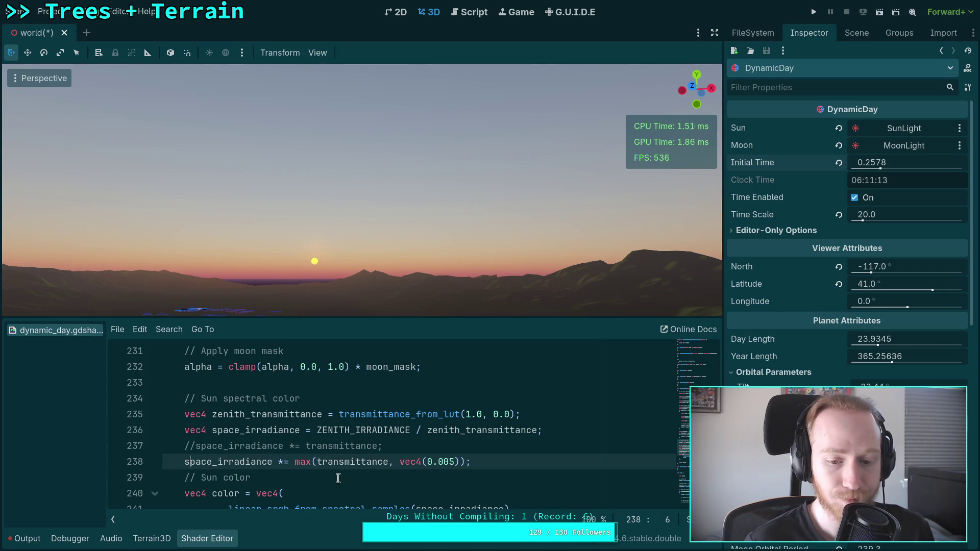
text(/)
key(ctrl+k)
key(Up)
key(ctrl+k)
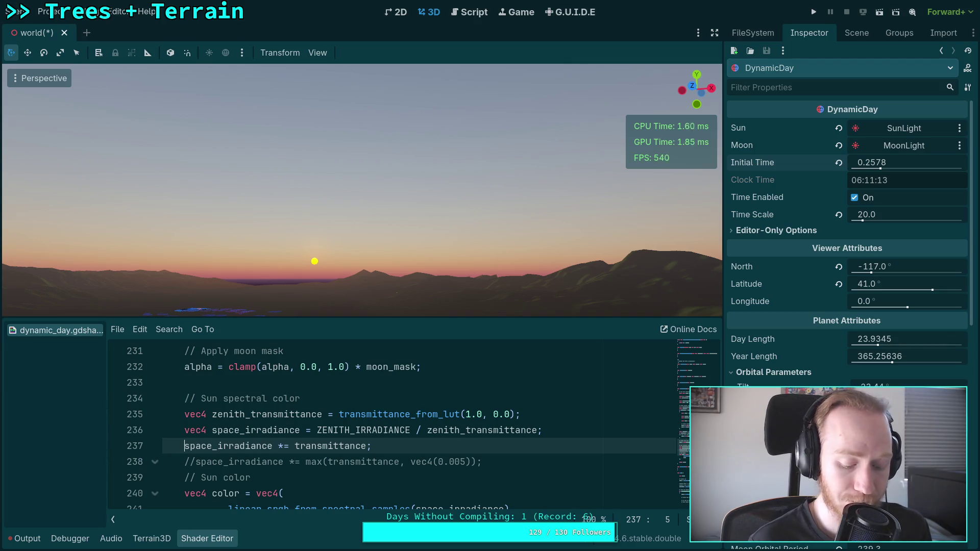
key(ctrl+s)
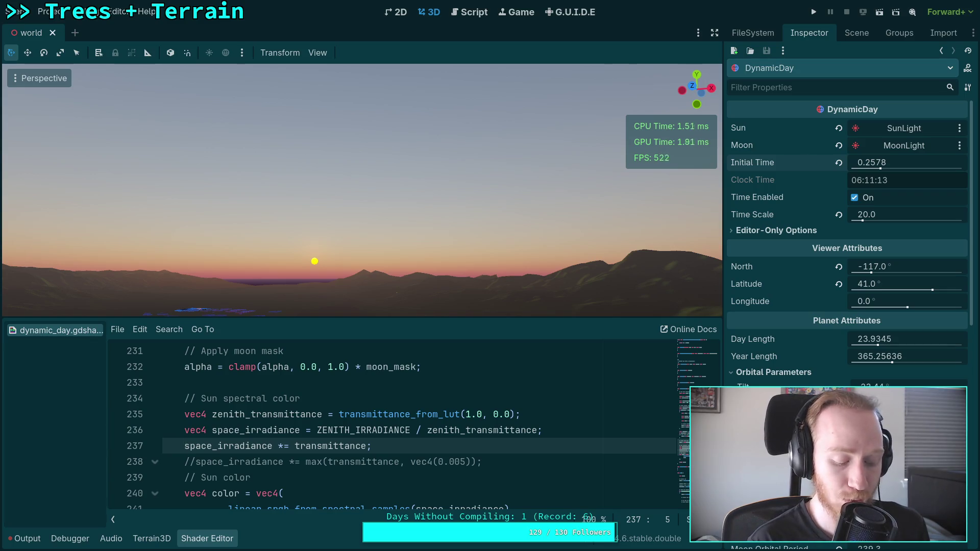
Glance at the git diff in the terminal, then go to the Zombie Game project page
key(super+1)
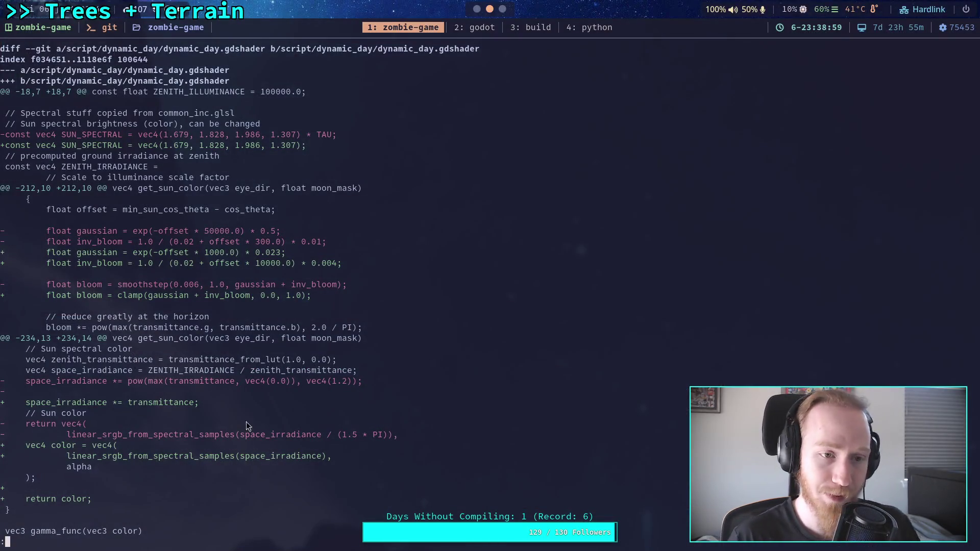
key(super+5)
scroll(7, 112, up, 3)
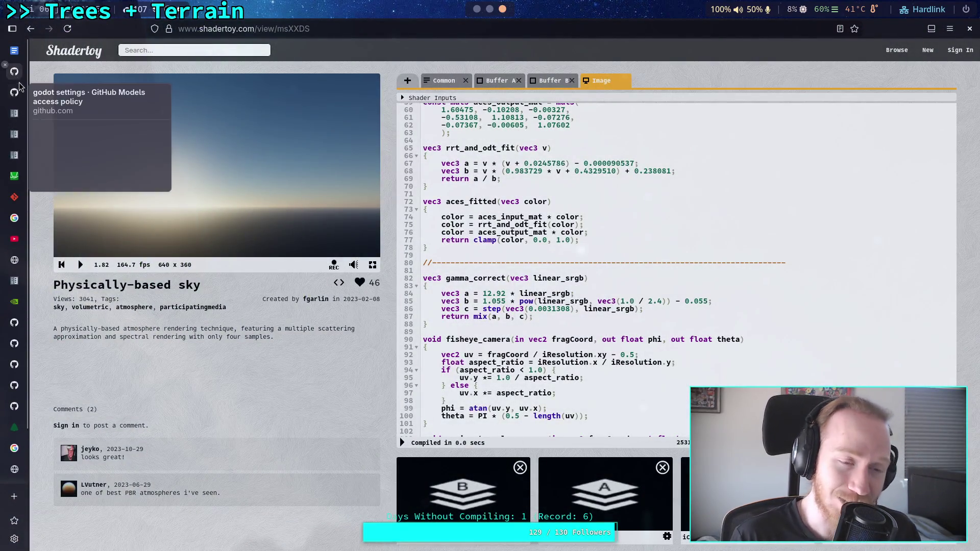
click(18, 84)
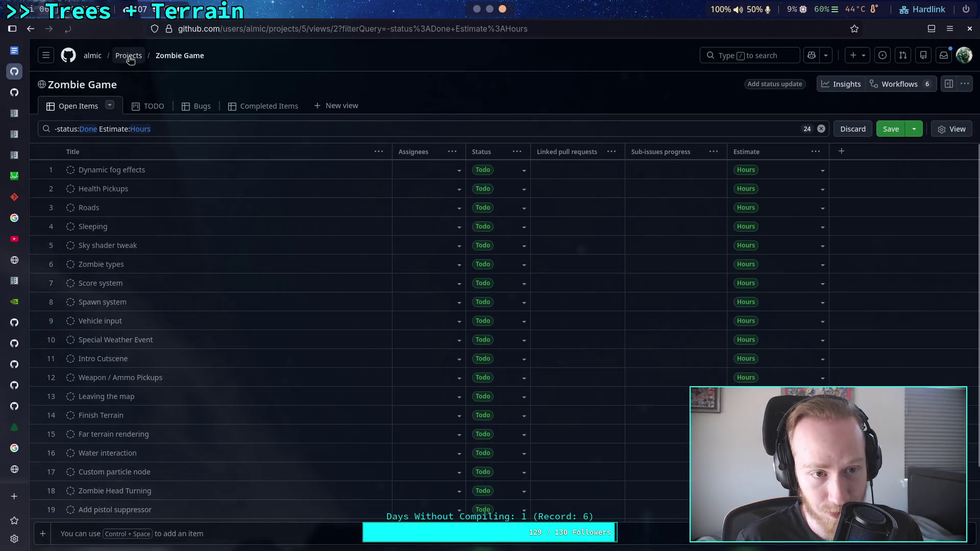
Open the zombie-game repository from the profile and browse to script/dynamic_day/common_inc.glsl
right_click(100, 61)
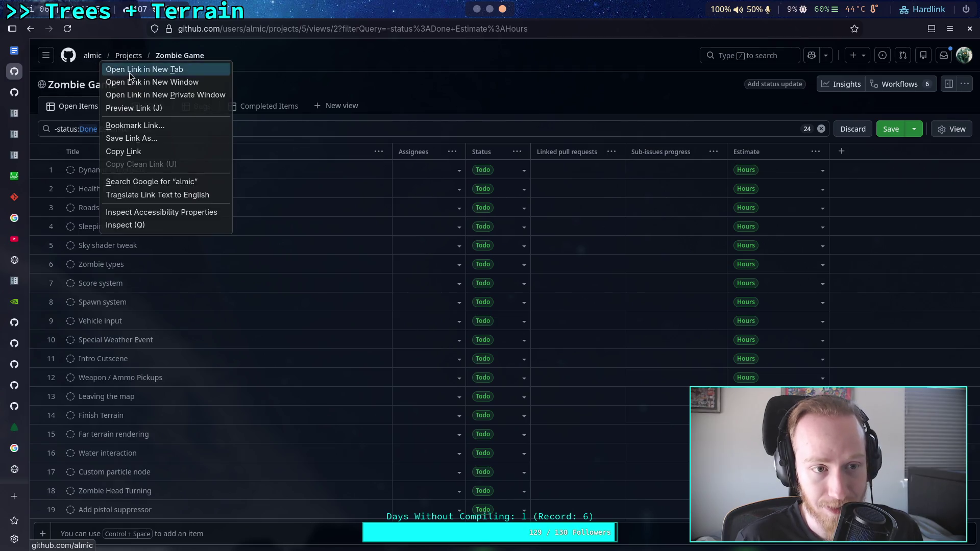
click(130, 71)
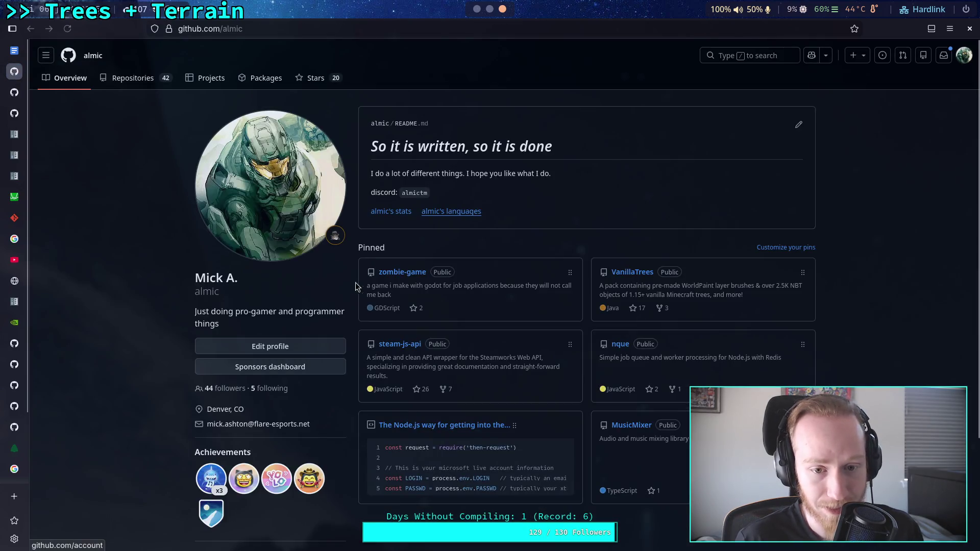
click(402, 272)
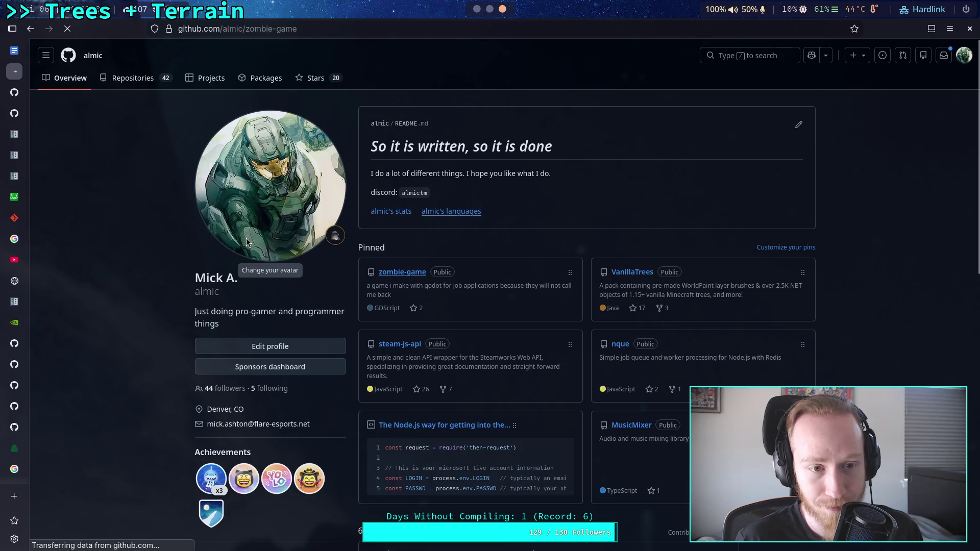
scroll(224, 310, down, 2)
click(225, 404)
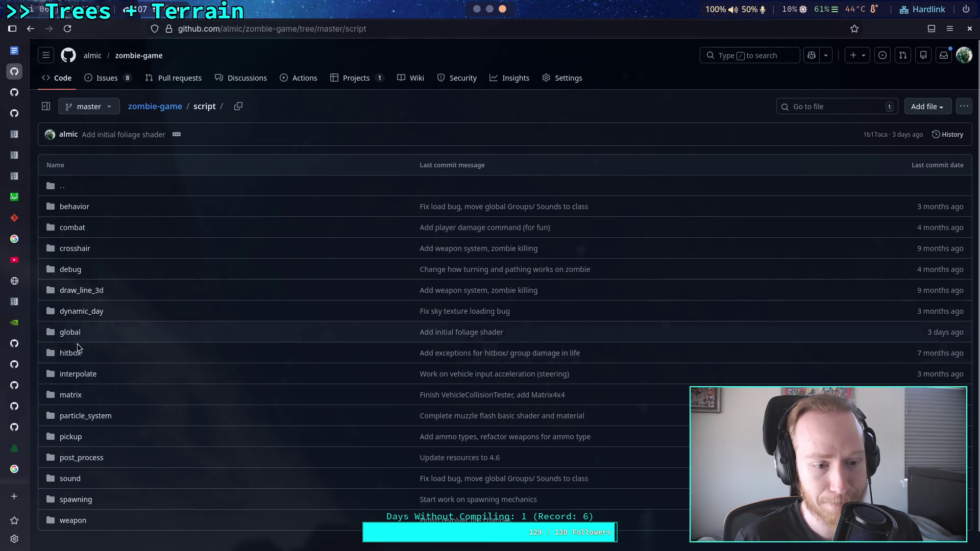
click(77, 312)
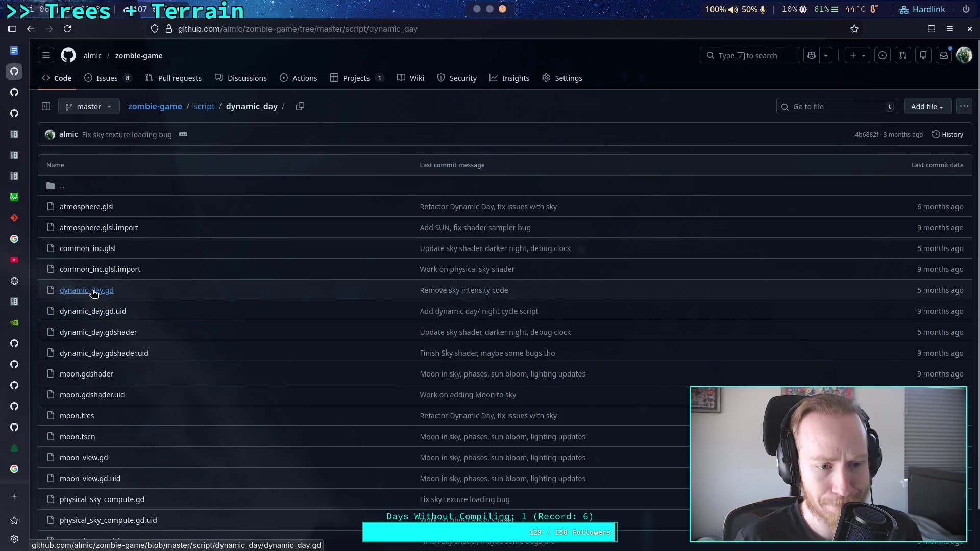
click(95, 248)
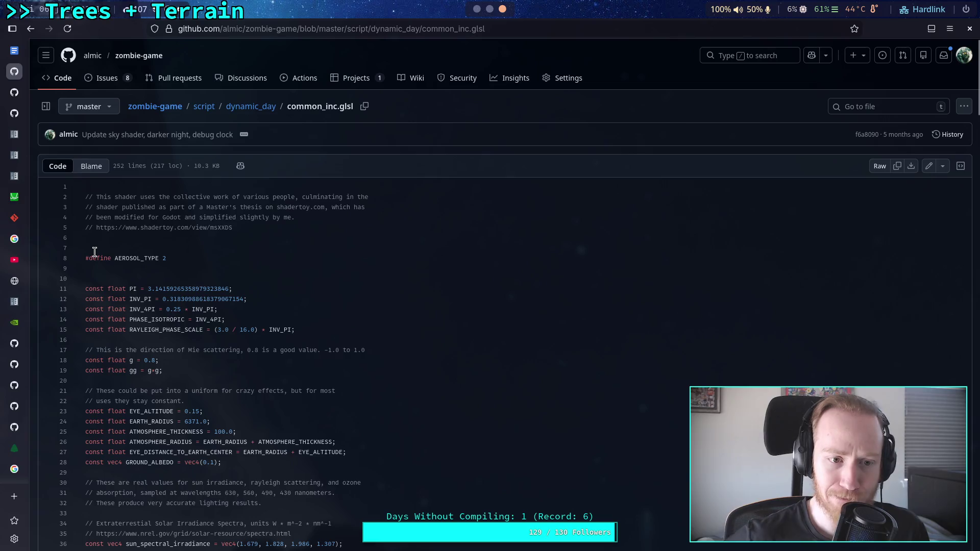
Show the file's blame and highlight the sun_spectral_irradiance values on line 36
click(100, 174)
scroll(407, 338, down, 15)
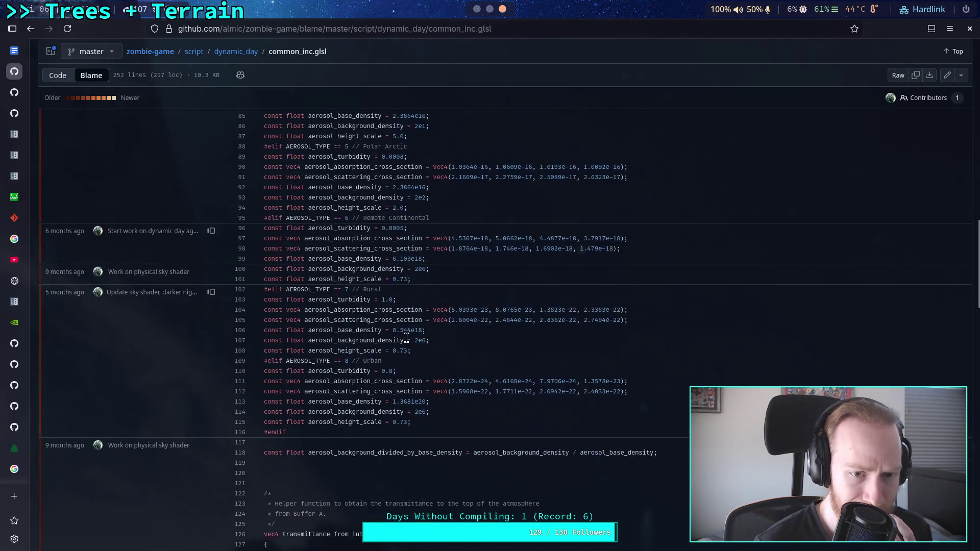
scroll(408, 339, up, 6)
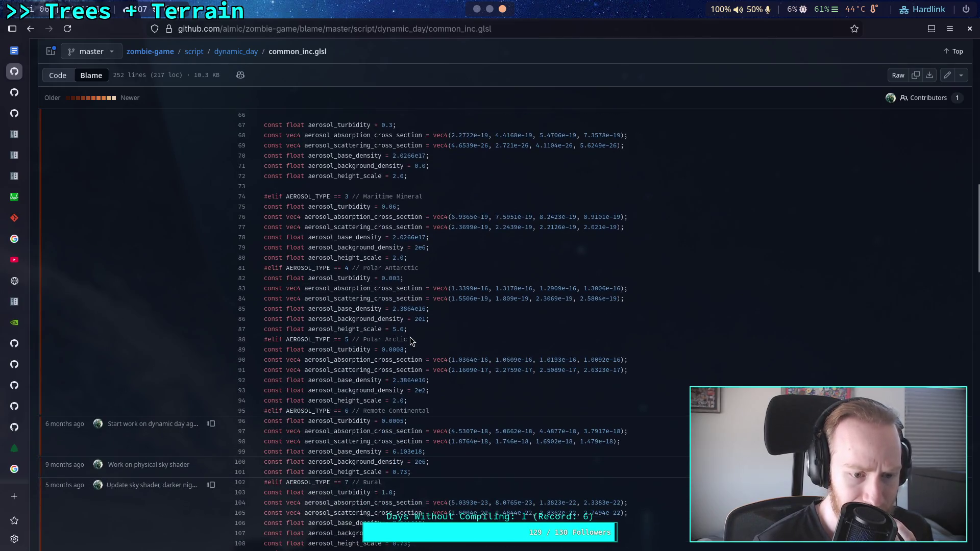
scroll(411, 339, up, 8)
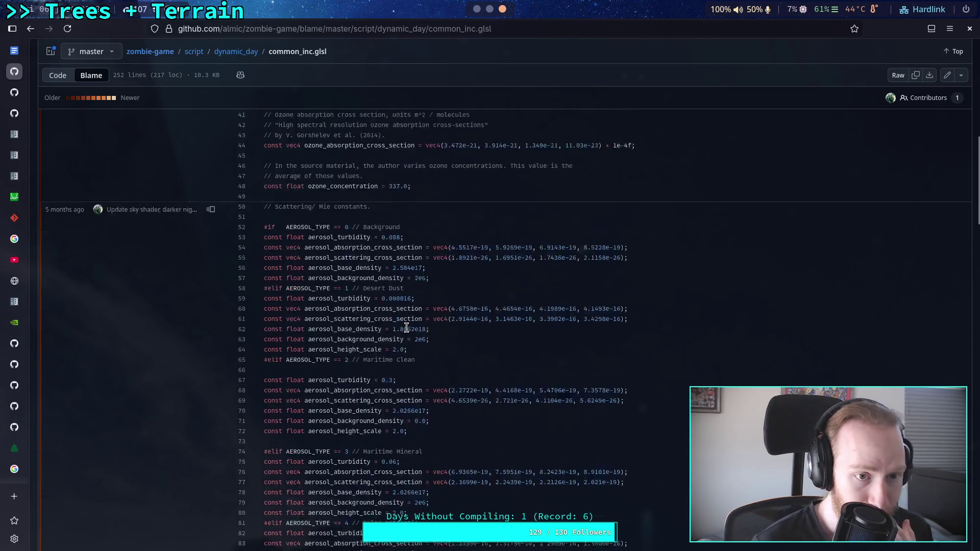
scroll(407, 327, up, 2)
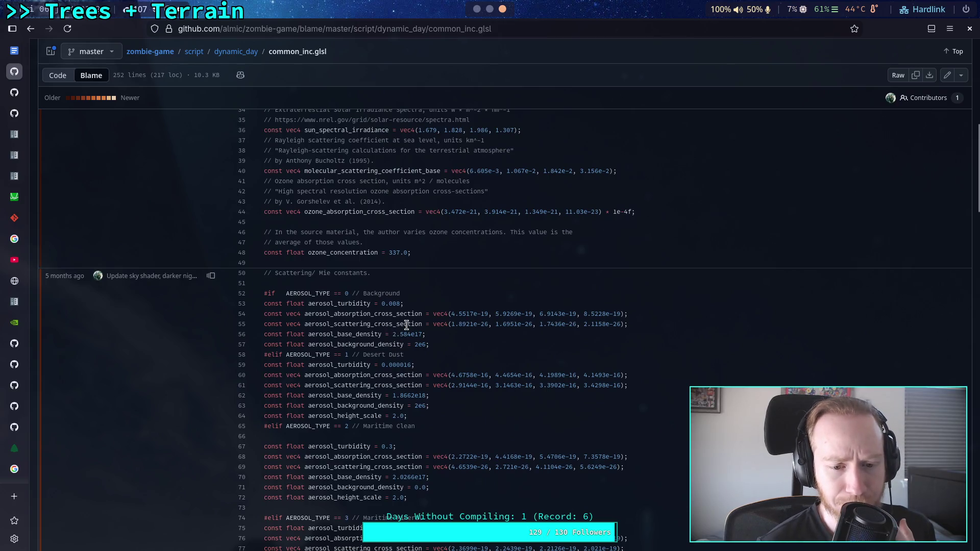
scroll(407, 325, up, 5)
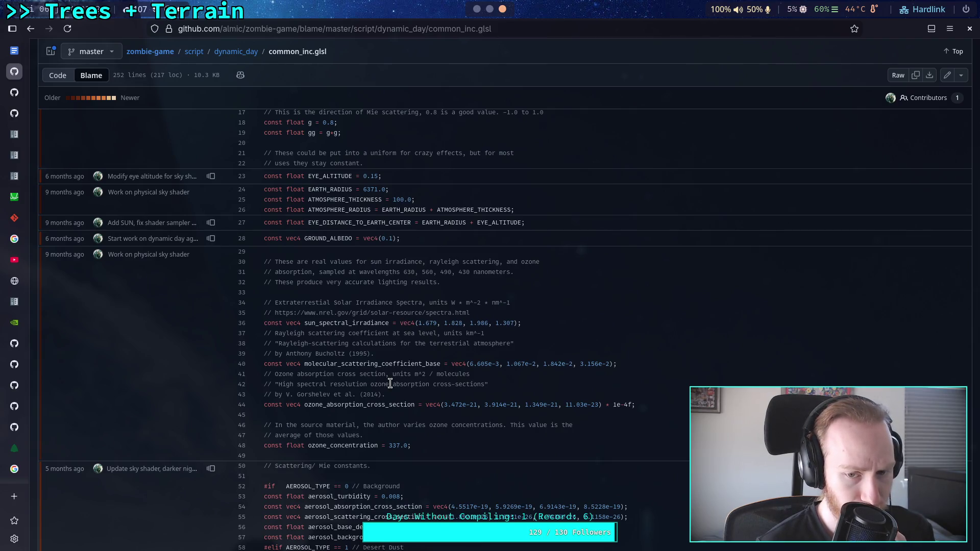
drag(418, 323, 512, 319)
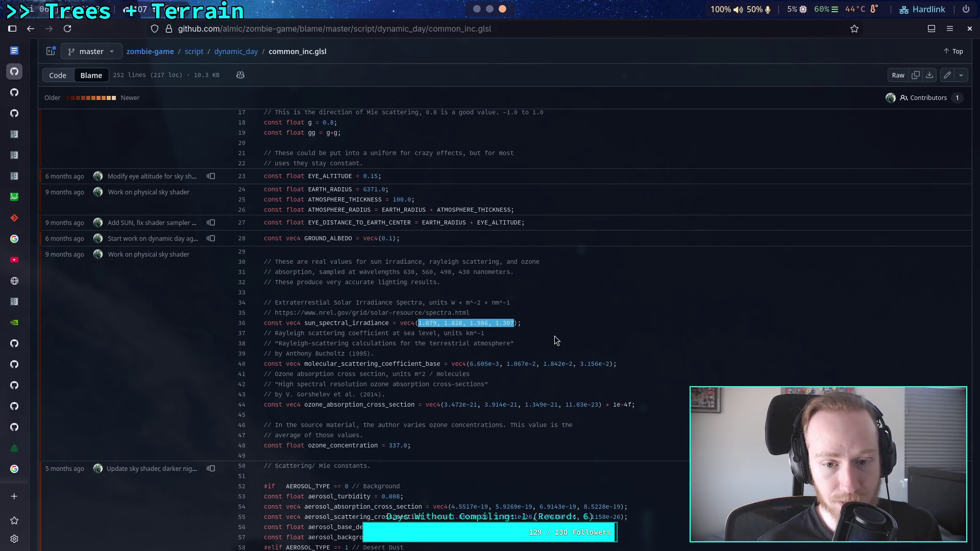
key(alt+Tab)
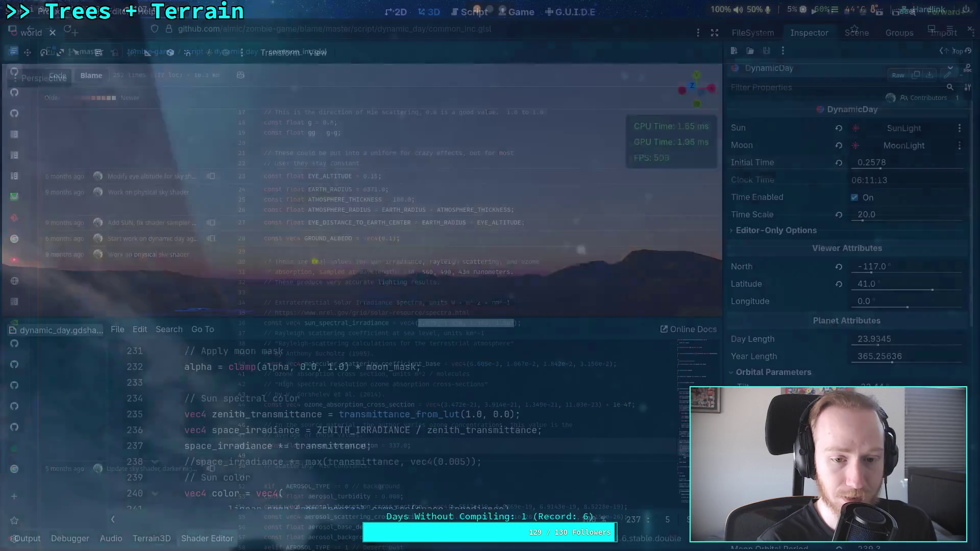
Bring the SUN_SPECTRAL constant on line 21 into view in Godot, then return to the blame view
scroll(683, 452, up, 20)
scroll(407, 413, down, 5)
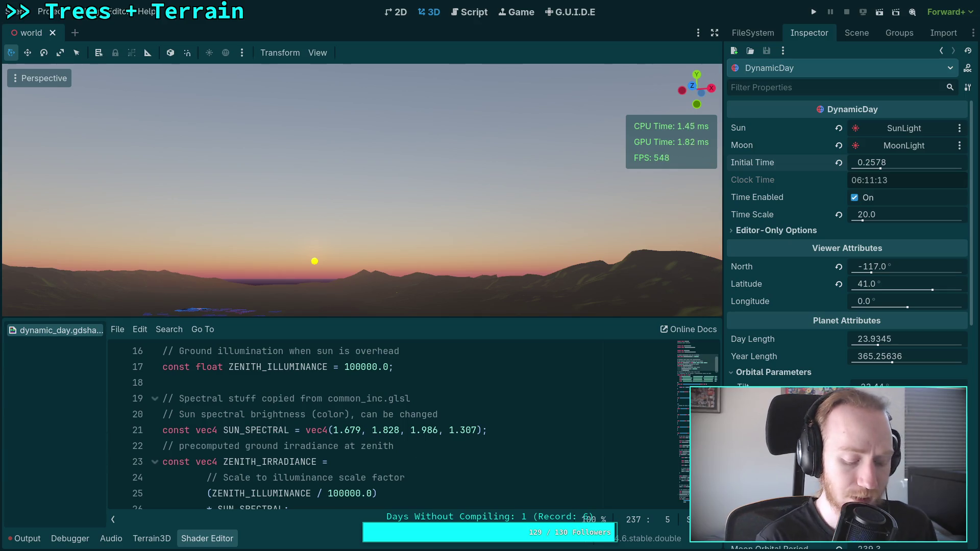
key(super+3)
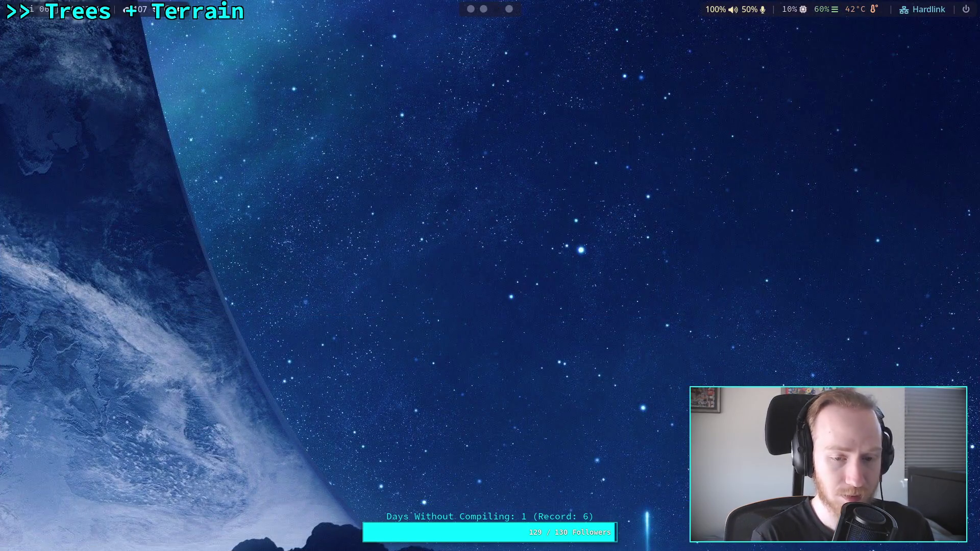
key(super+1)
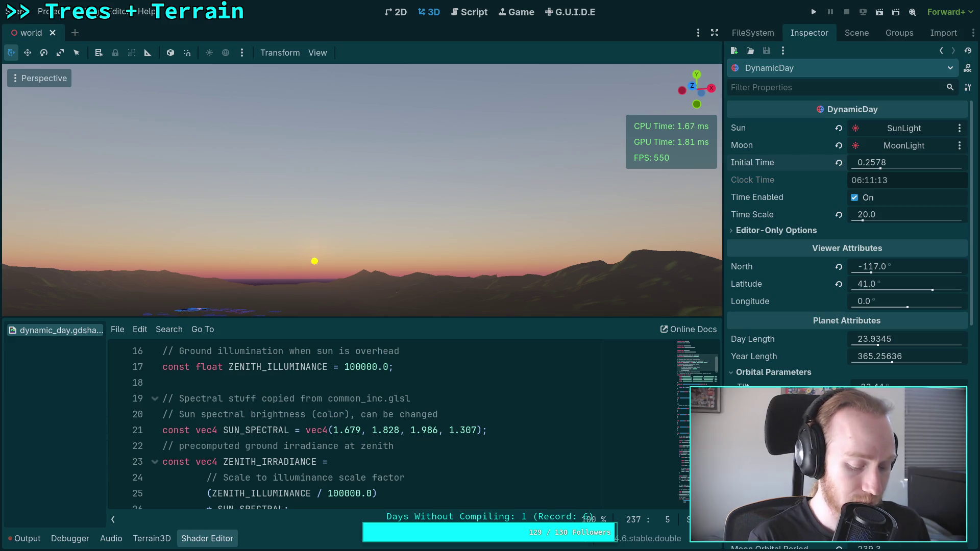
key(super+3)
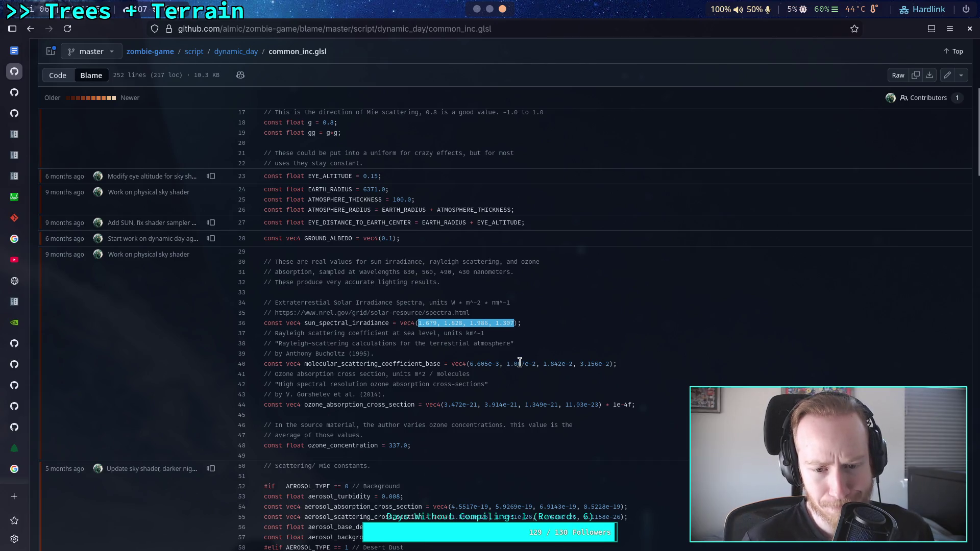
Scroll the blame through the AEROSOL_TYPE constant blocks and view the blame prior to that change
scroll(508, 341, down, 2)
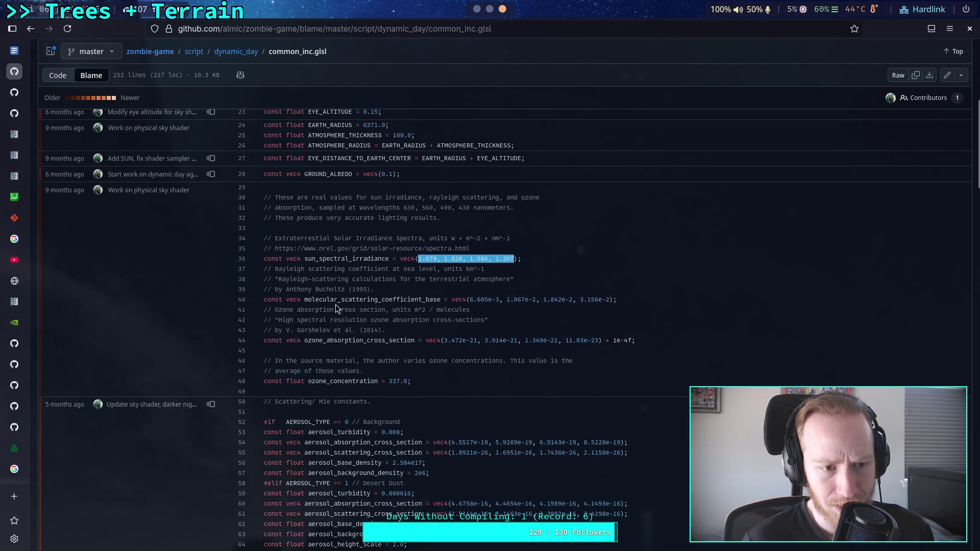
drag(335, 304, 460, 310)
click(624, 348)
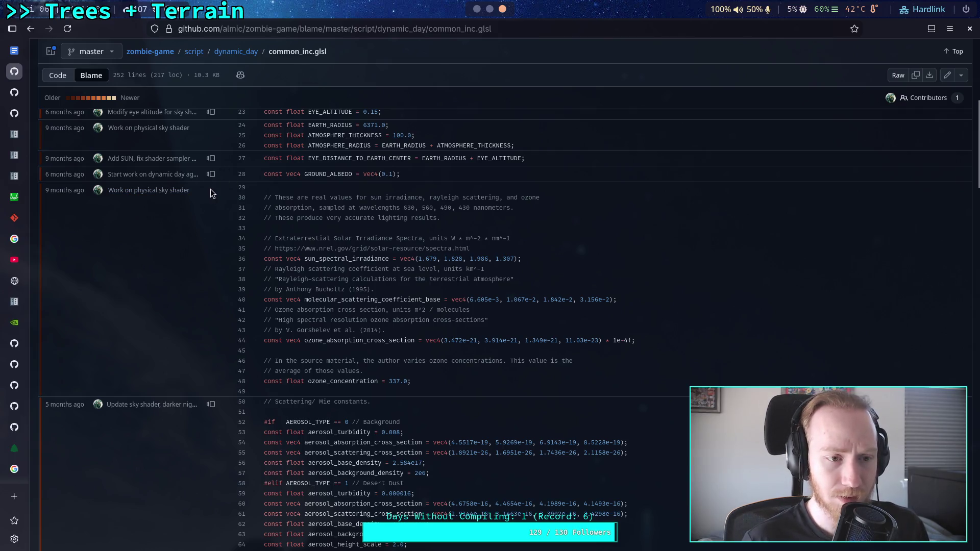
scroll(215, 188, down, 5)
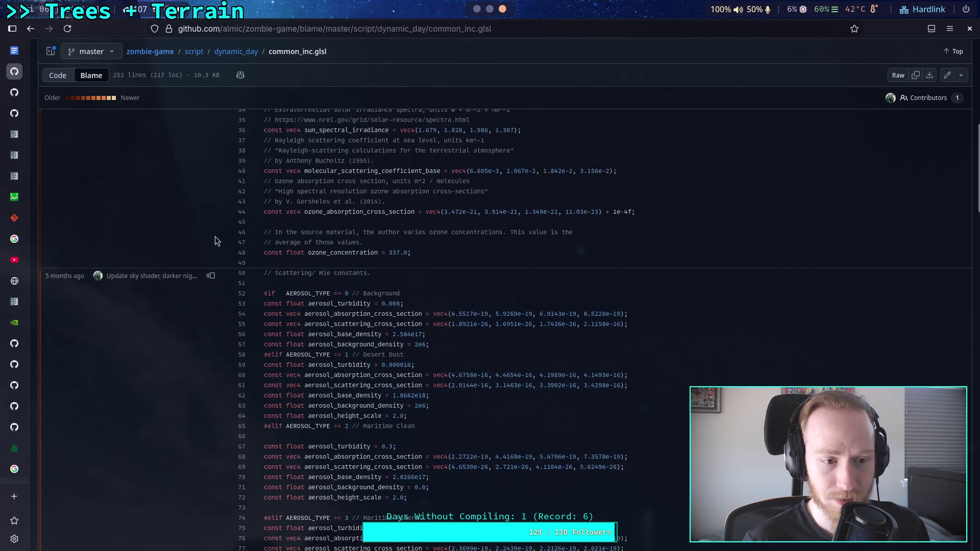
scroll(207, 213, down, 10)
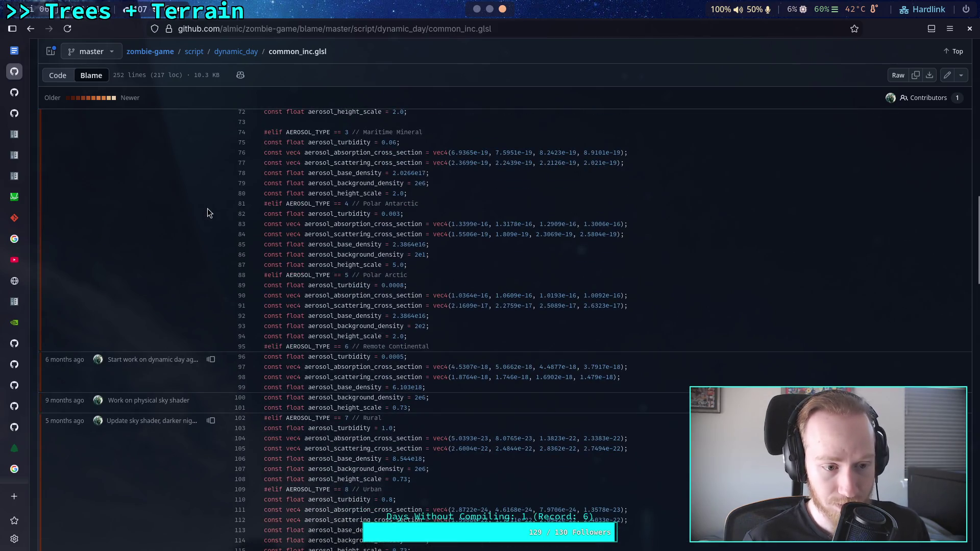
scroll(207, 213, down, 2)
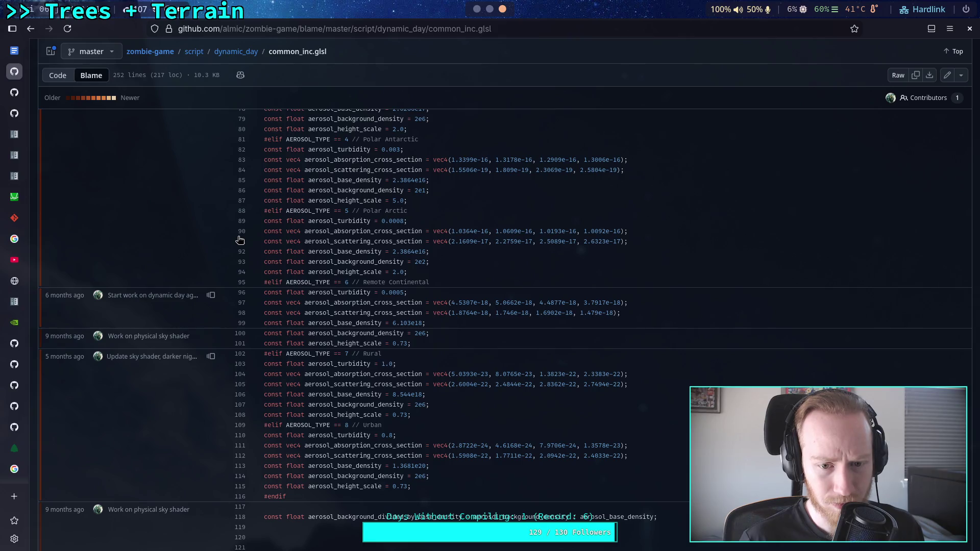
scroll(240, 240, up, 10)
click(211, 340)
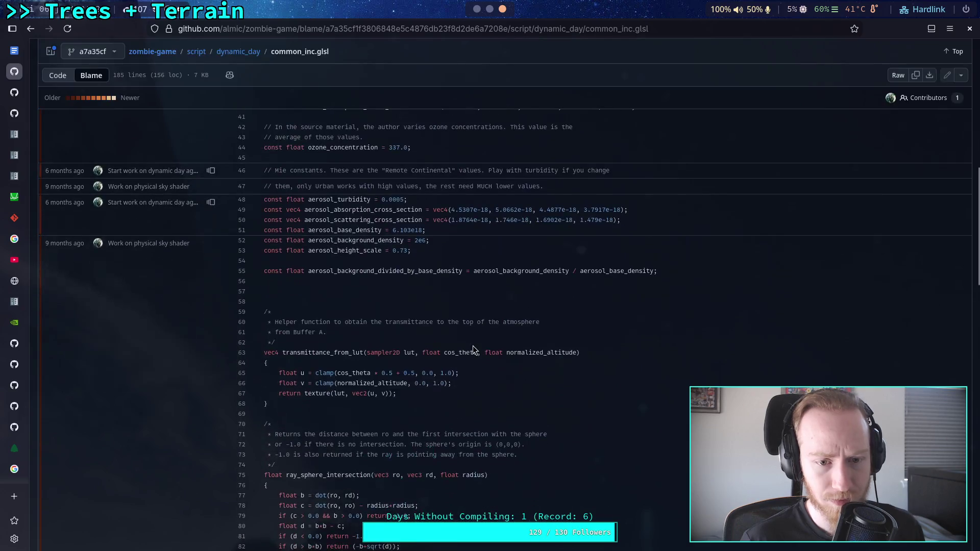
Go back and scroll through commit f6a8090's diff of common_inc.glsl with the AEROSOL_TYPE blocks
key(alt+Left)
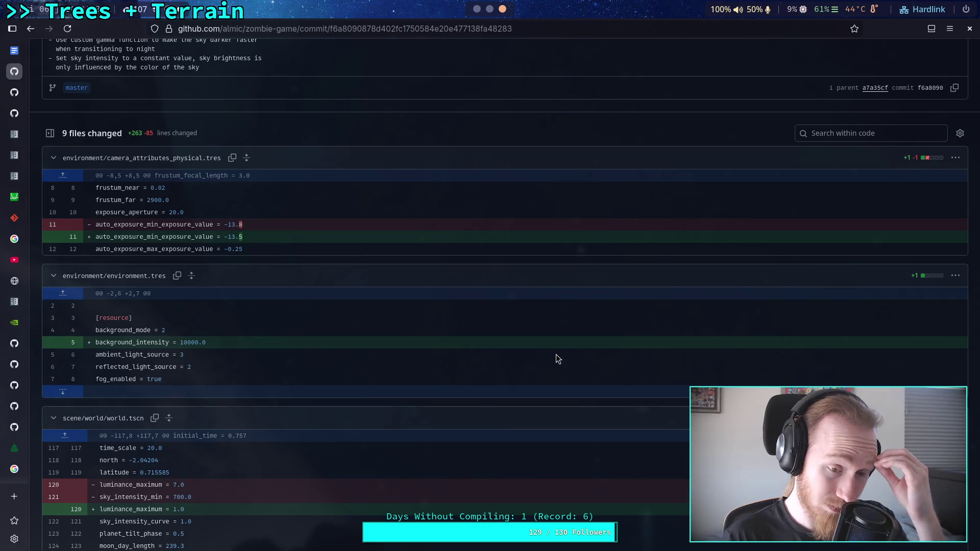
scroll(556, 354, down, 8)
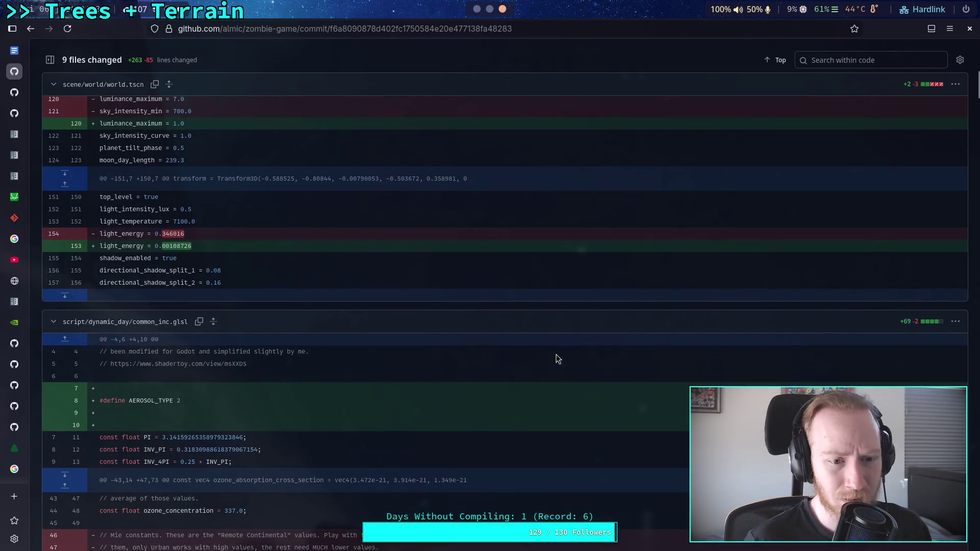
scroll(430, 342, down, 8)
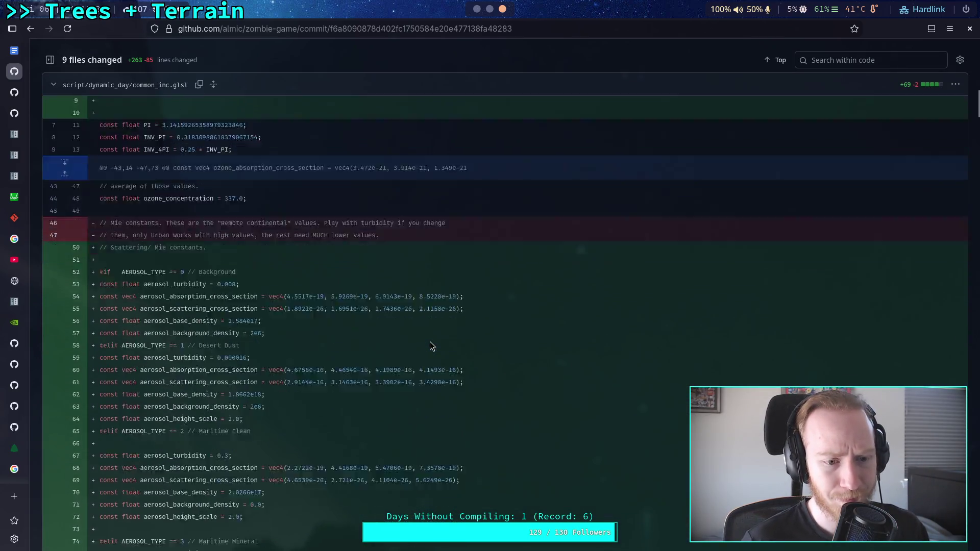
scroll(430, 341, down, 11)
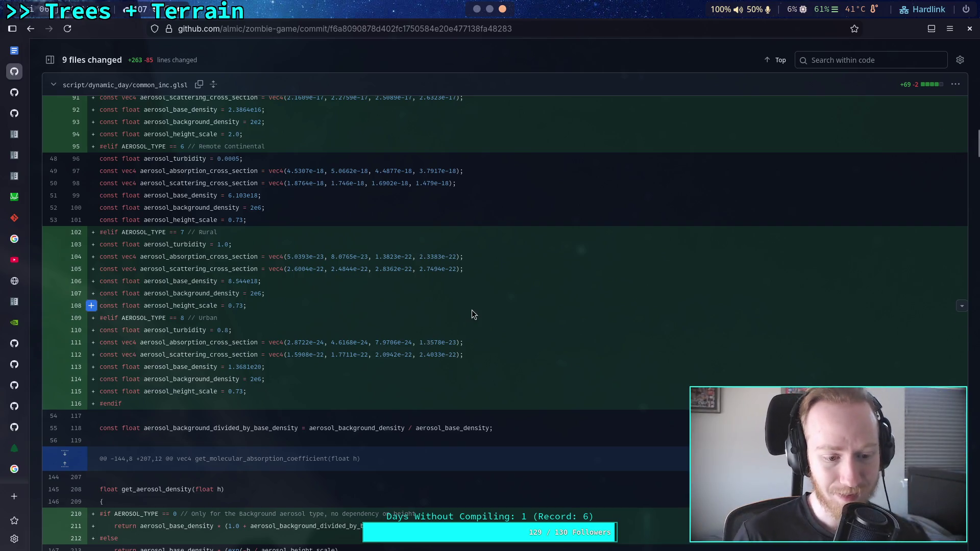
scroll(472, 311, up, 5)
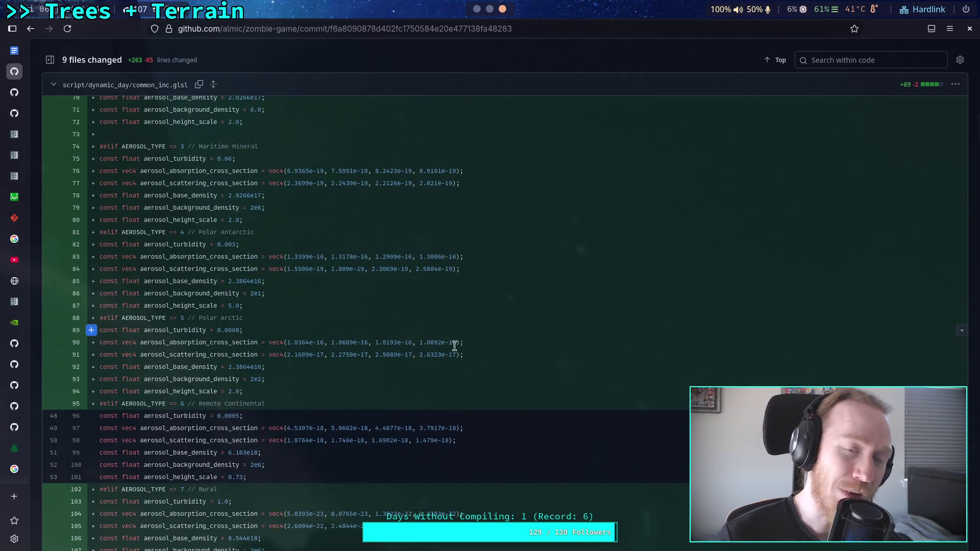
scroll(404, 342, up, 1)
scroll(404, 341, up, 2)
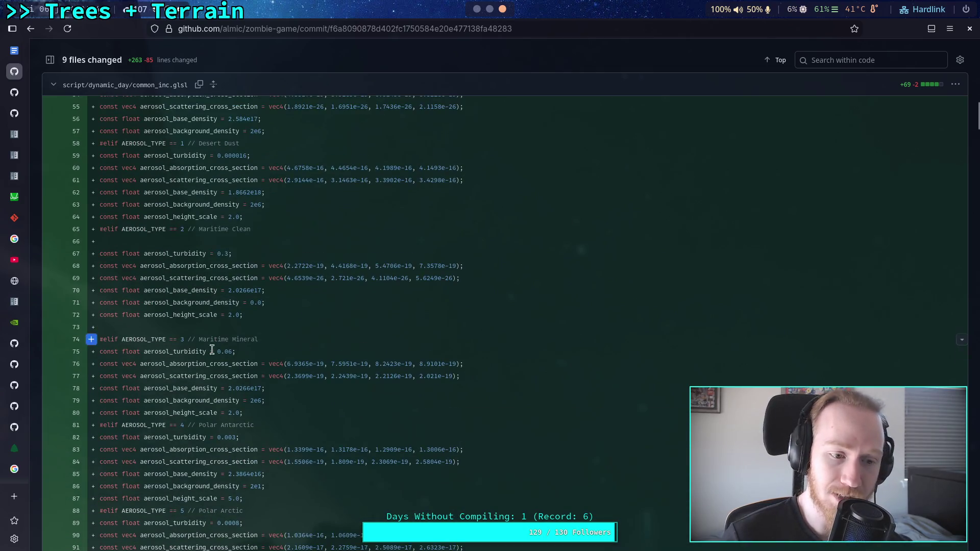
click(15, 448)
In the Shadertoy sky shader's Common code, copy the Maritime Clean aerosol constants
scroll(18, 446, down, 3)
click(16, 451)
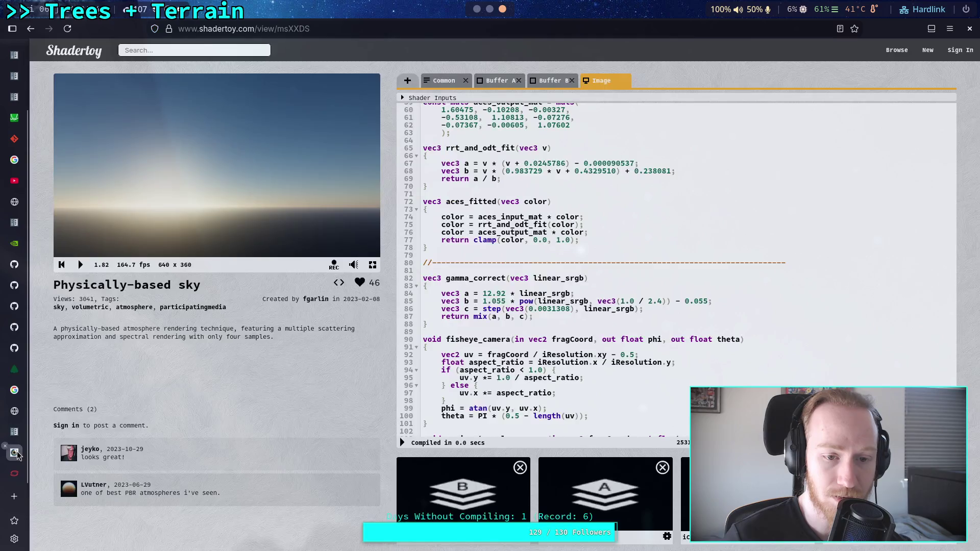
click(443, 81)
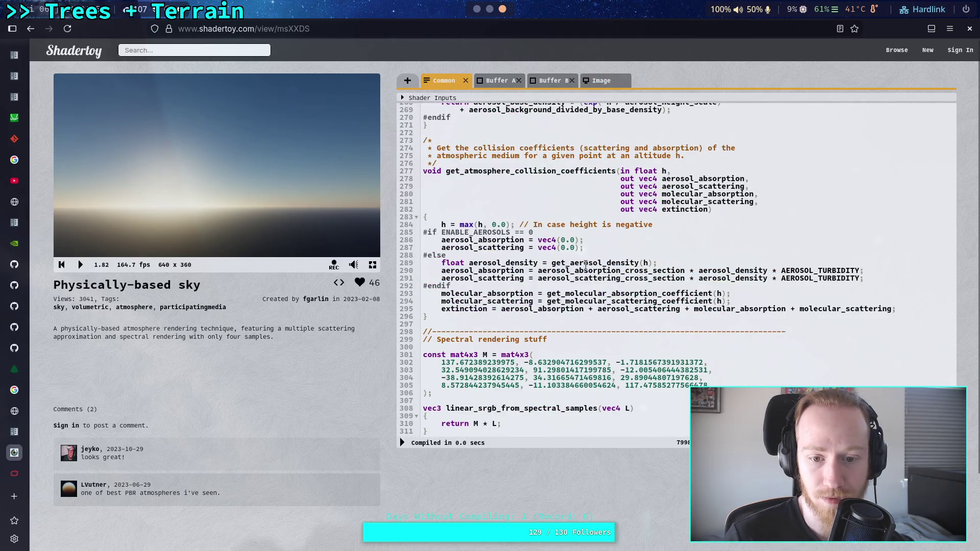
scroll(582, 260, up, 15)
scroll(572, 251, up, 3)
drag(617, 323, 409, 295)
right_click(549, 305)
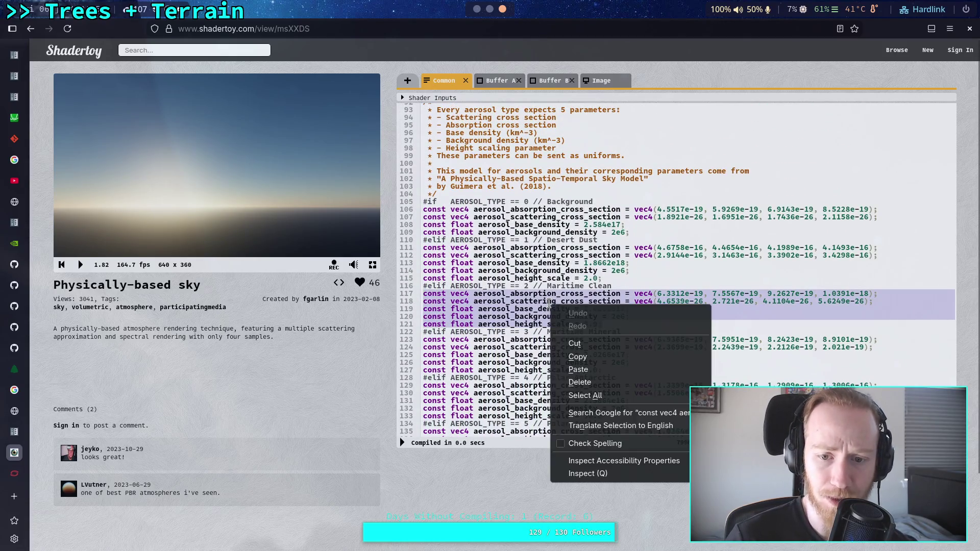
click(578, 357)
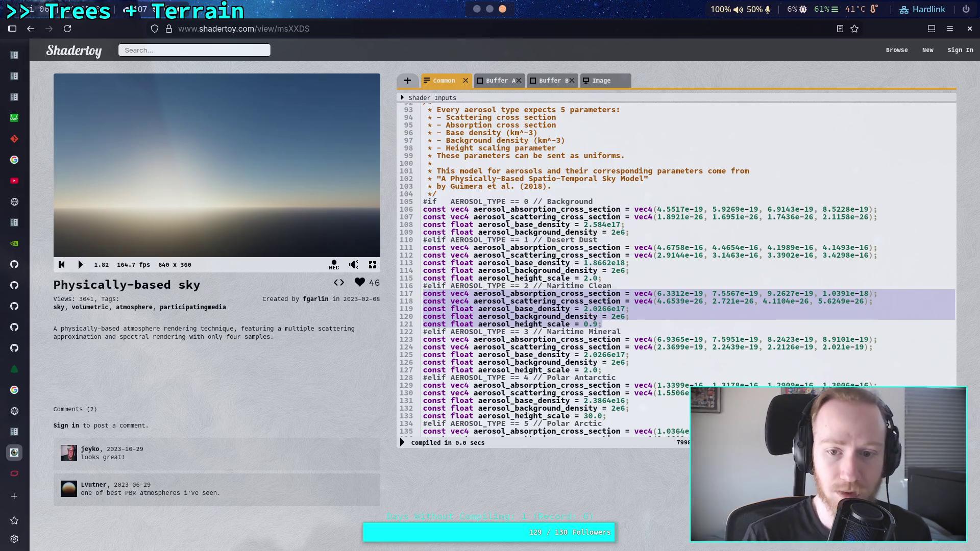
Recompile the shader and briefly play, then pause, the sky animation
scroll(502, 191, up, 10)
scroll(502, 192, up, 7)
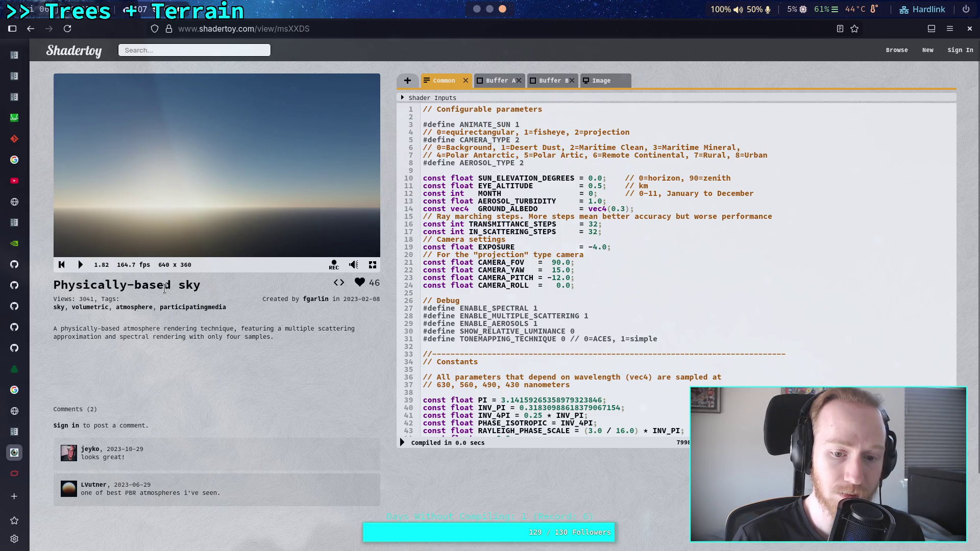
key(alt+Return)
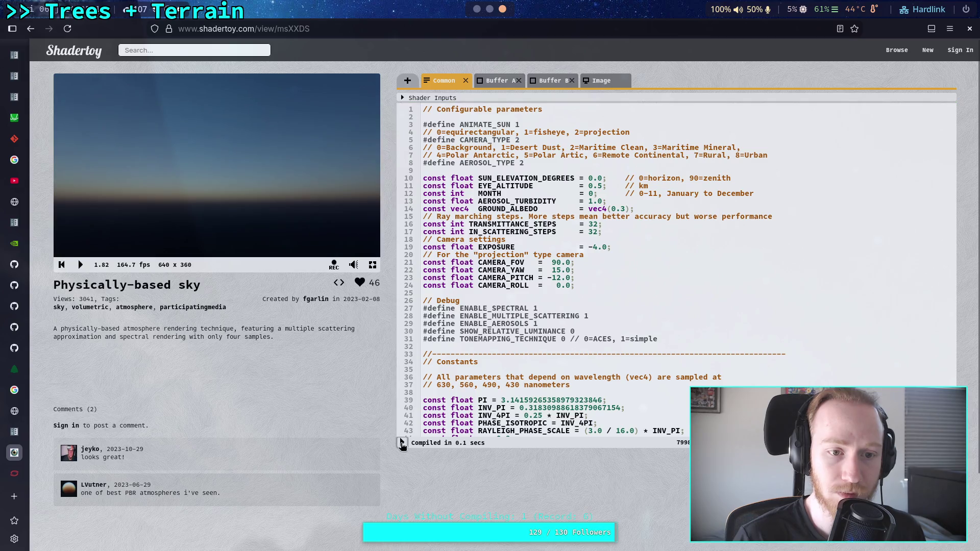
click(80, 265)
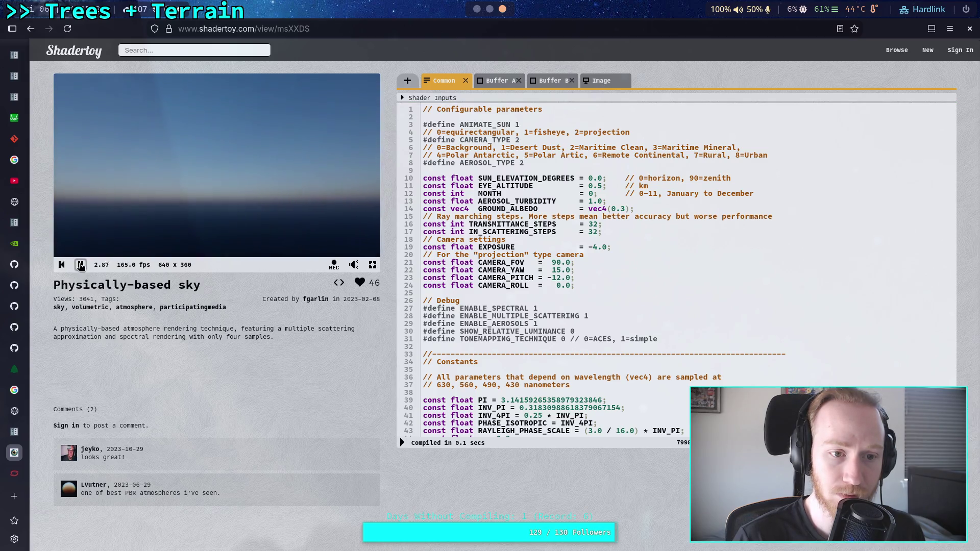
click(80, 265)
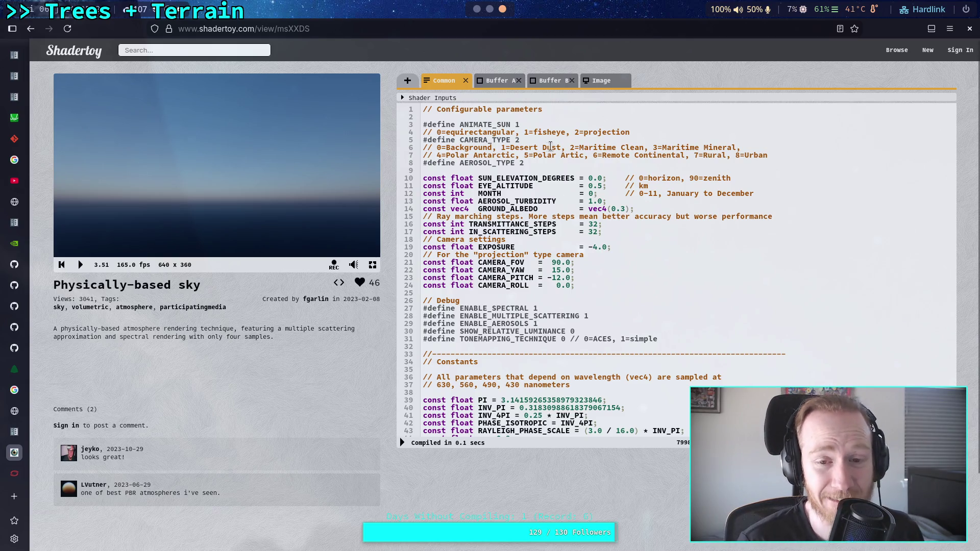
Try AEROSOL_TYPE values 90 and then 1, recompiling and previewing each
double_click(533, 162)
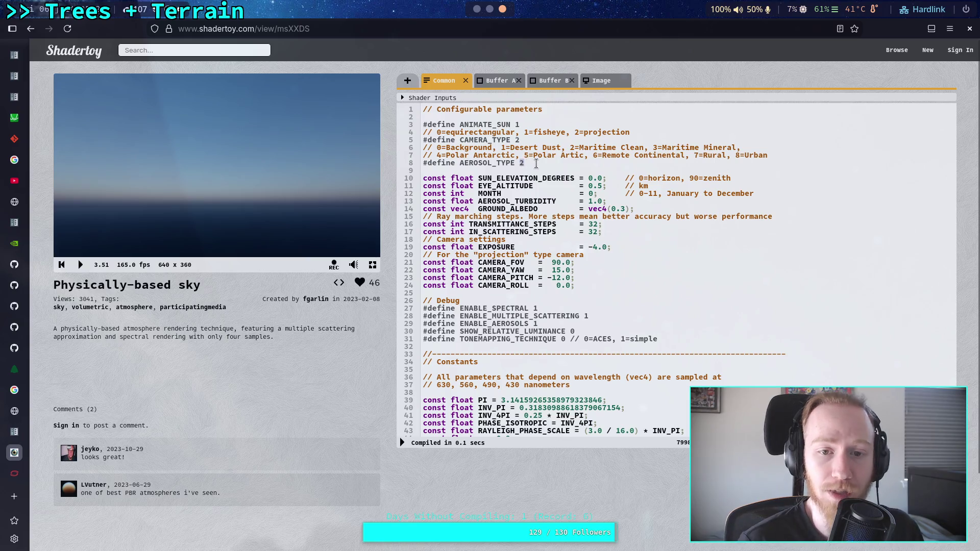
text(9)
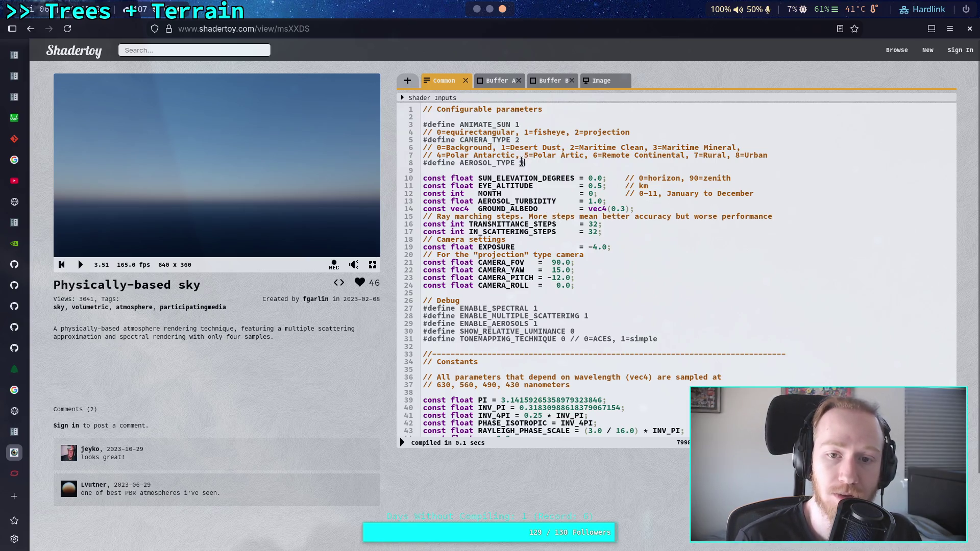
text(0)
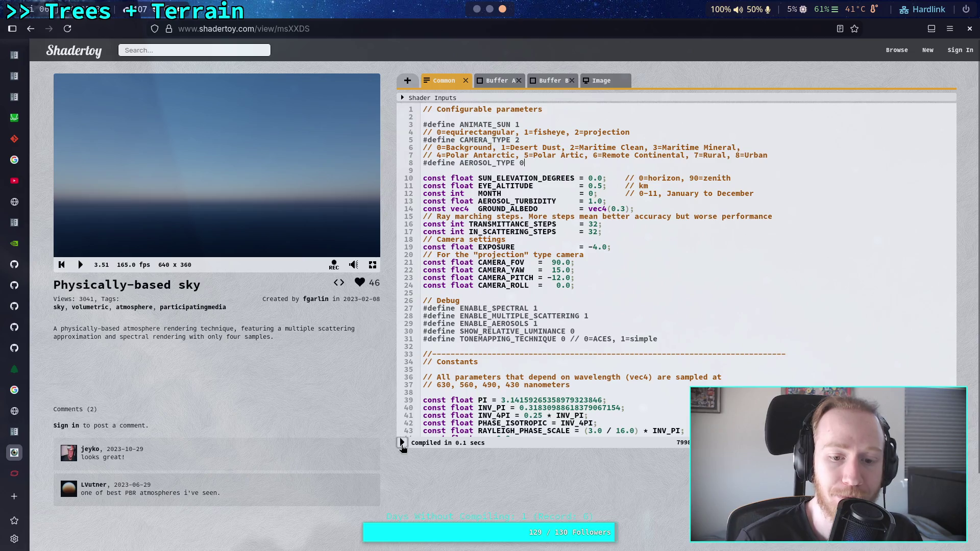
click(402, 442)
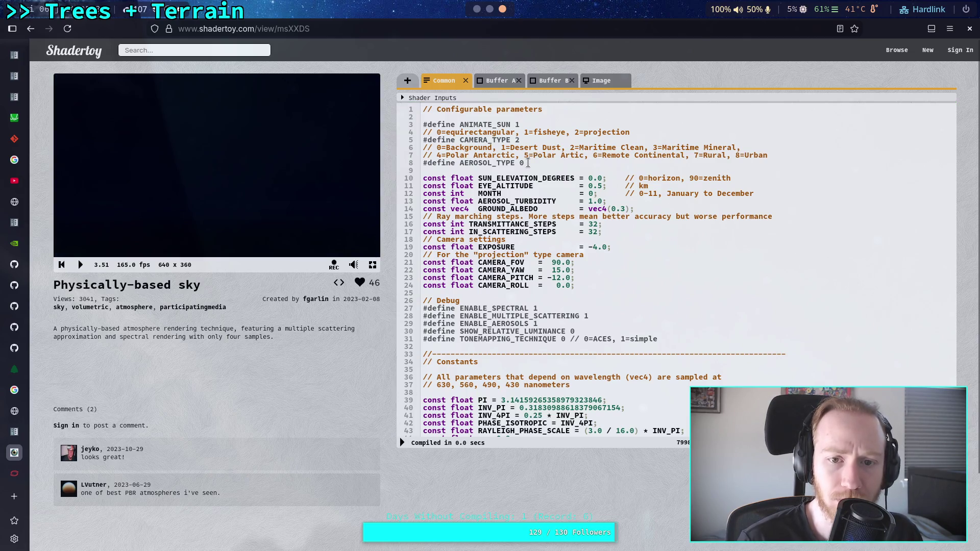
text(1)
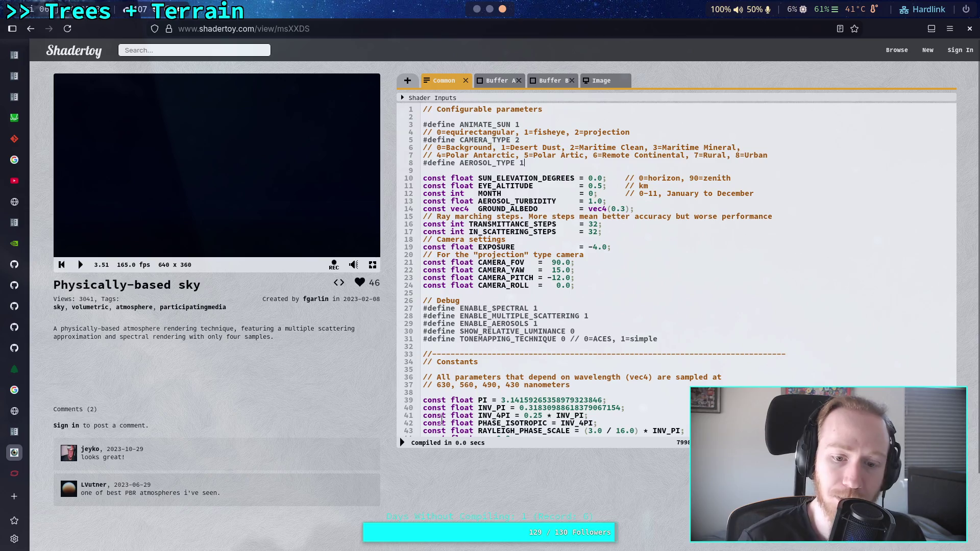
click(402, 442)
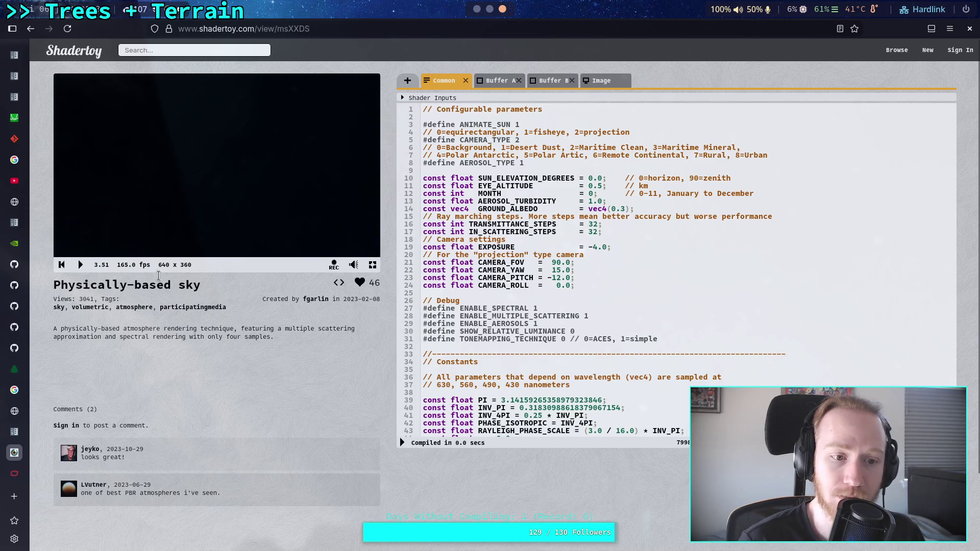
click(80, 267)
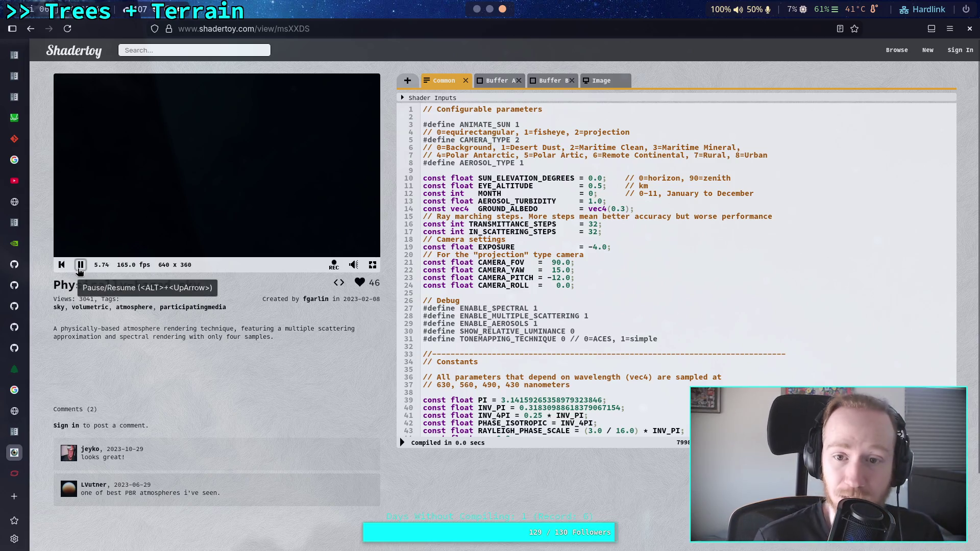
click(80, 265)
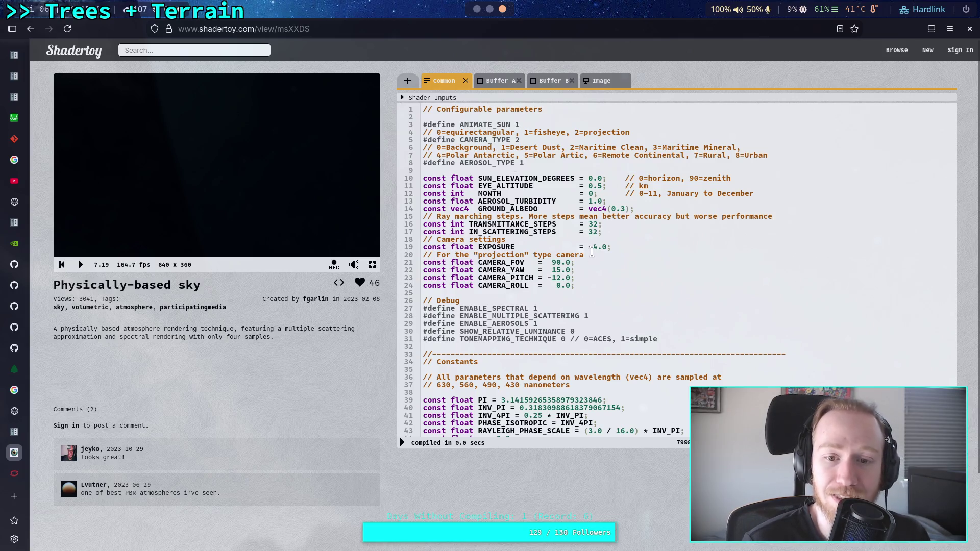
Change AEROSOL_TURBIDITY to 0.01, recompile, and add a further 0 to the value
double_click(592, 202)
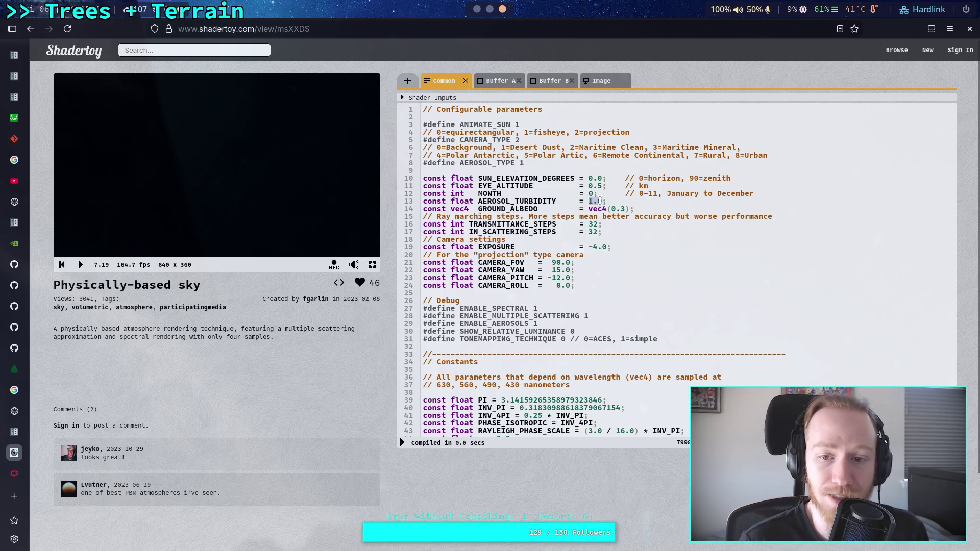
text(9)
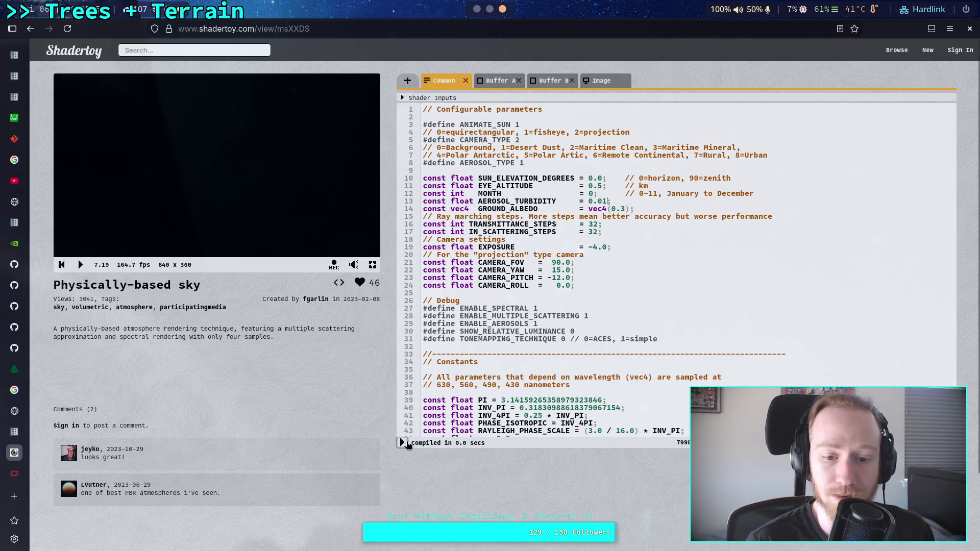
click(402, 443)
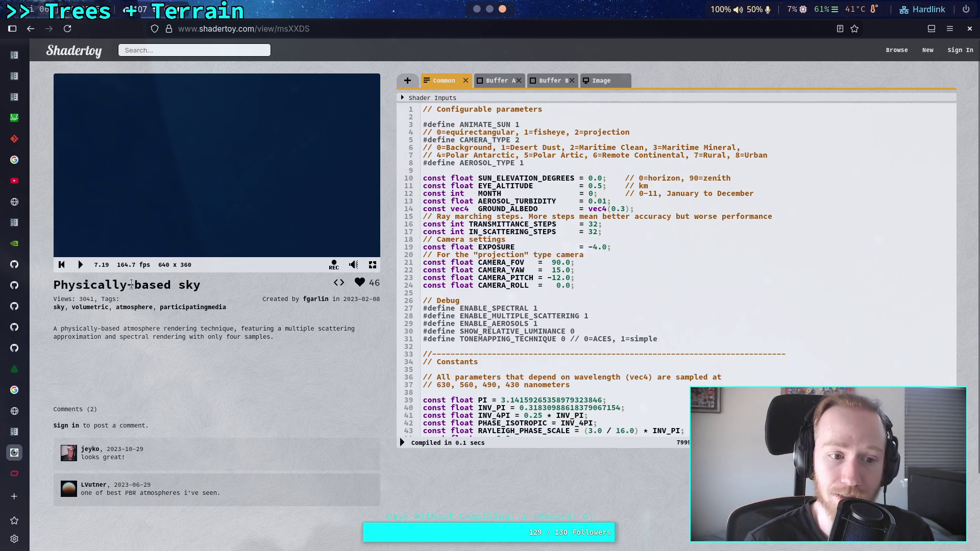
click(82, 266)
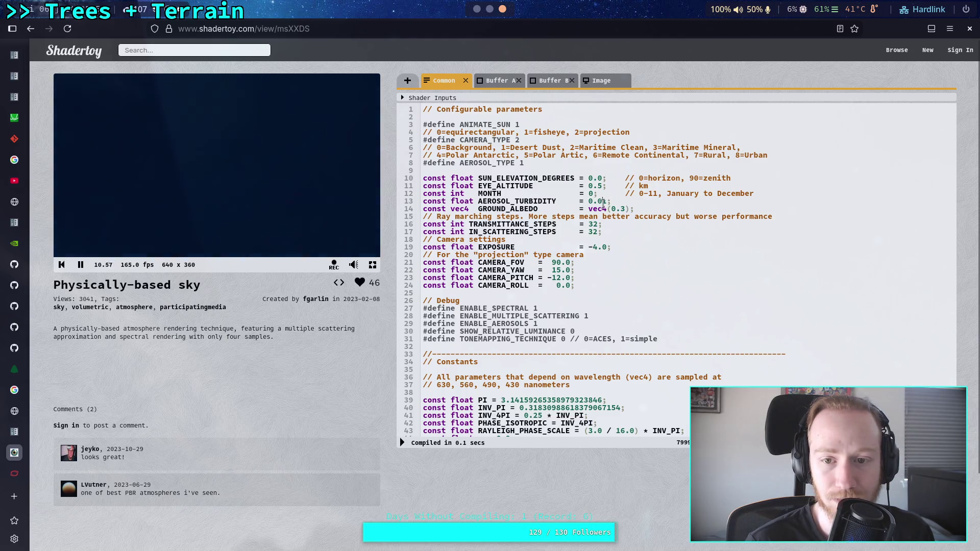
click(604, 202)
text(0)
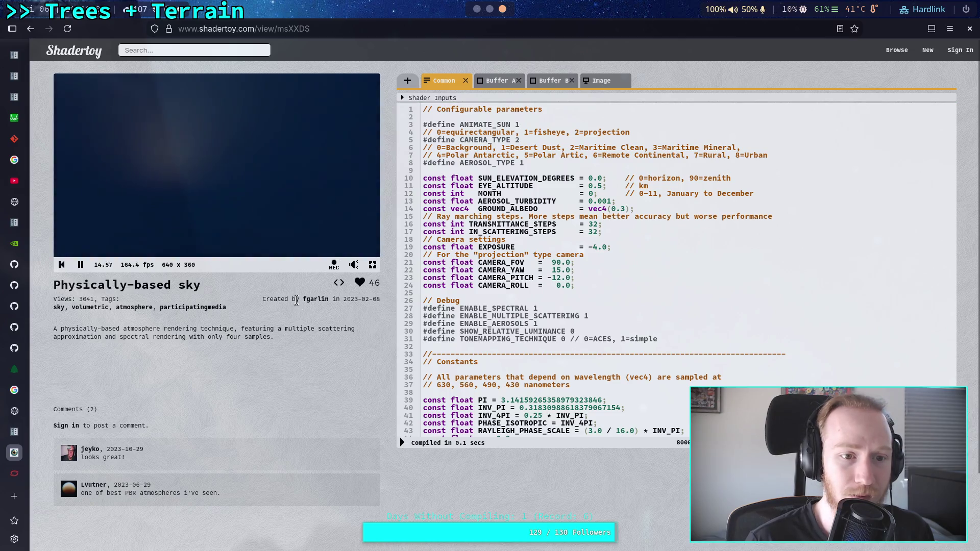
Set AEROSOL_TYPE to 0, recompile, and resume the sky preview
key(alt+Down)
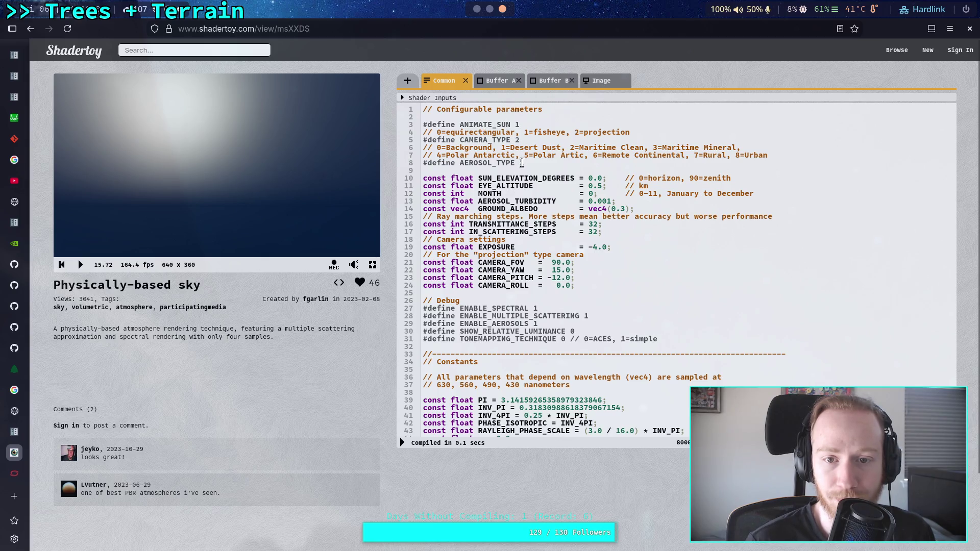
click(522, 164)
key(BackSpace)
text(0)
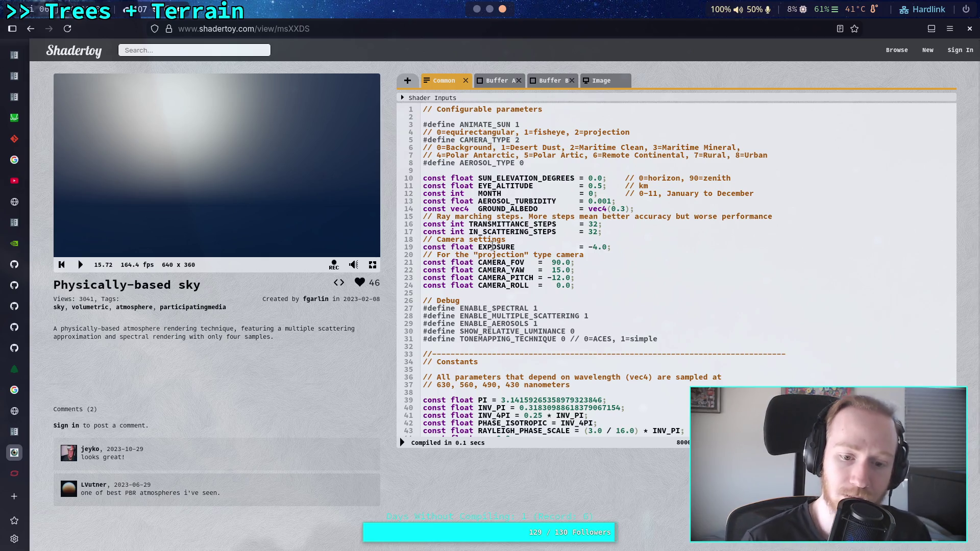
click(402, 443)
click(80, 264)
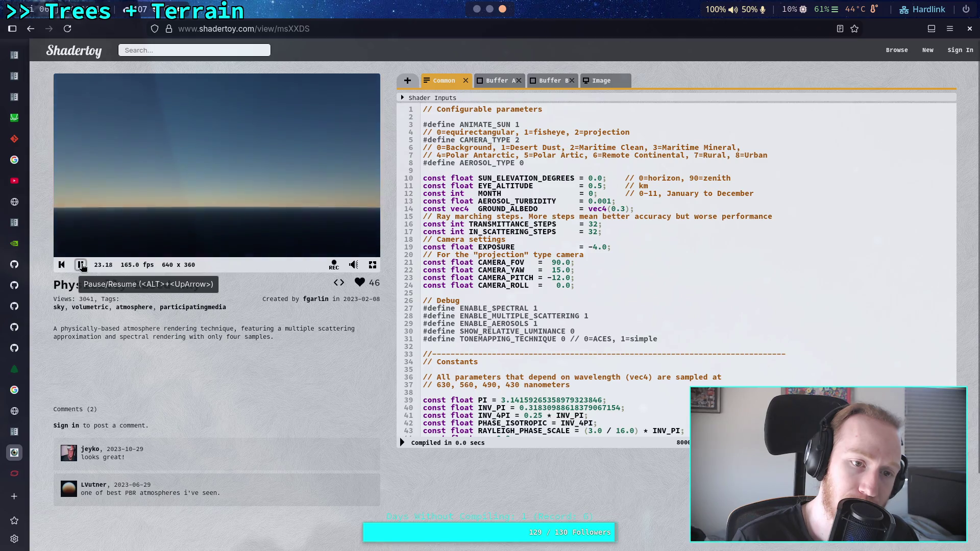
click(81, 265)
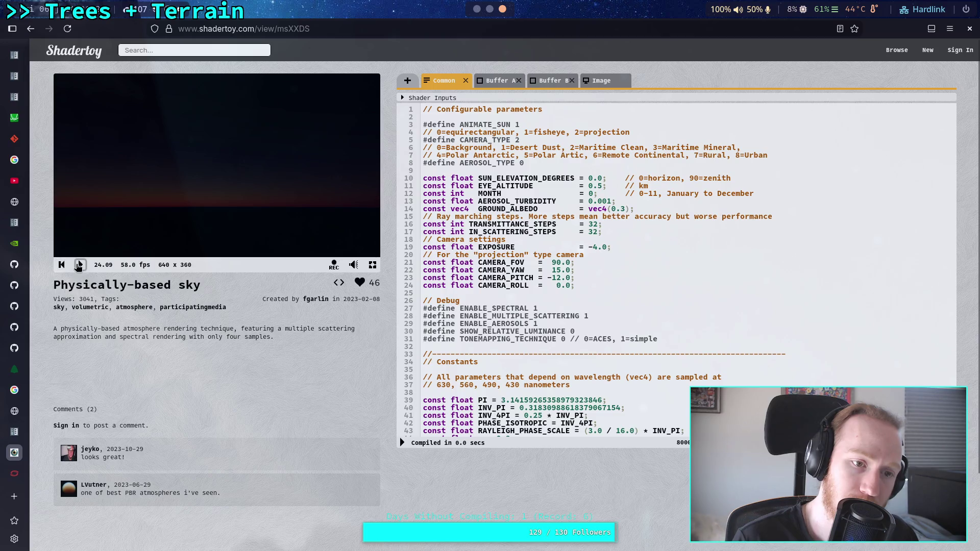
click(79, 265)
click(80, 265)
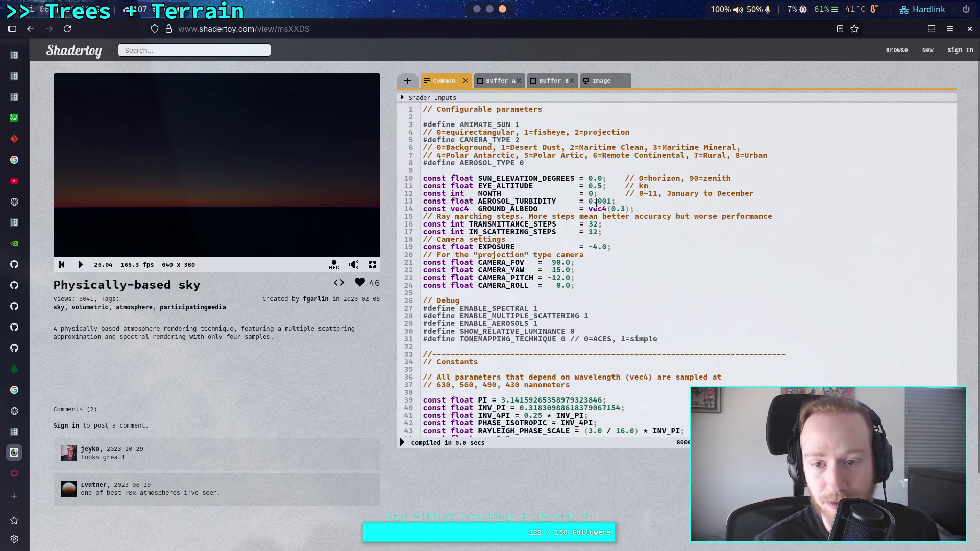
click(606, 201)
key(BackSpace)
click(402, 443)
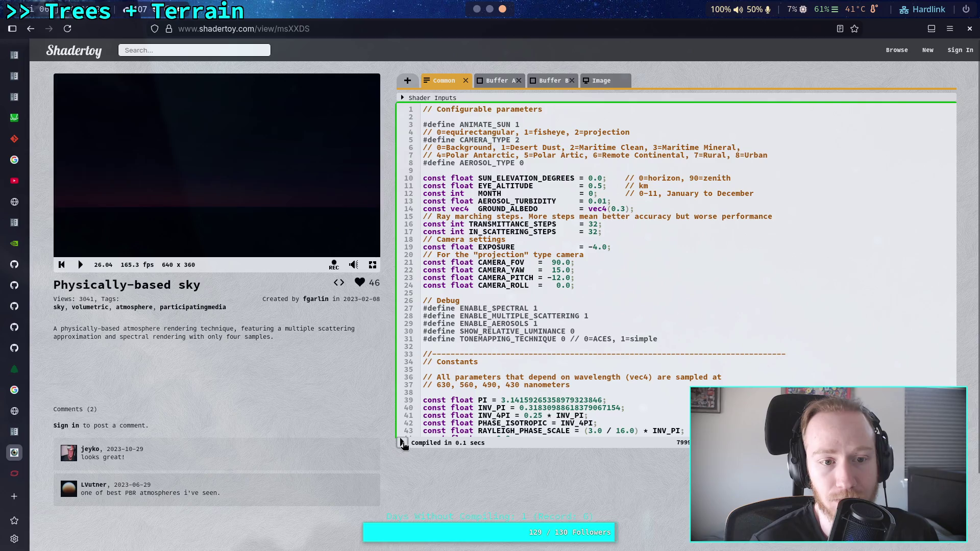
key(Delete)
text(0)
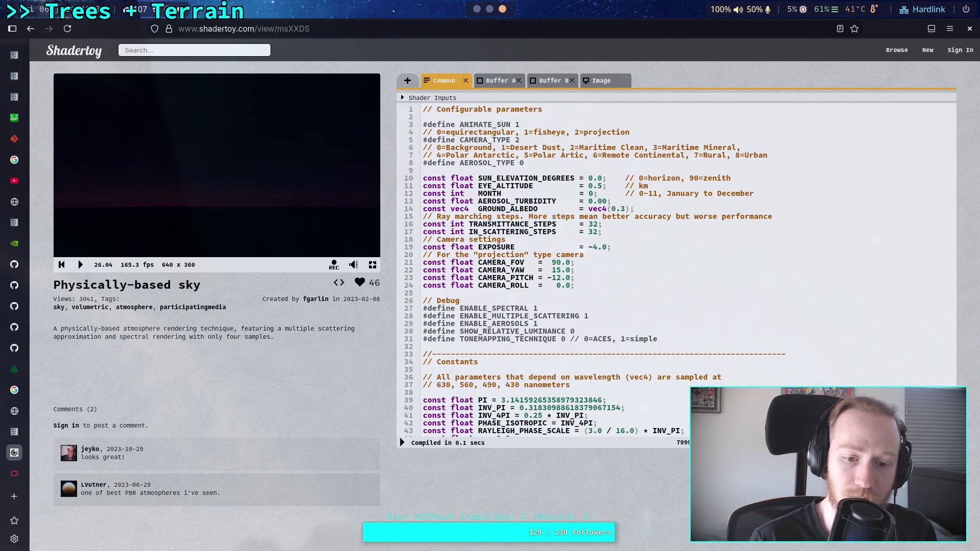
click(402, 443)
text(1)
click(403, 443)
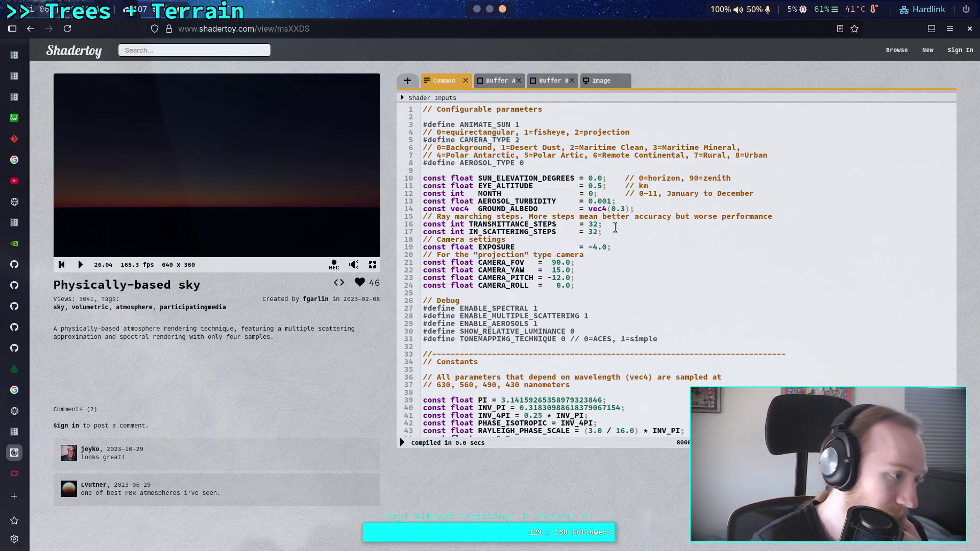
scroll(642, 260, down, 10)
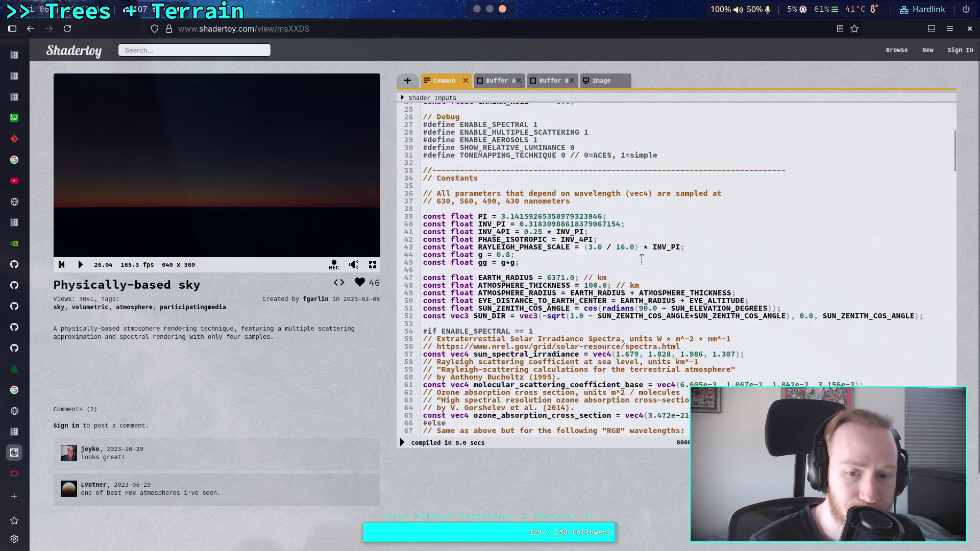
Copy the Background aerosol constants on lines 106-109
scroll(642, 260, down, 7)
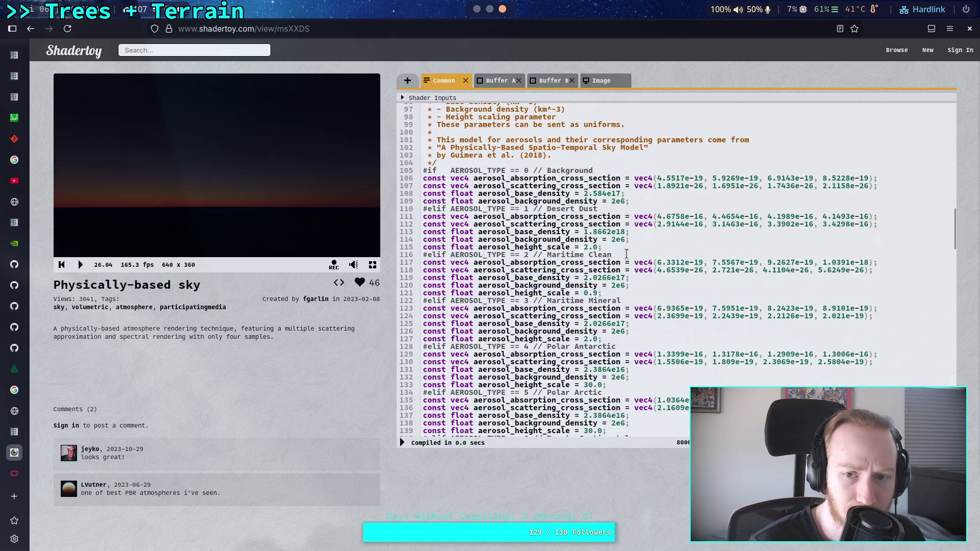
scroll(615, 280, up, 2)
scroll(620, 289, up, 2)
drag(636, 324, 403, 305)
key(ctrl+c)
right_click(491, 303)
click(513, 352)
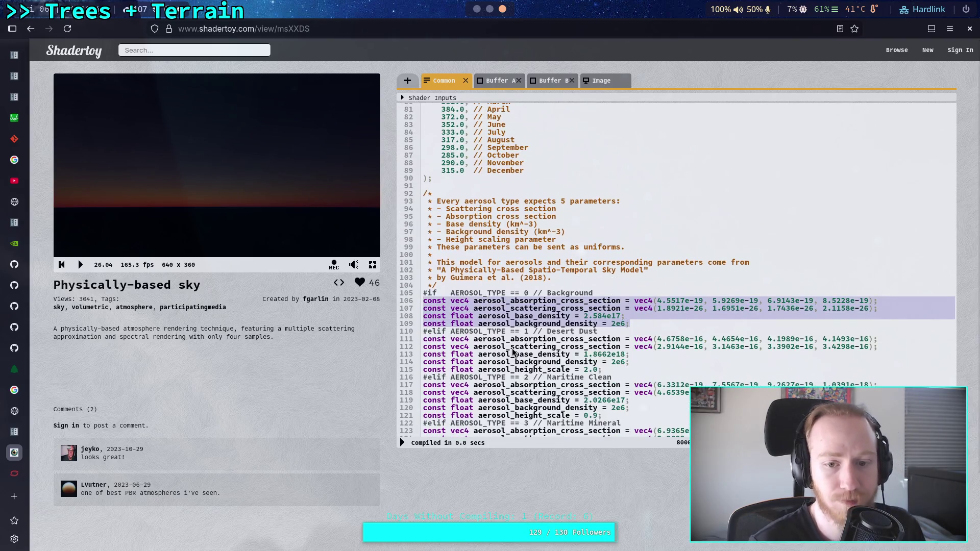
Quit the git diff, launch nvim in the zombie-game project, and expand the script folder
key(super+1)
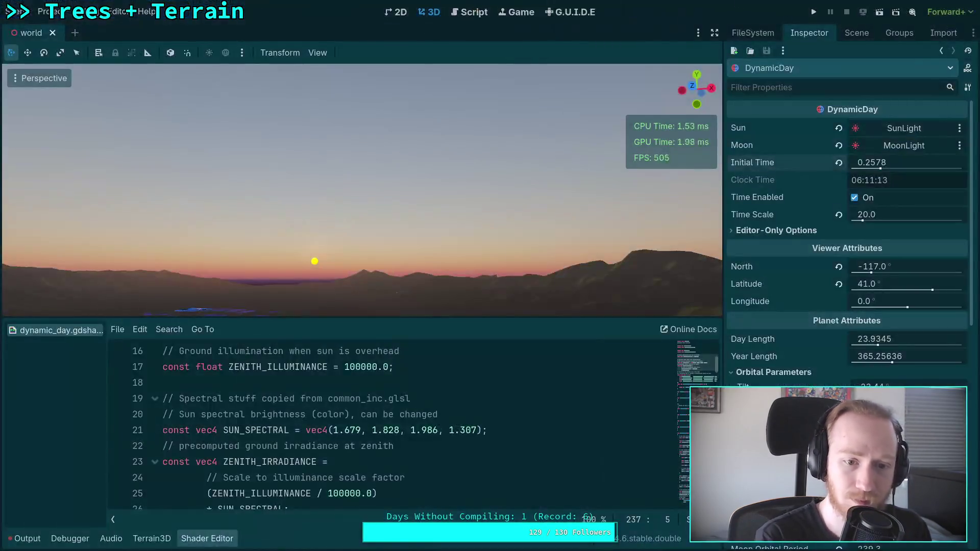
key(super+1)
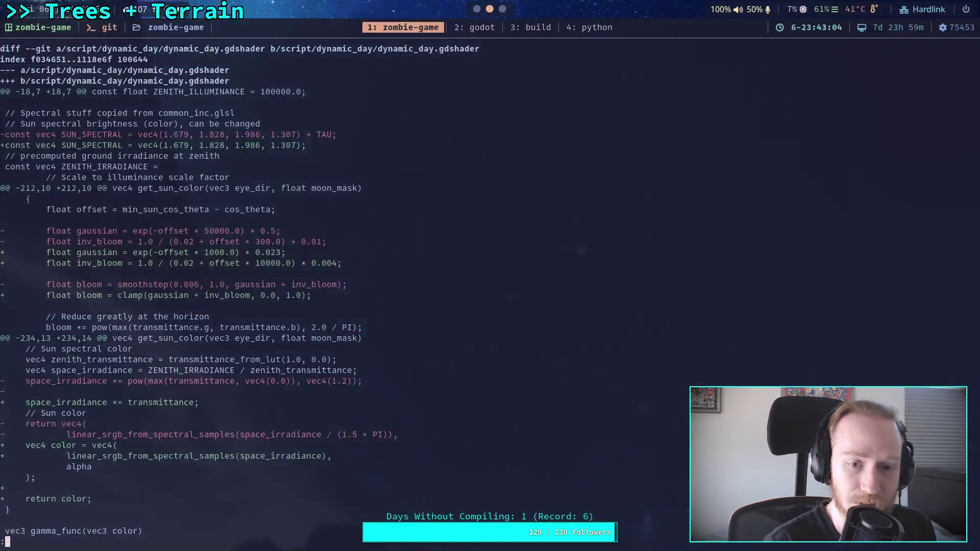
text(qnvim)
key(Return)
key(j)
key(j)
key(j)
key(Return)
Expand dynamic_day in neo-tree and open common_inc.glsl
key(j)
key(j)
key(j)
key(j)
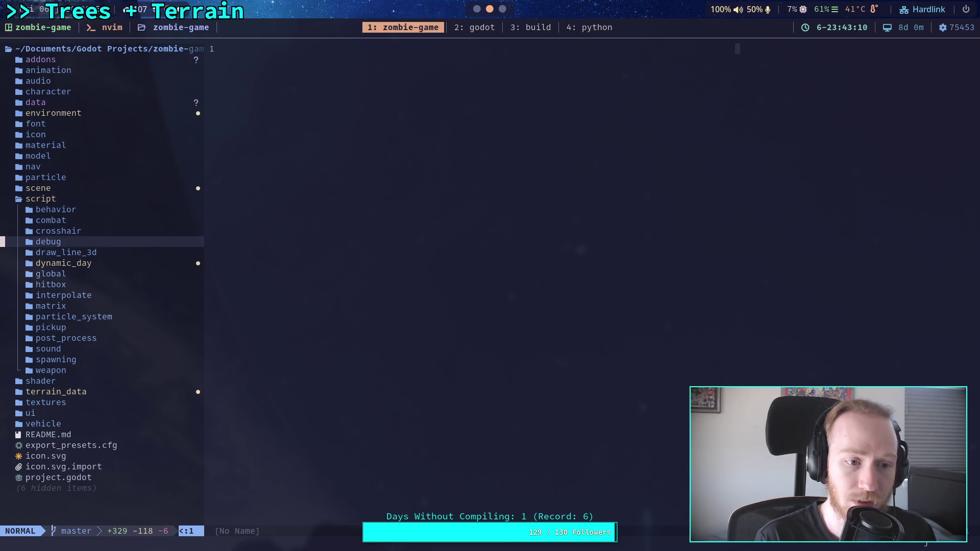
key(Return)
key(j)
key(j)
key(k)
key(j)
key(j)
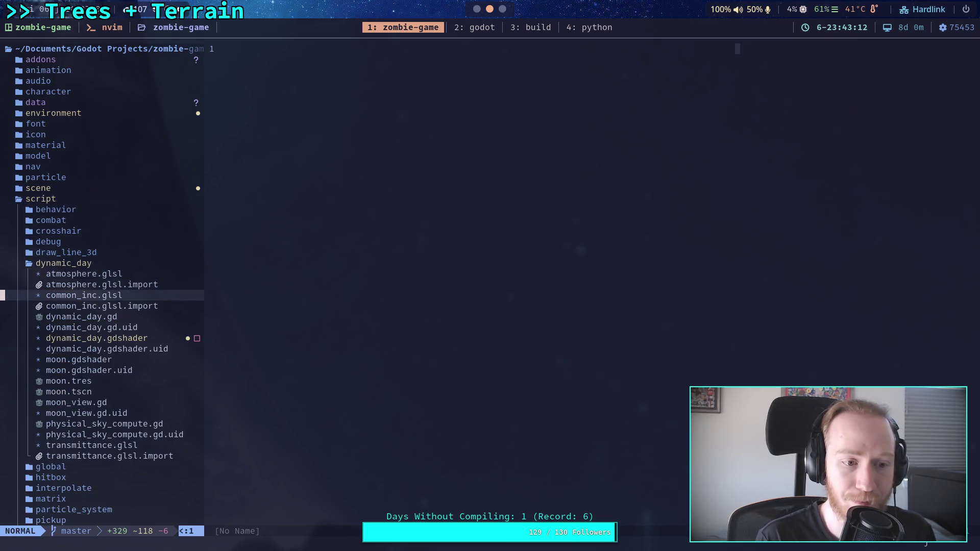
key(Return)
key(j)
key(j)
key(j)
Paste the Background constants under the AEROSOL_TYPE 0 line and delete the duplicate density line
scroll(463, 281, down, 10)
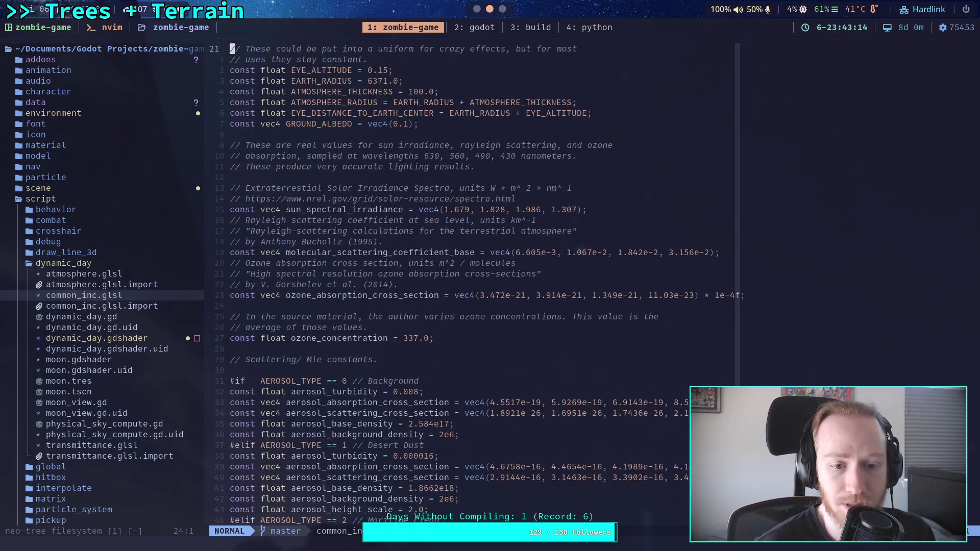
drag(463, 306, 446, 253)
key(y)
key(o)
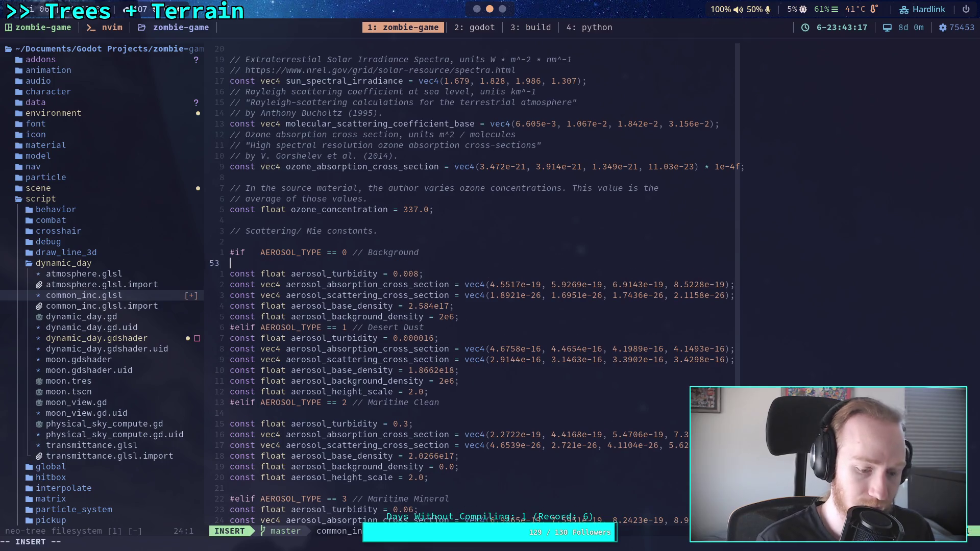
key(ctrl+shift+v)
click(483, 349)
key(Escape)
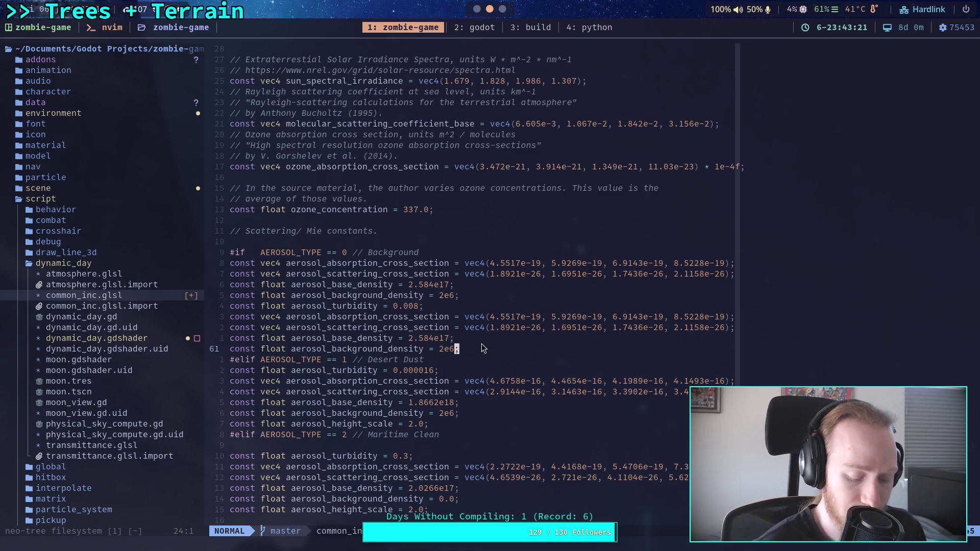
key(d)
key(d)
key(k)
key(k)
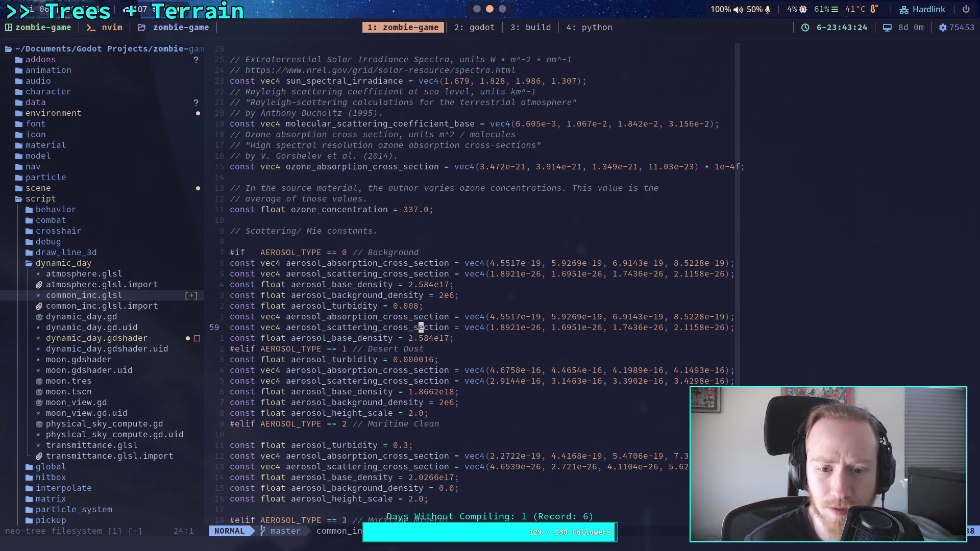
key(k)
key(k)
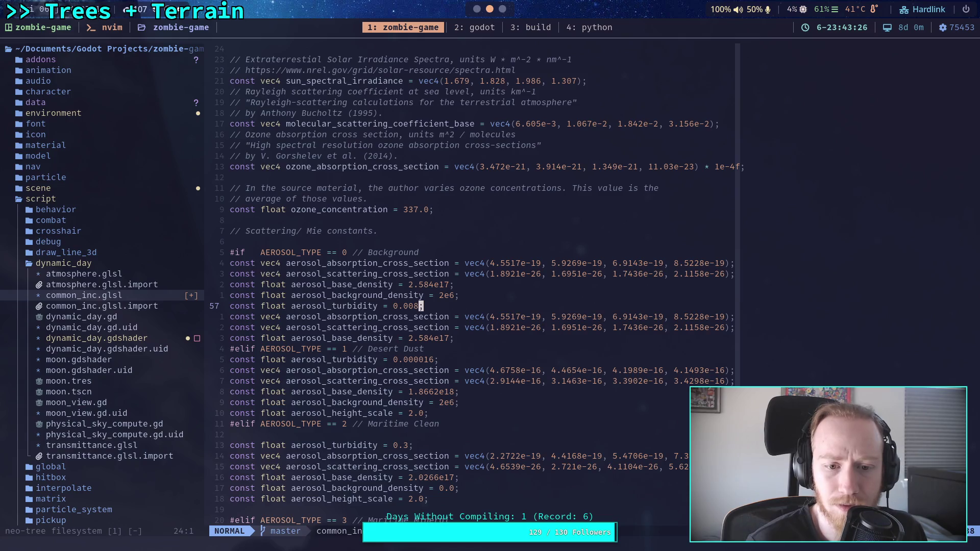
scroll(485, 338, up, 4)
scroll(485, 333, down, 5)
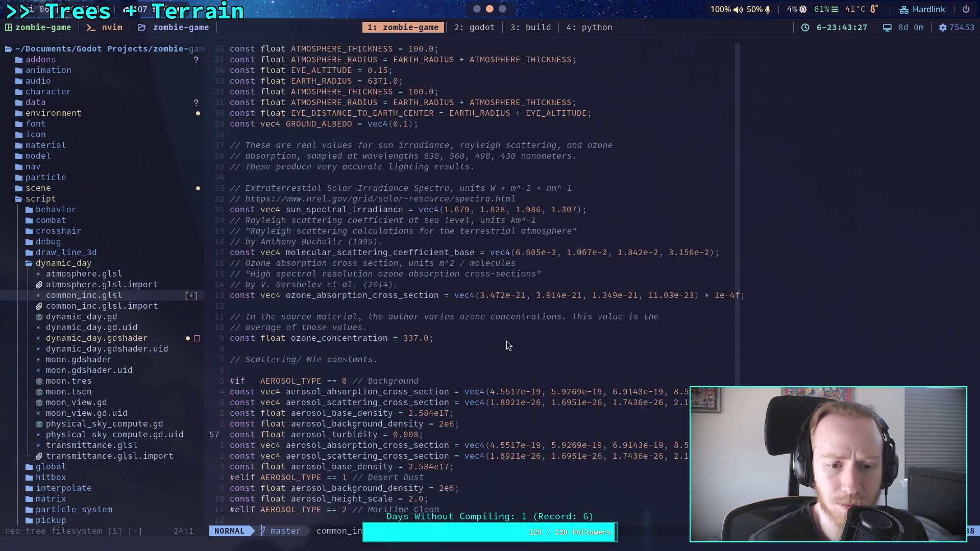
Move the 0.008 aerosol_turbidity line up under the #if of the Background block
scroll(516, 341, up, 7)
scroll(513, 338, up, 4)
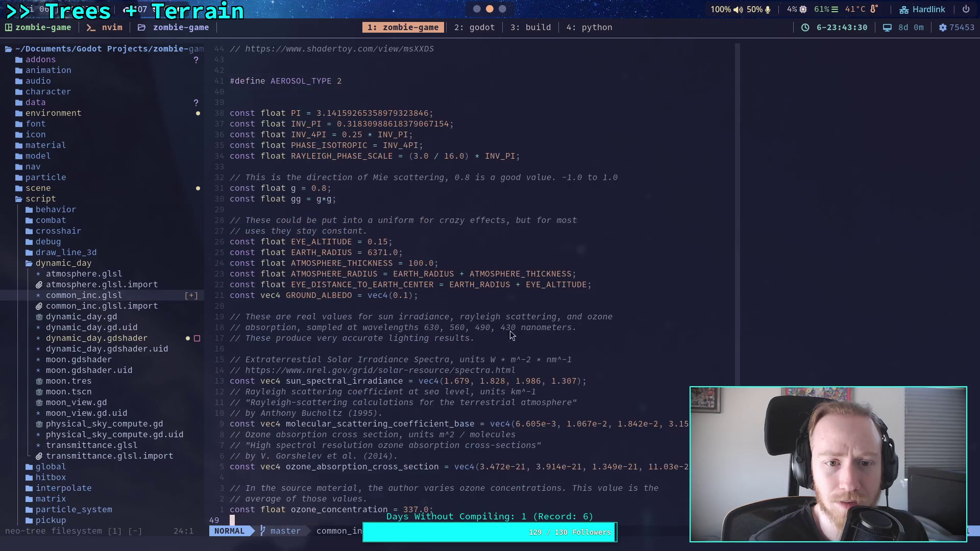
scroll(400, 191, up, 1)
scroll(409, 215, down, 3)
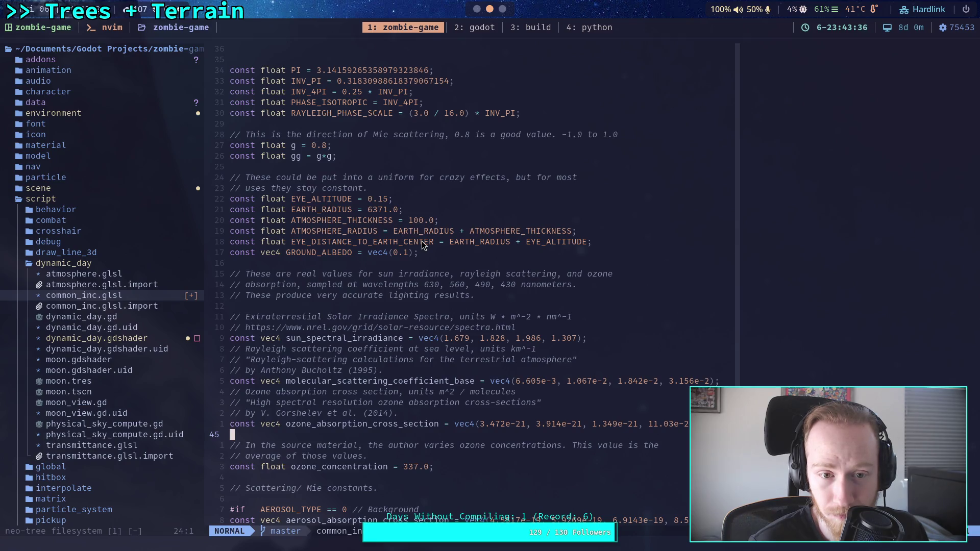
scroll(424, 255, down, 6)
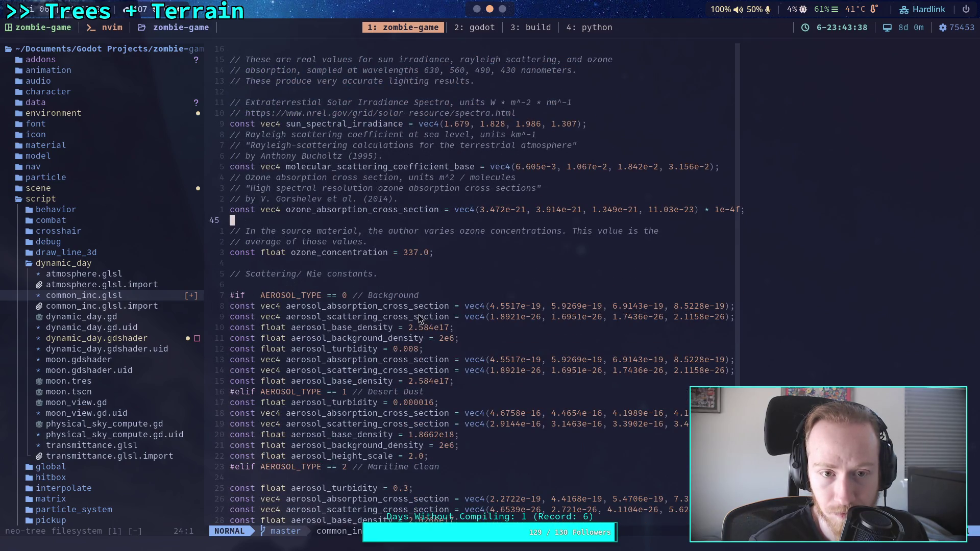
scroll(419, 319, up, 5)
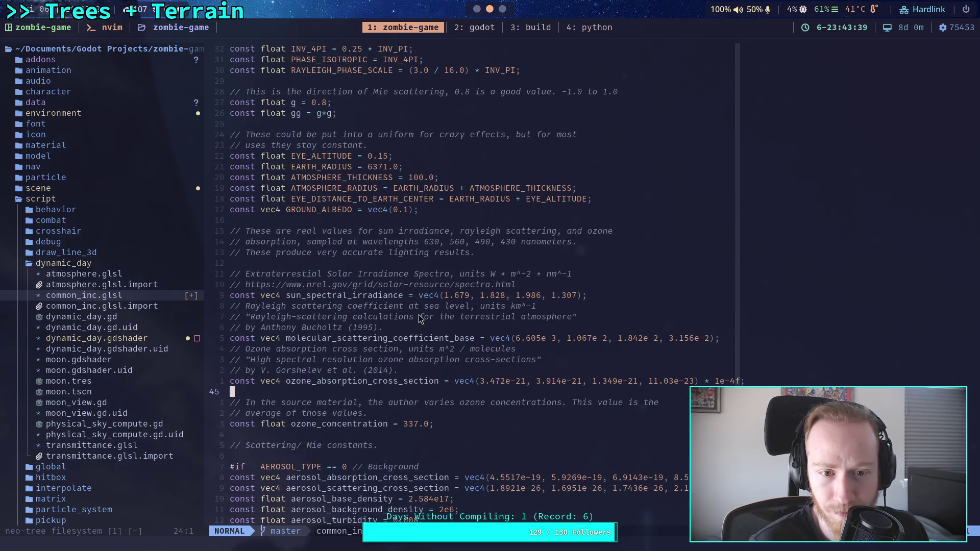
scroll(420, 319, down, 10)
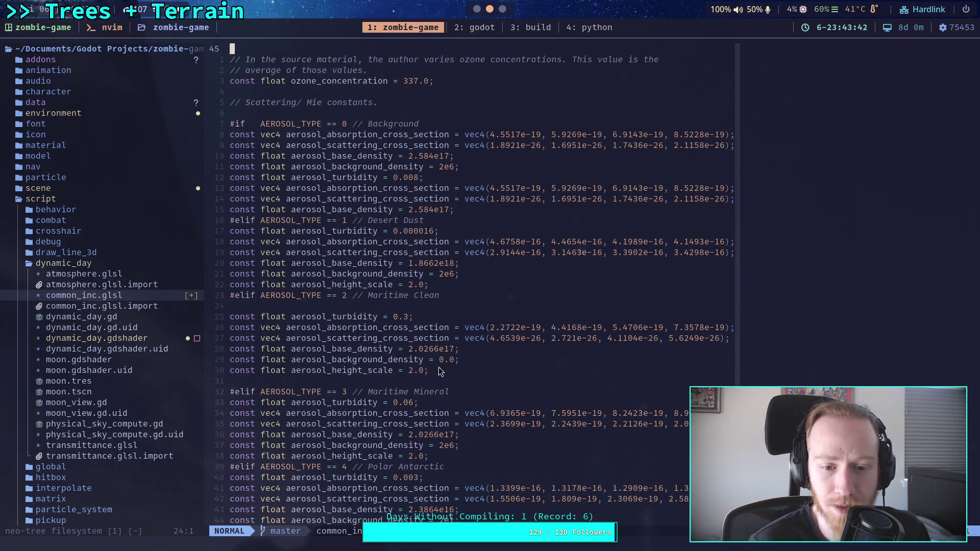
double_click(350, 403)
scroll(479, 415, up, 1)
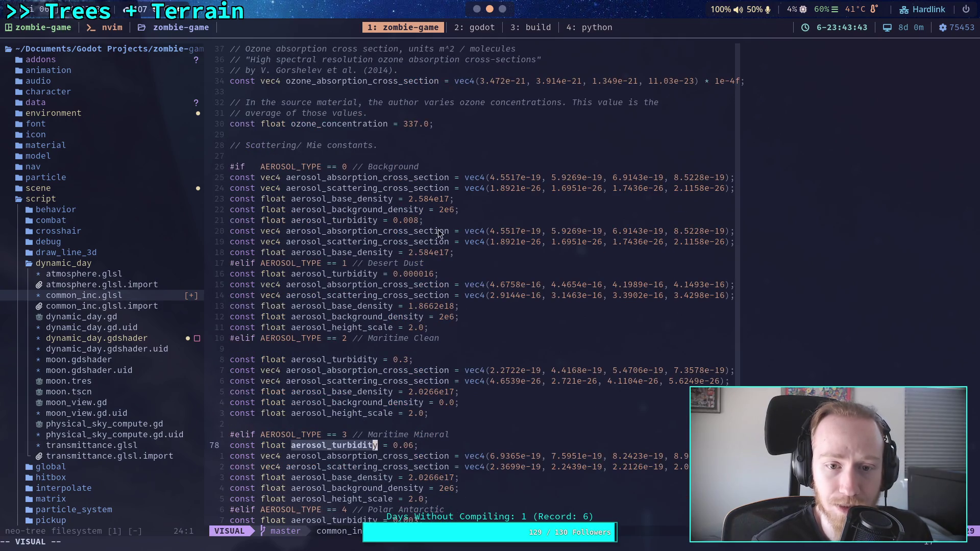
click(462, 222)
key(Escape)
key(d)
key(d)
key(k)
key(k)
key(k)
key(shift+p)
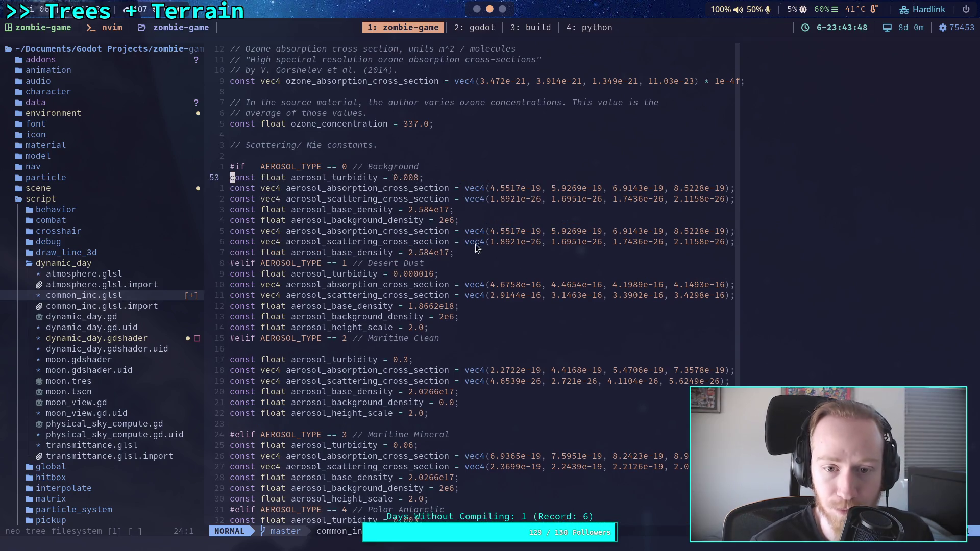
Delete the duplicate base density, aerosol scattering and aerosol absorption lines
click(459, 252)
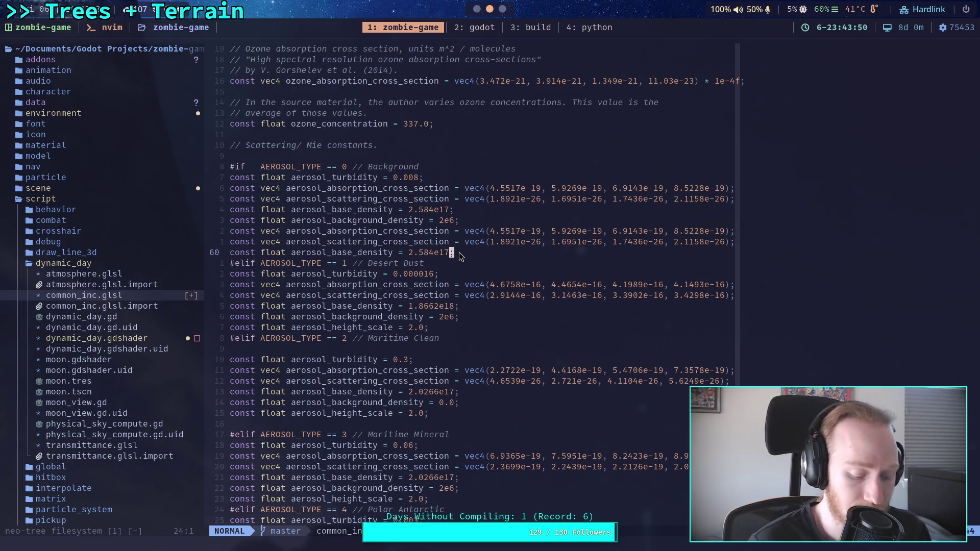
key(d)
key(d)
click(533, 242)
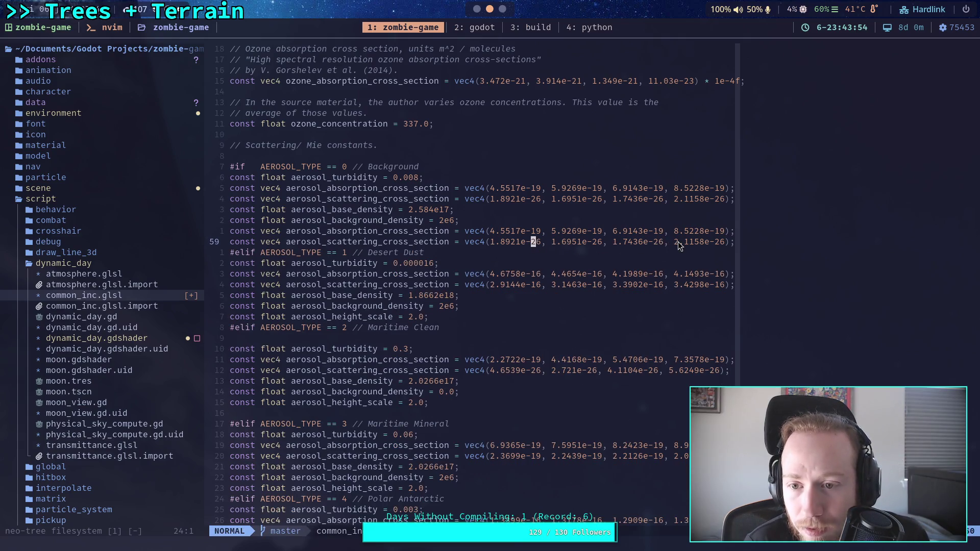
key(d)
key(d)
click(625, 231)
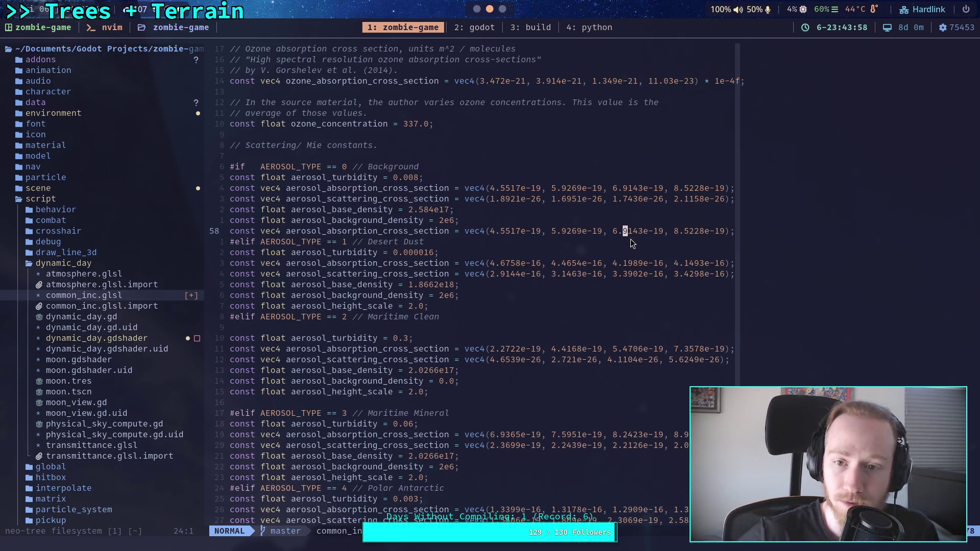
key(d)
key(d)
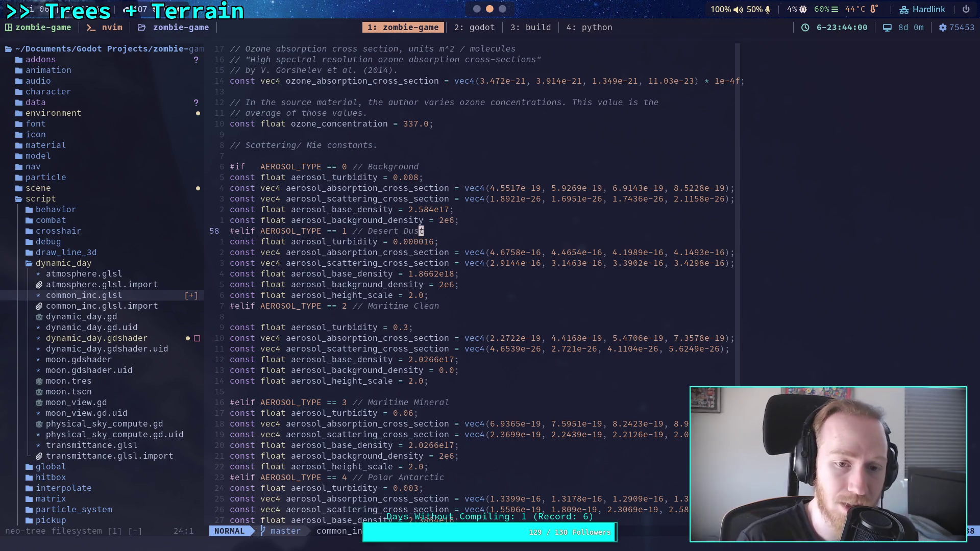
Set AEROSOL_TYPE to 0, save common_inc.glsl with :w, and return to Godot
scroll(409, 187, up, 13)
click(355, 124)
text(s0)
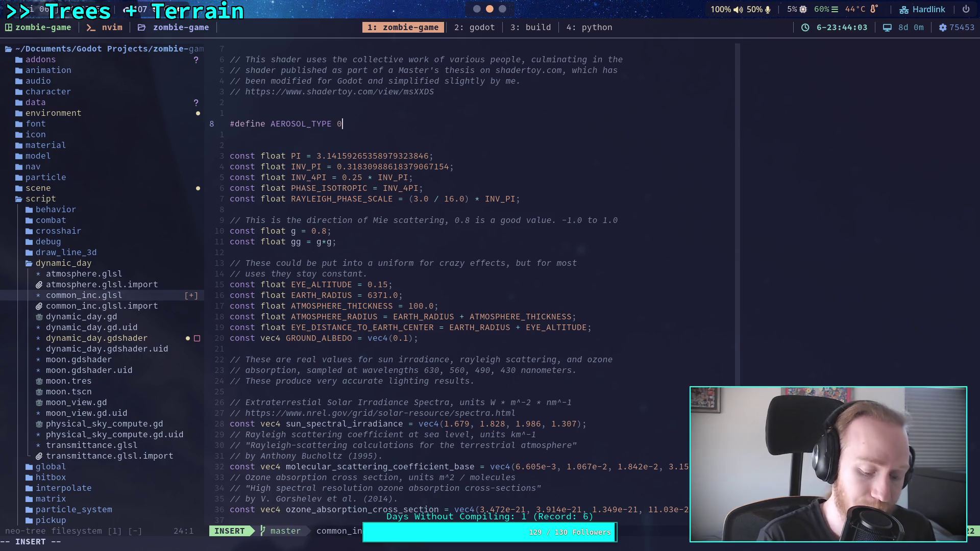
key(Escape)
text(:w)
key(Return)
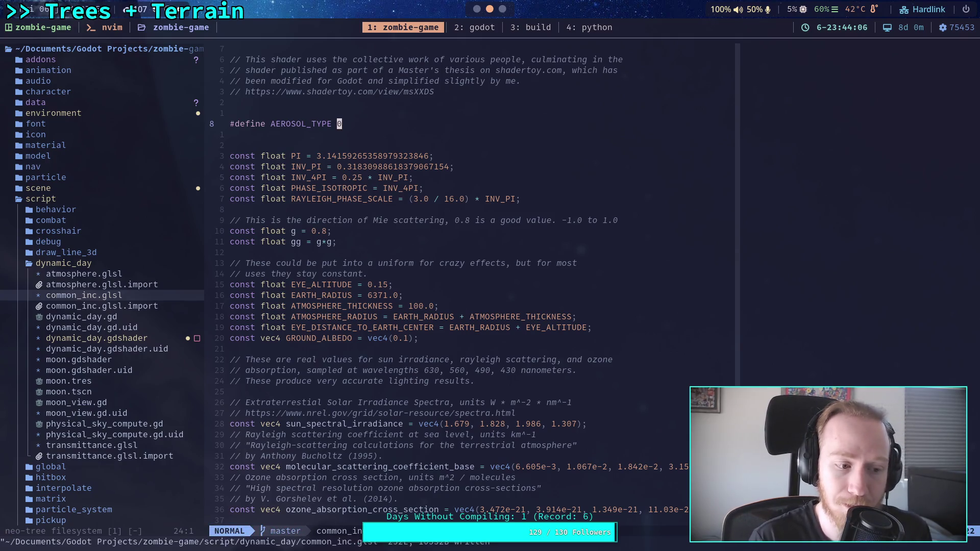
scroll(513, 204, down, 9)
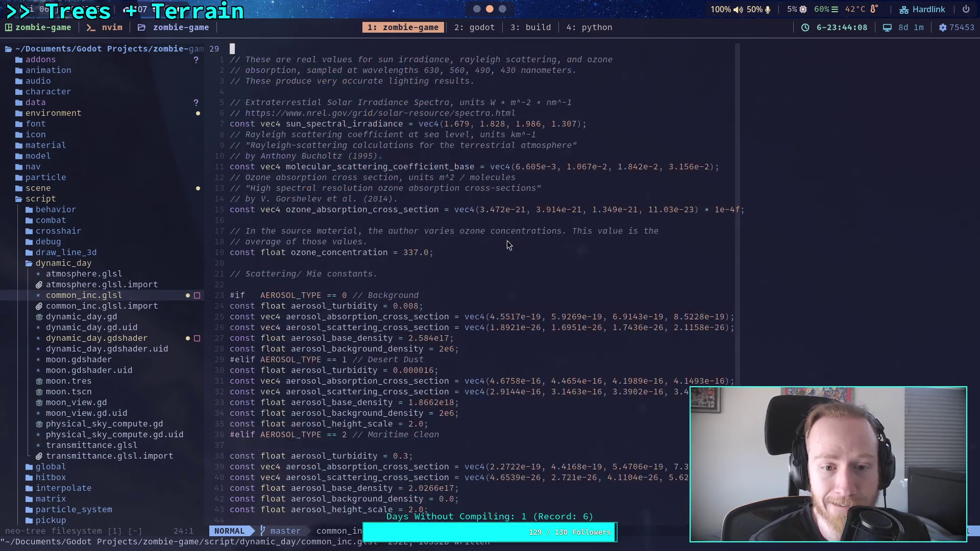
key(super+2)
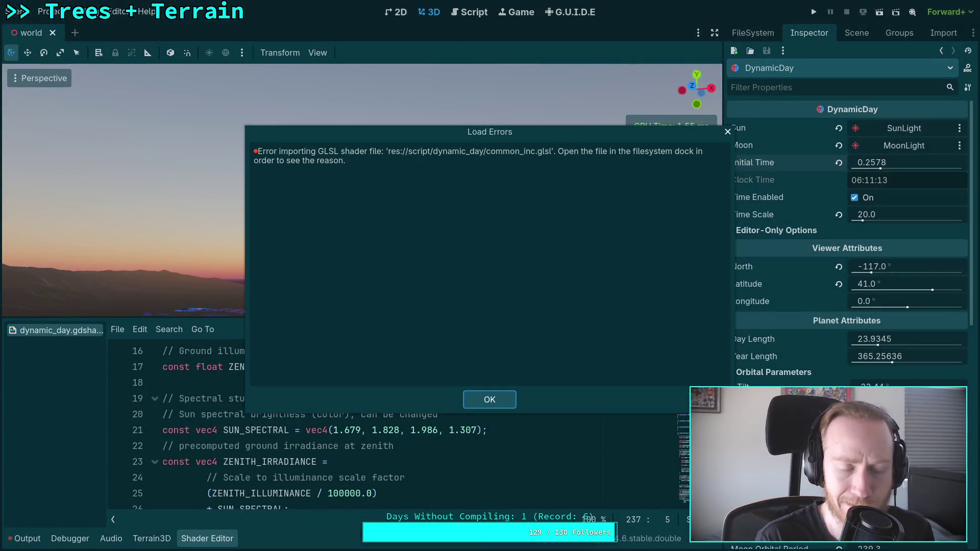
In Shadertoy, raise AEROSOL_TURBIDITY to 0.008, recompile, and play then pause the sky preview
key(super+1)
key(super+3)
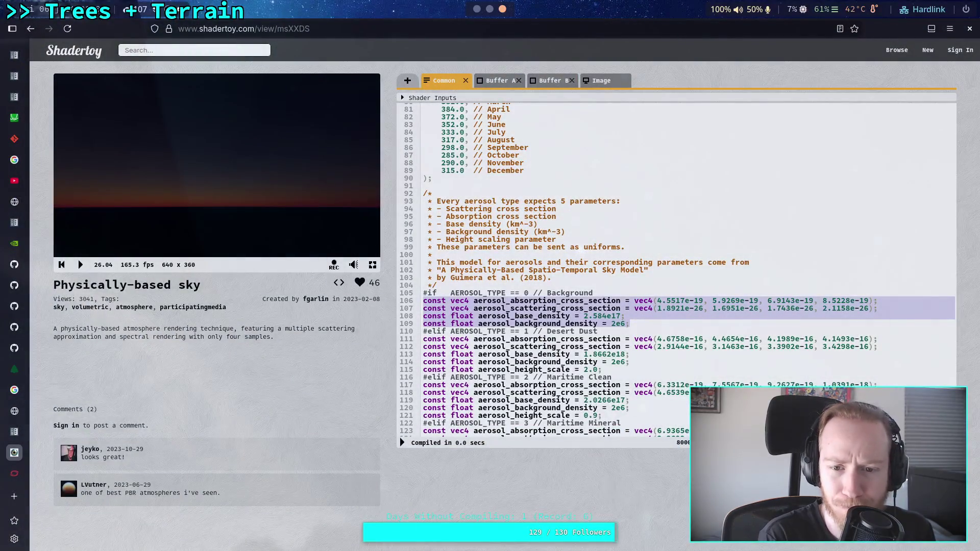
scroll(580, 250, up, 20)
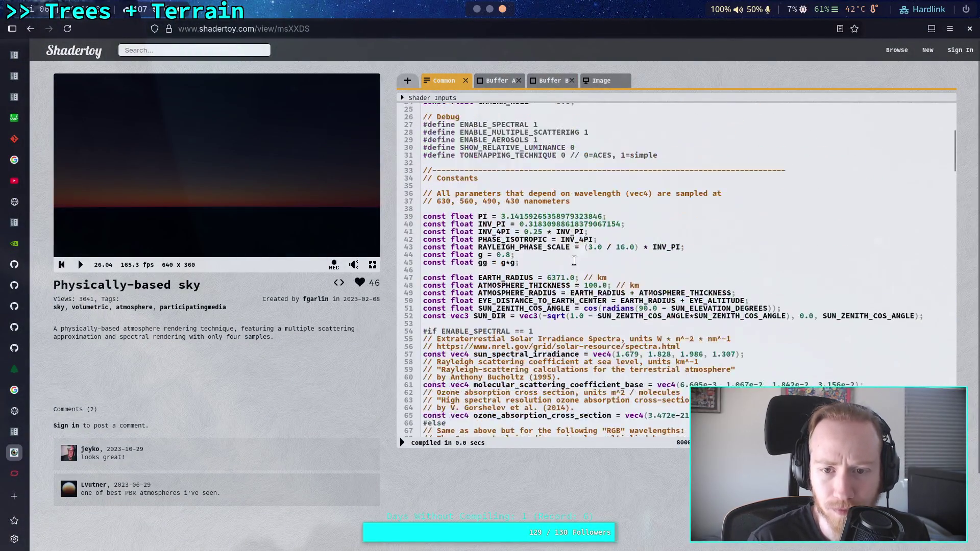
scroll(581, 250, up, 3)
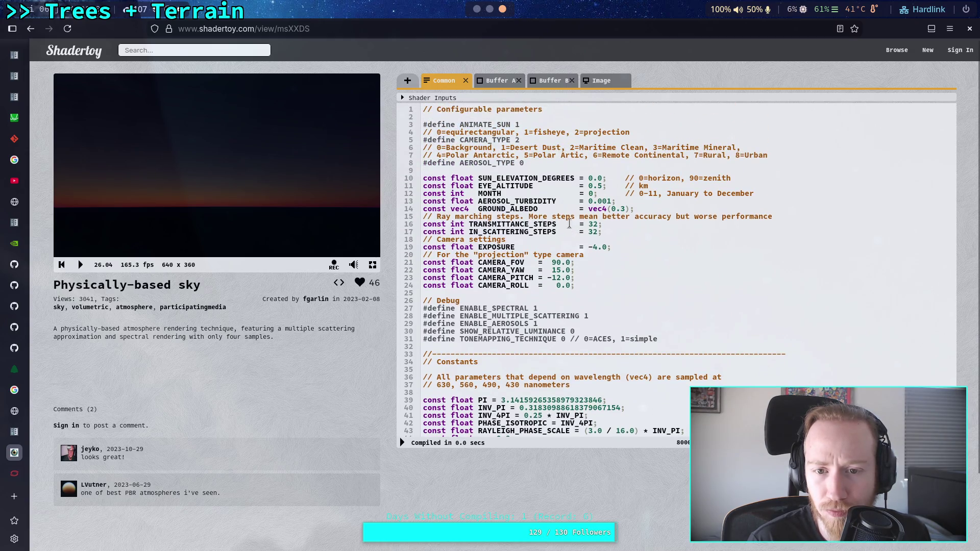
scroll(569, 224, down, 3)
scroll(586, 186, up, 3)
click(608, 200)
key(BackSpace)
text(8)
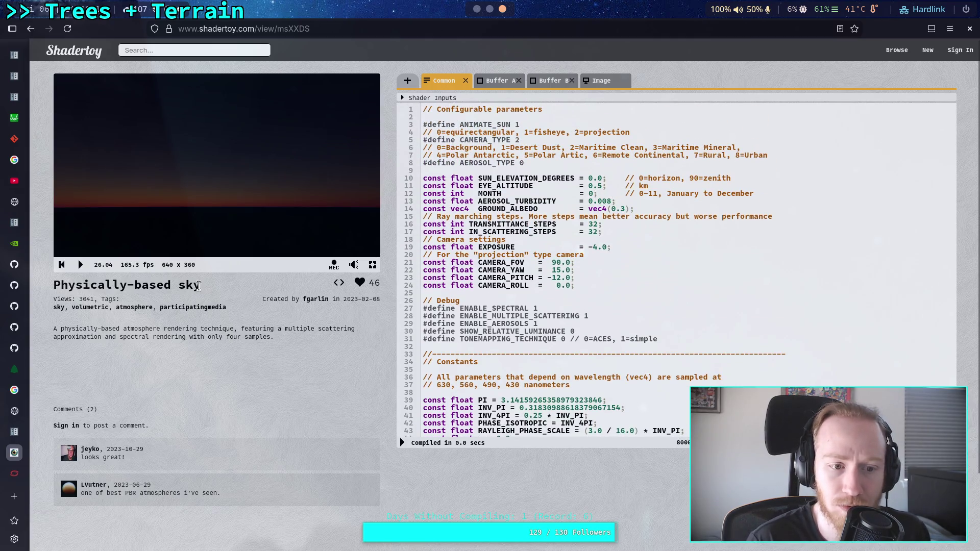
click(403, 442)
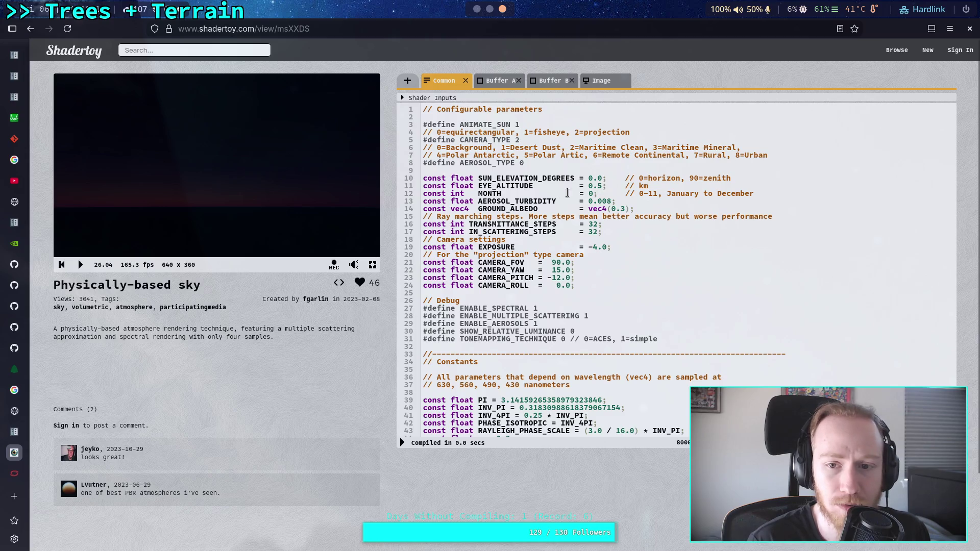
click(83, 267)
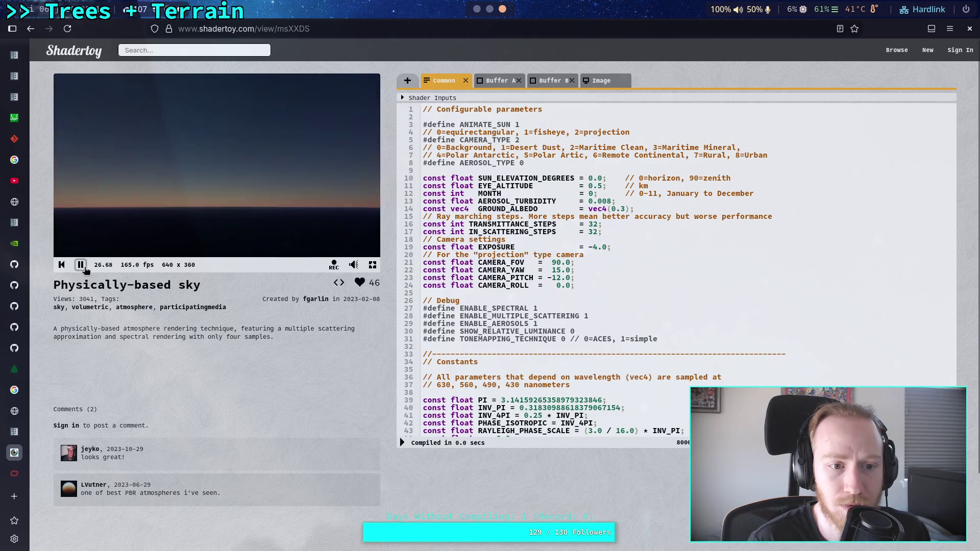
click(80, 265)
click(80, 265)
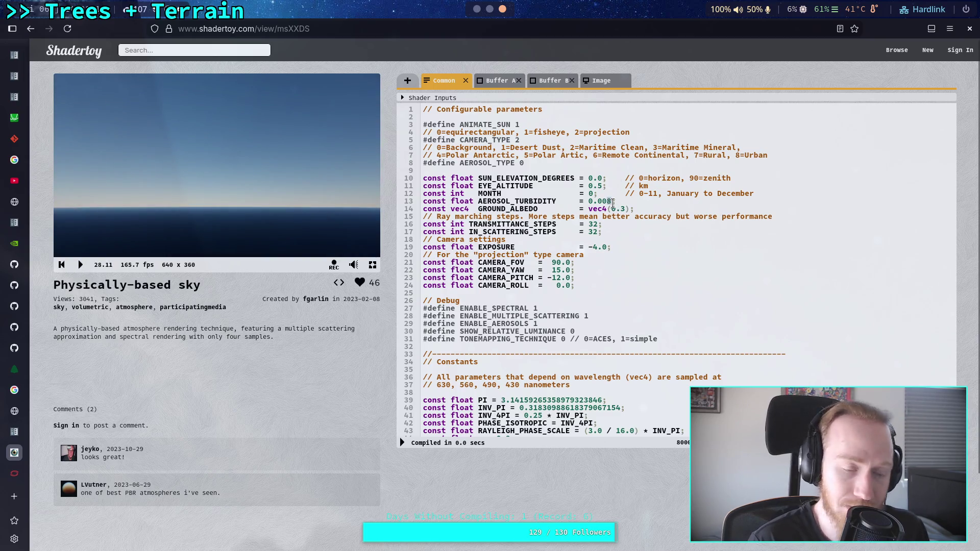
Restore the original low turbidity value, recompile, and go back to Neovim
click(612, 201)
key(BackSpace)
text(1)
click(408, 439)
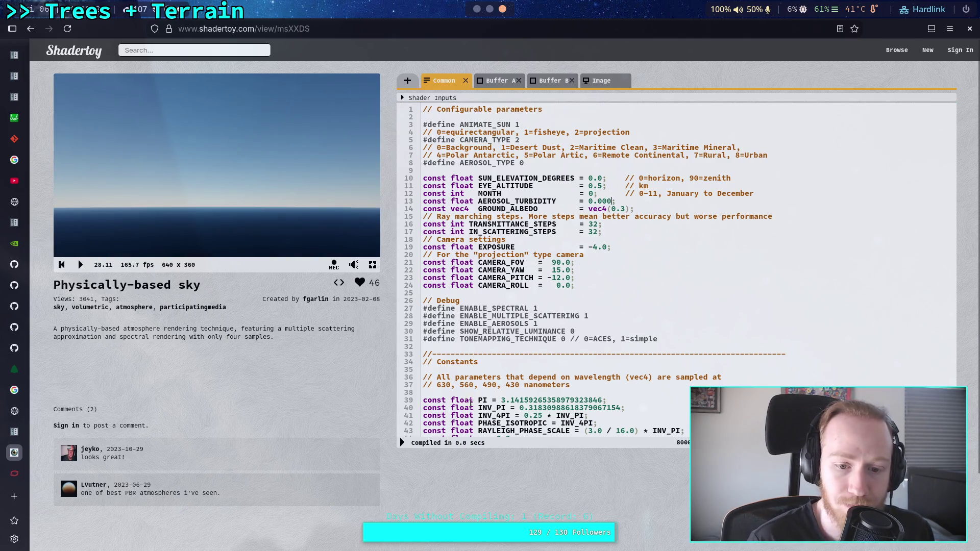
click(402, 442)
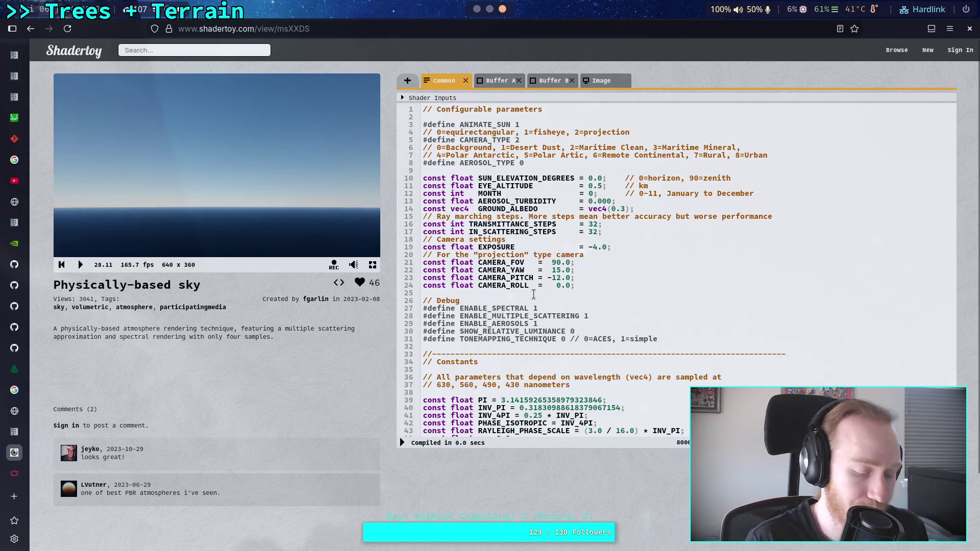
key(super+2)
key(super+1)
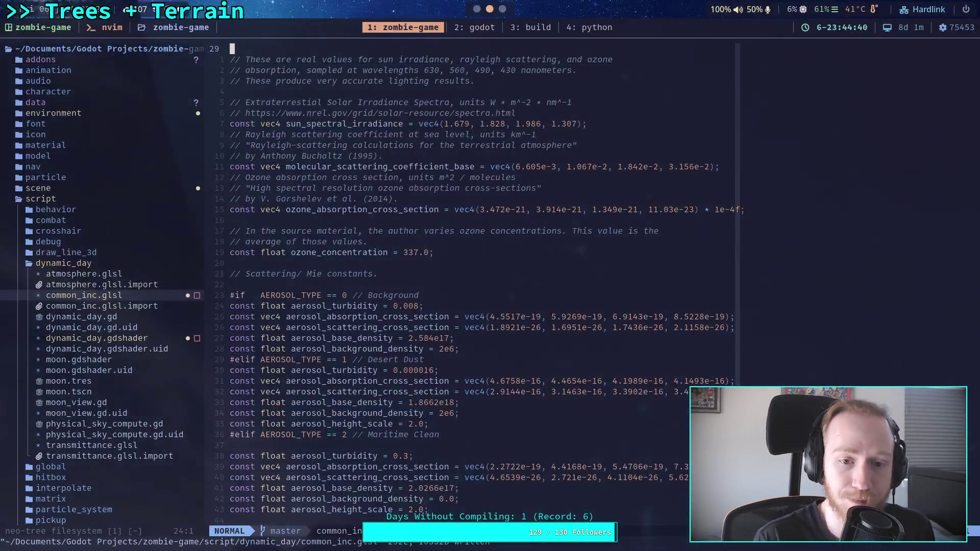
Trim the Background aerosol_turbidity from 0.008 to 0.0, write common_inc.glsl, and switch to Godot
scroll(480, 154, up, 3)
scroll(437, 203, down, 3)
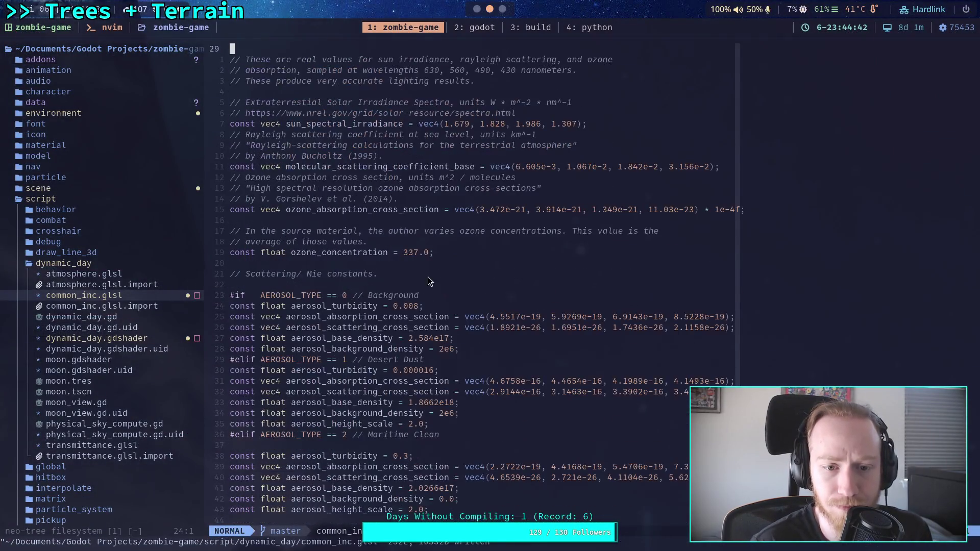
click(416, 306)
key(a)
key(BackSpace)
key(BackSpace)
key(Escape)
text(:w)
key(Return)
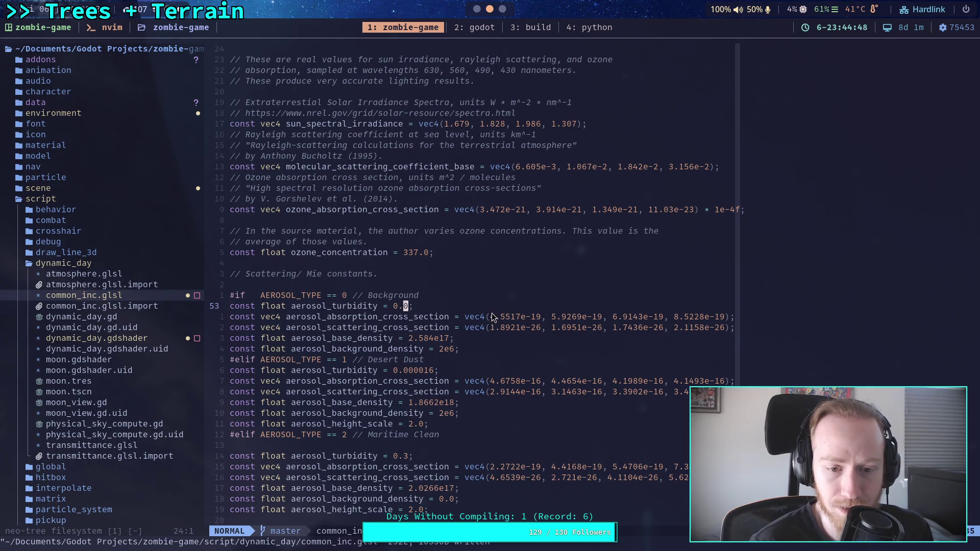
scroll(493, 316, up, 9)
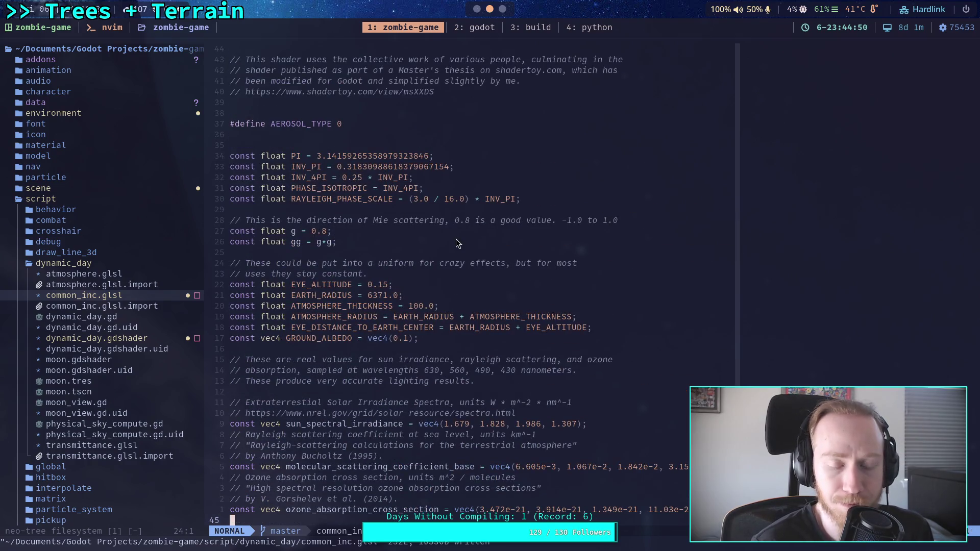
scroll(463, 240, down, 9)
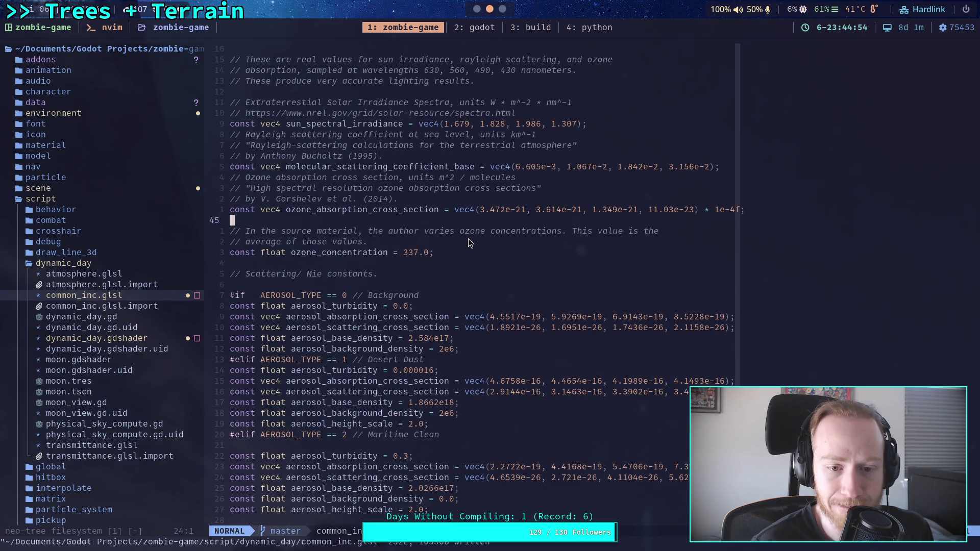
scroll(470, 243, up, 5)
key(super+2)
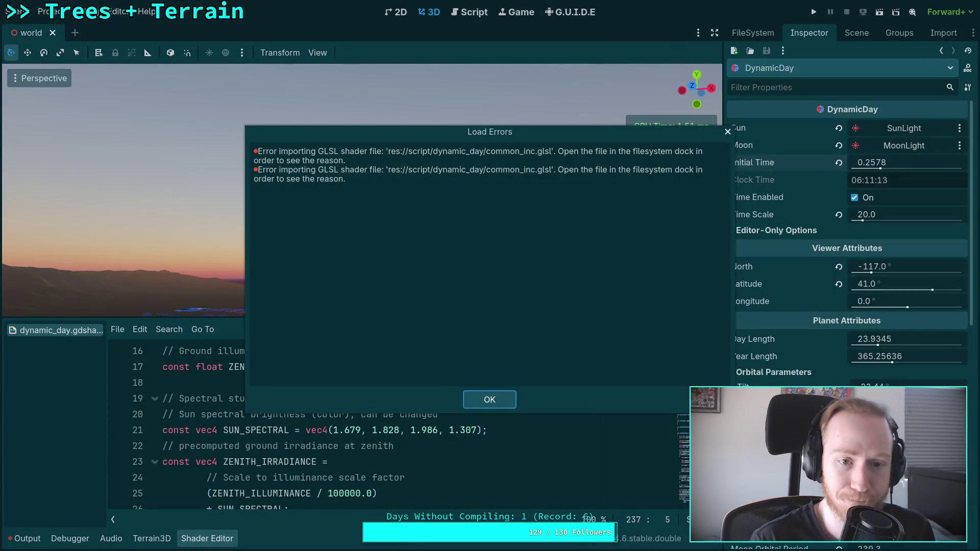
Dismiss the Load Errors dialog and reload the current project
click(490, 400)
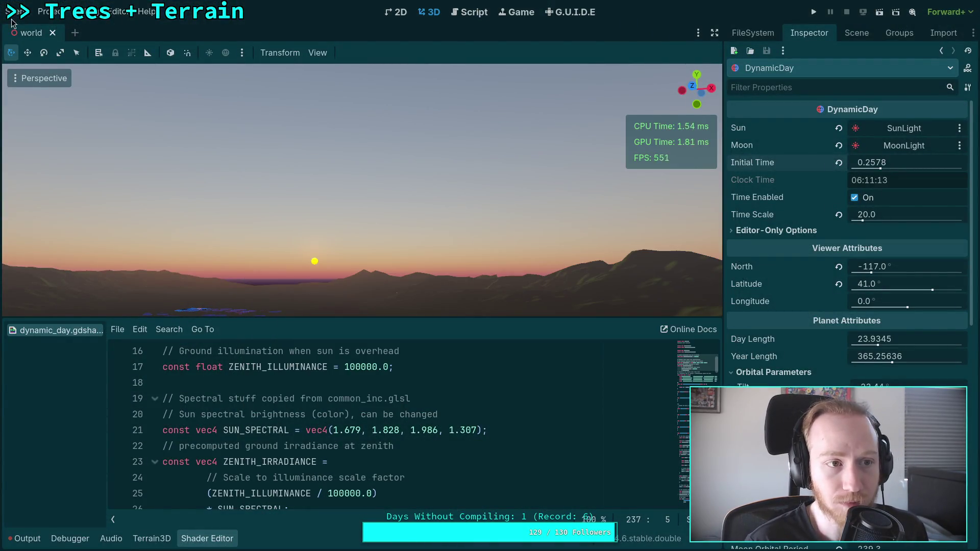
click(15, 12)
click(49, 11)
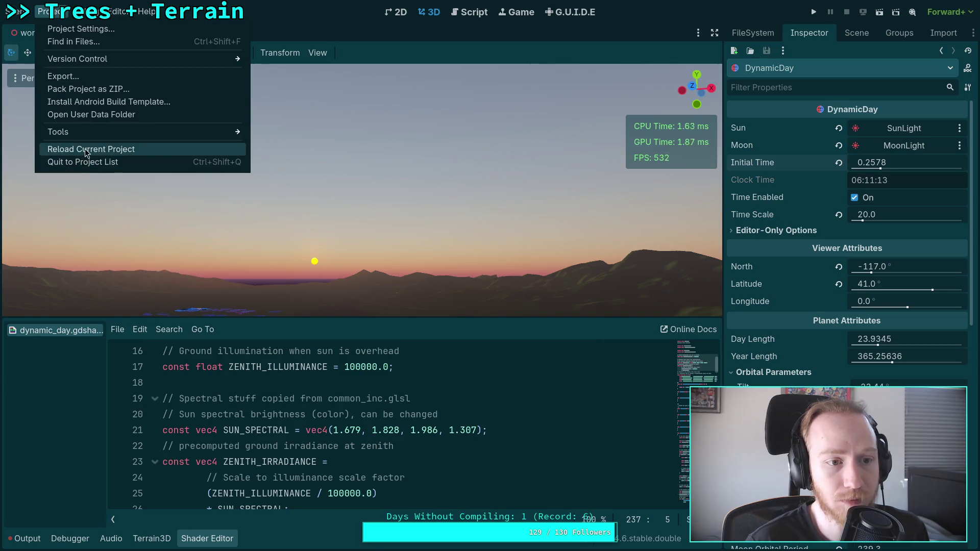
click(85, 148)
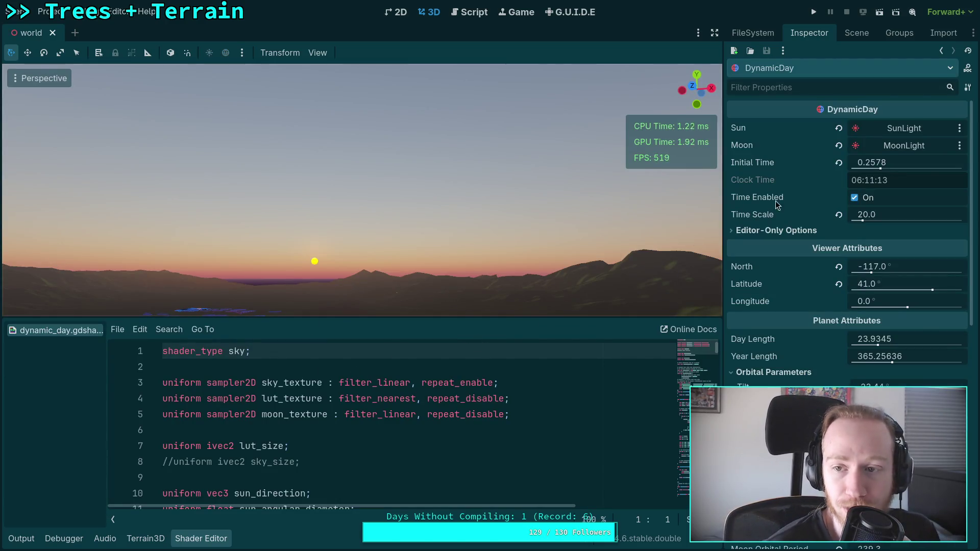
Set DynamicDay Initial Time to 0.25885 for a low sun and enlarge the shader code area
drag(890, 162, 870, 162)
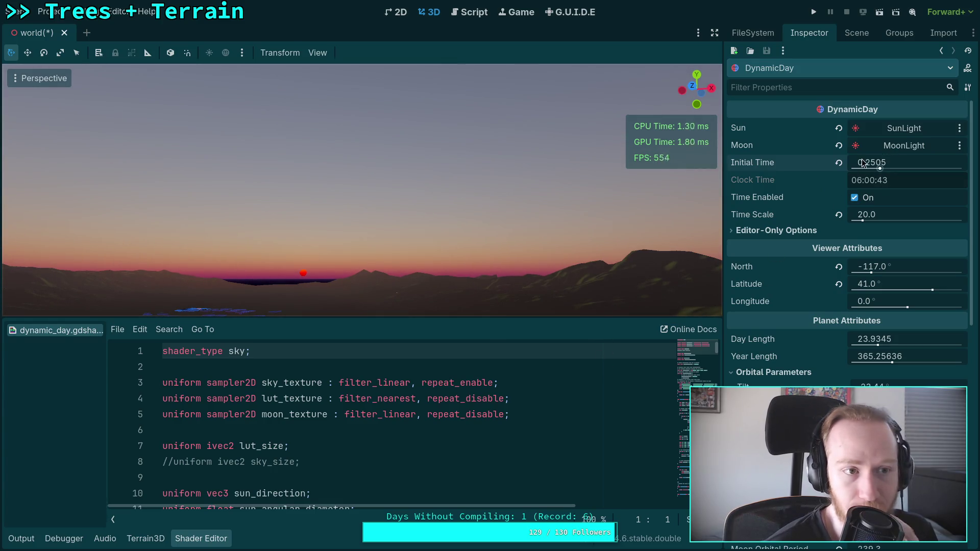
mouse_move(876, 167)
mouse_down()
mouse_move(978, 168)
mouse_move(934, 167)
mouse_up()
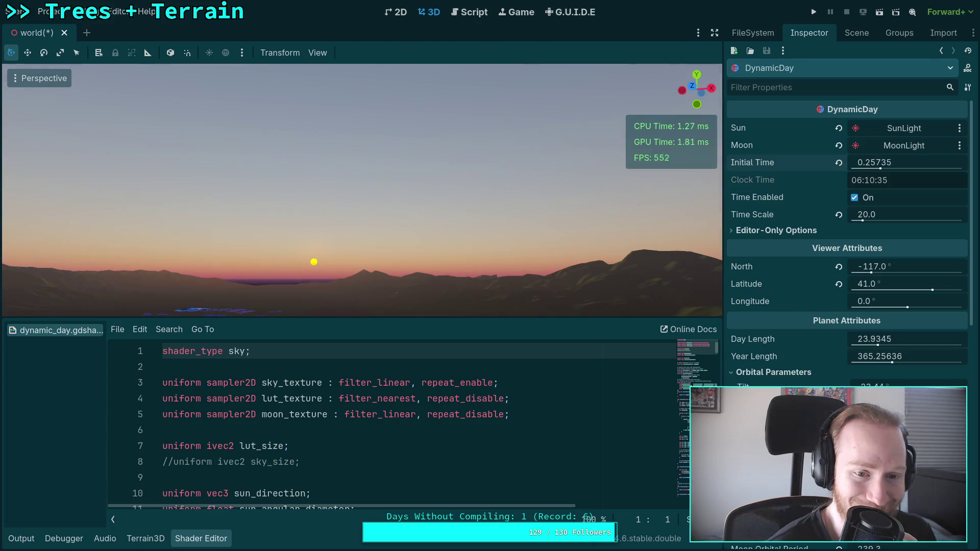
click(431, 440)
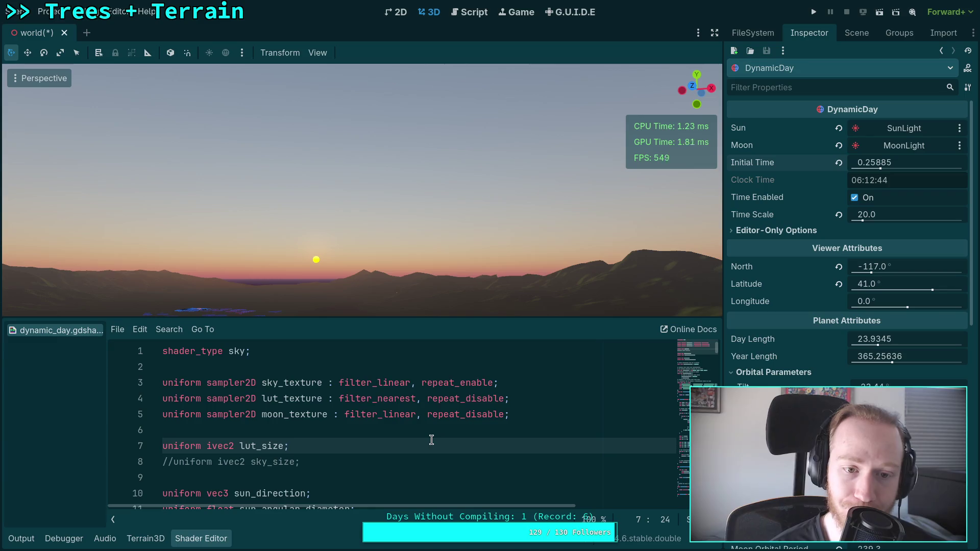
scroll(431, 440, down, 5)
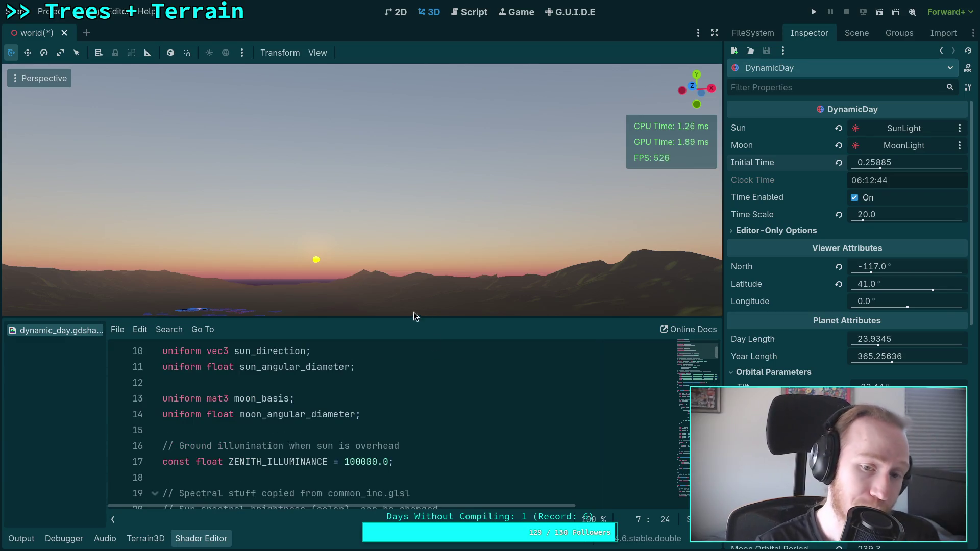
drag(431, 321, 432, 266)
scroll(380, 392, down, 3)
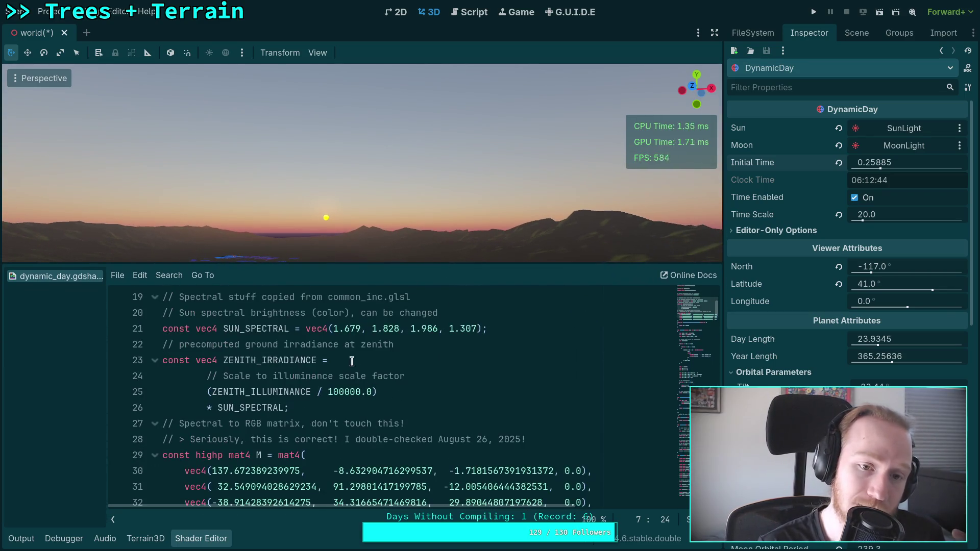
Set the viewport's perspective vertical field of view to 5 degrees
click(309, 56)
mouse_move(419, 151)
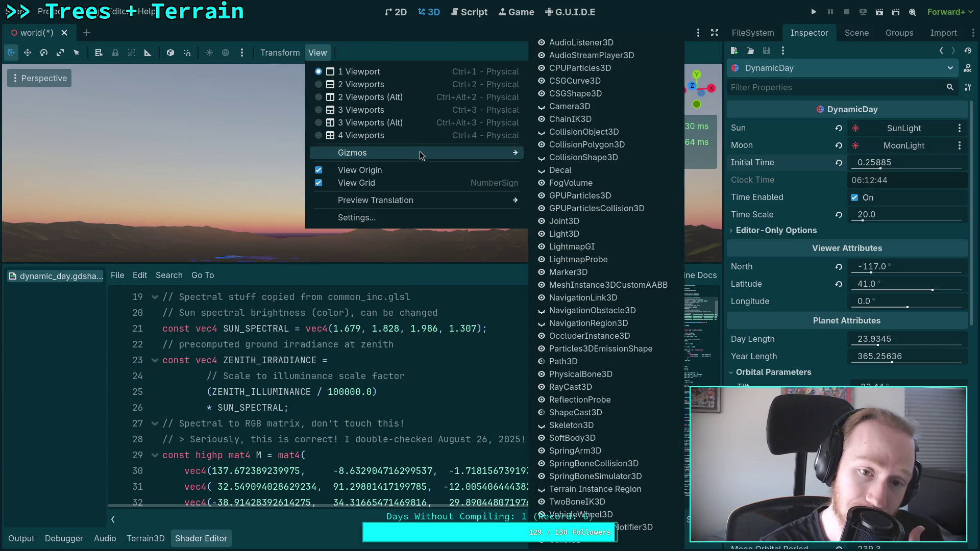
click(444, 217)
key(Tab)
click(434, 236)
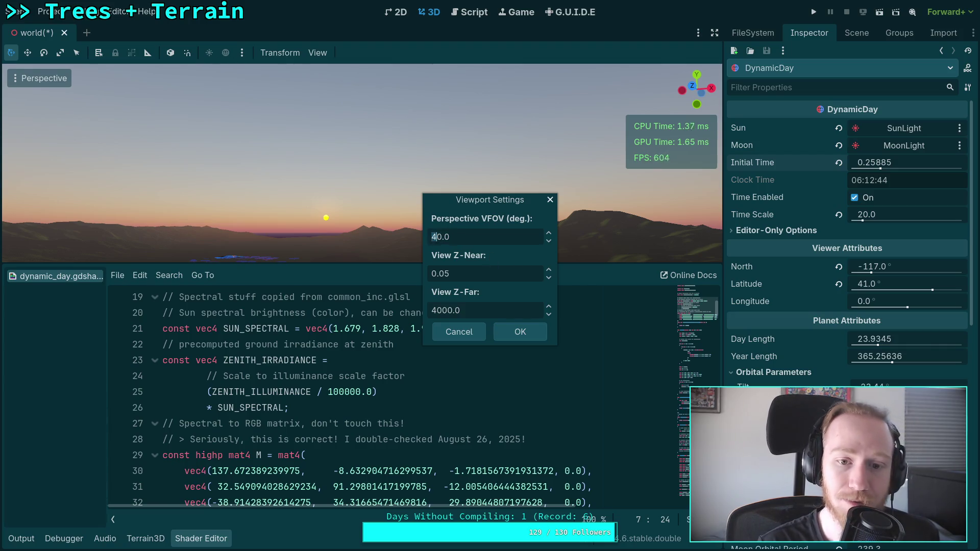
text(5)
click(537, 330)
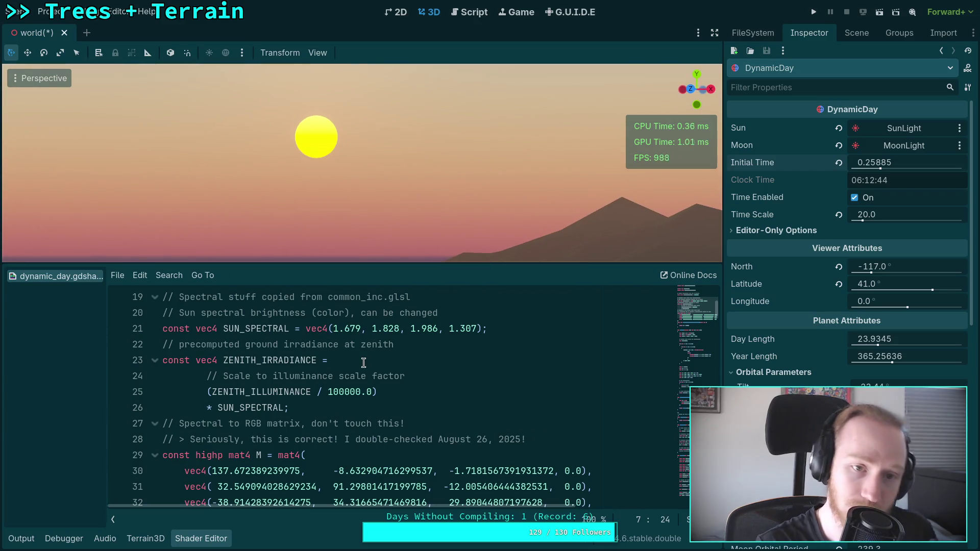
Fold the bicubic, transmittance_from_lut, eye_to_sky, moon_mie and get_moon_color function bodies
scroll(296, 418, down, 12)
scroll(265, 418, up, 4)
scroll(195, 391, up, 3)
click(156, 408)
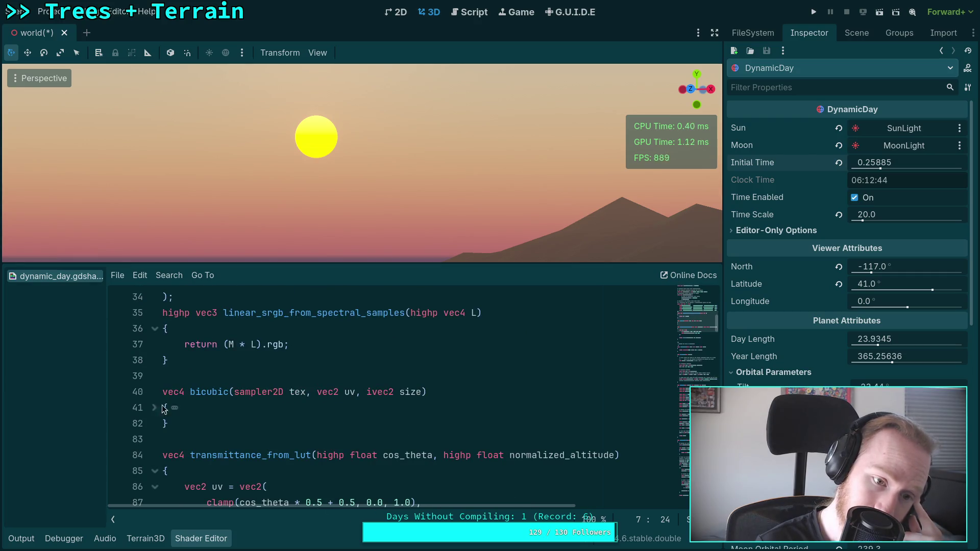
scroll(152, 333, down, 2)
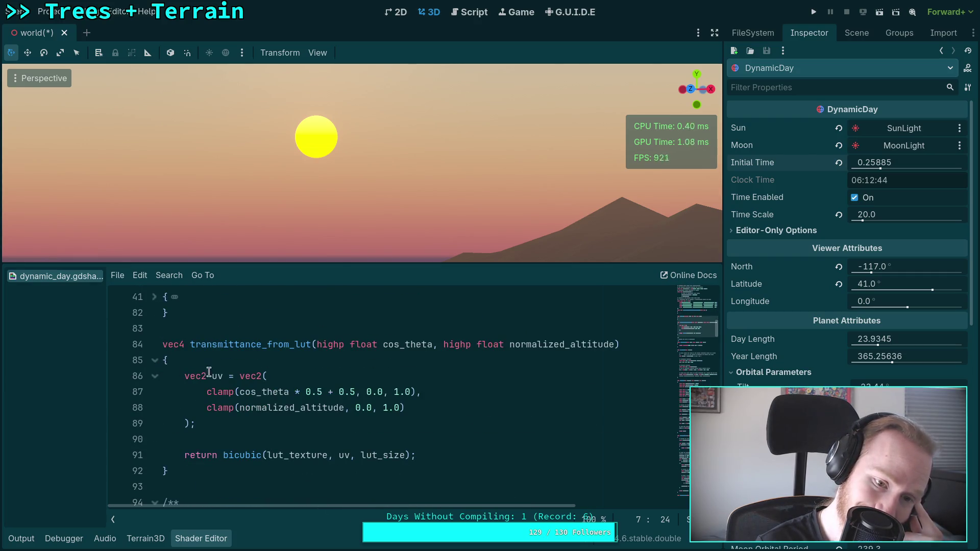
click(156, 361)
scroll(267, 382, down, 3)
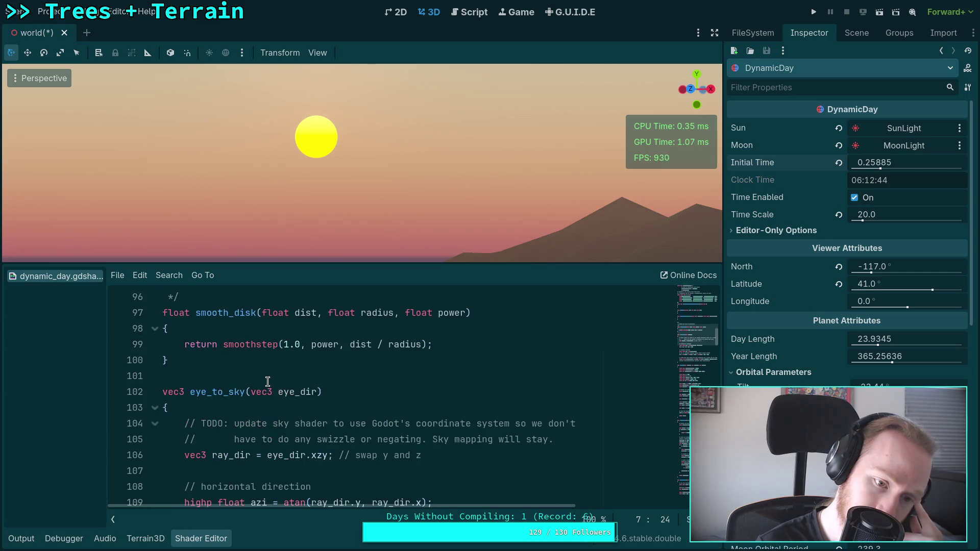
scroll(153, 332, down, 2)
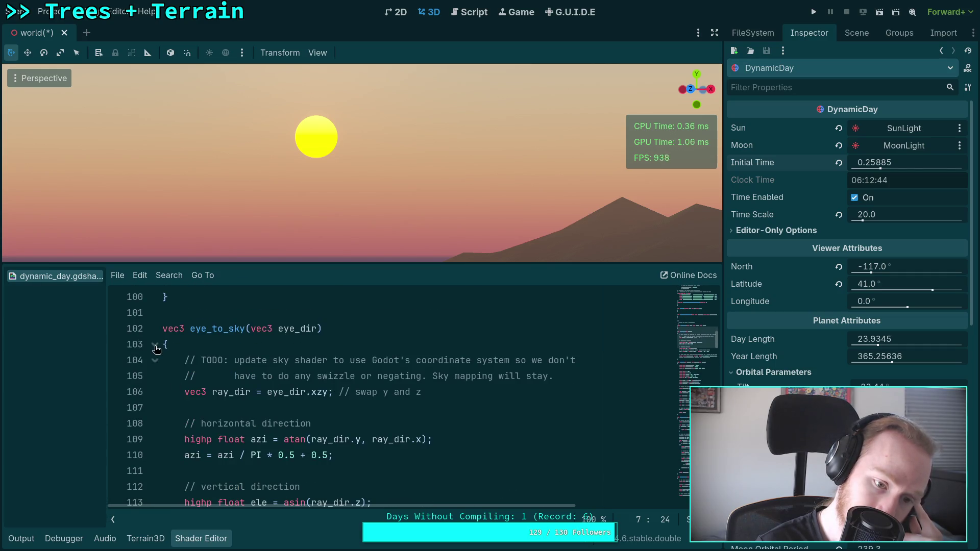
click(155, 345)
scroll(155, 345, down, 1)
click(155, 360)
scroll(155, 360, down, 1)
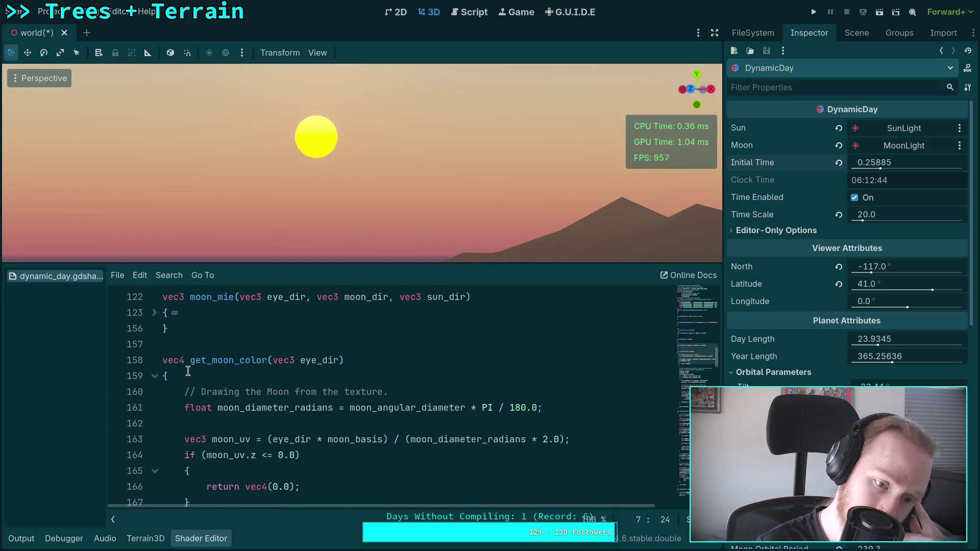
click(156, 376)
scroll(188, 376, down, 8)
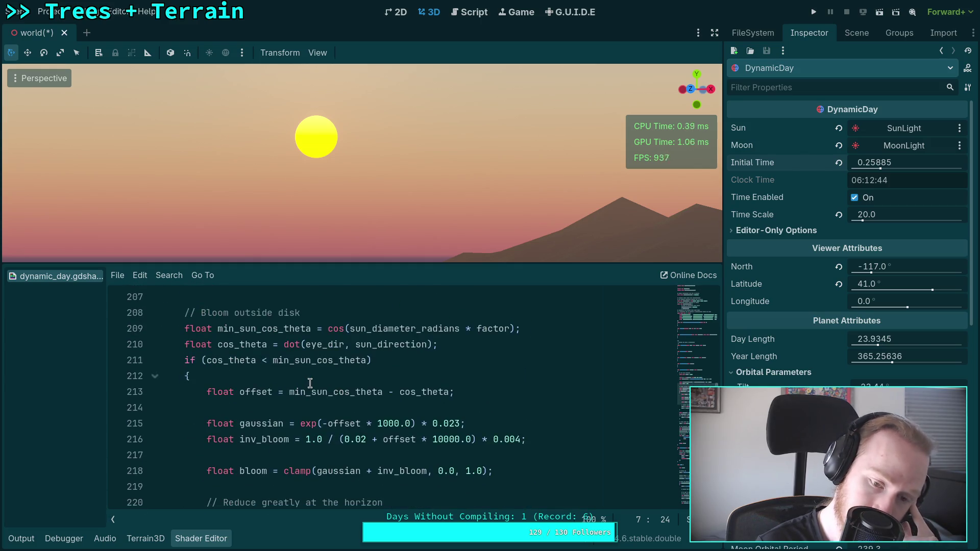
scroll(310, 383, down, 2)
Inspect the 0.023 gaussian and 0.004 inverse-bloom factors and the horizon pow() reduction on line 221
click(384, 376)
key(shift+Left)
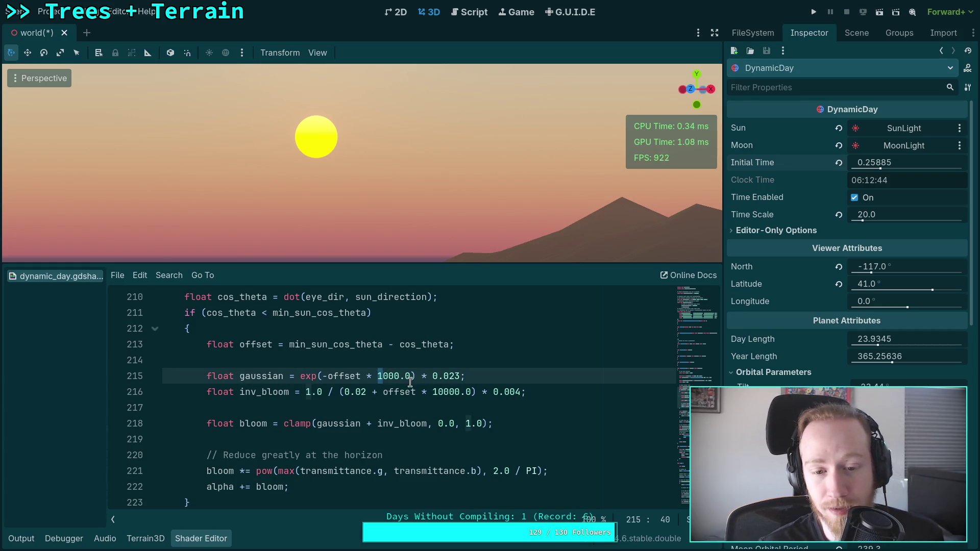
drag(514, 393, 519, 394)
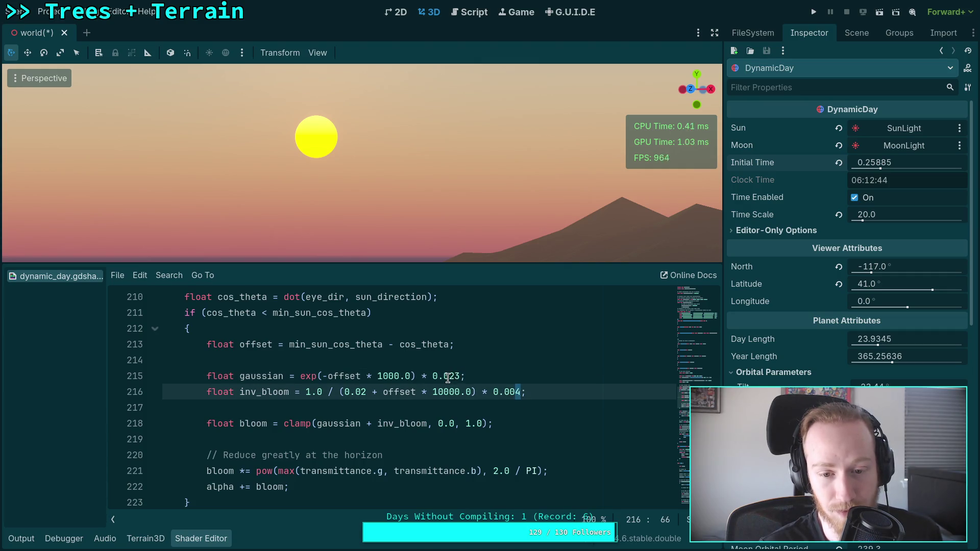
drag(448, 378, 461, 377)
scroll(363, 404, down, 1)
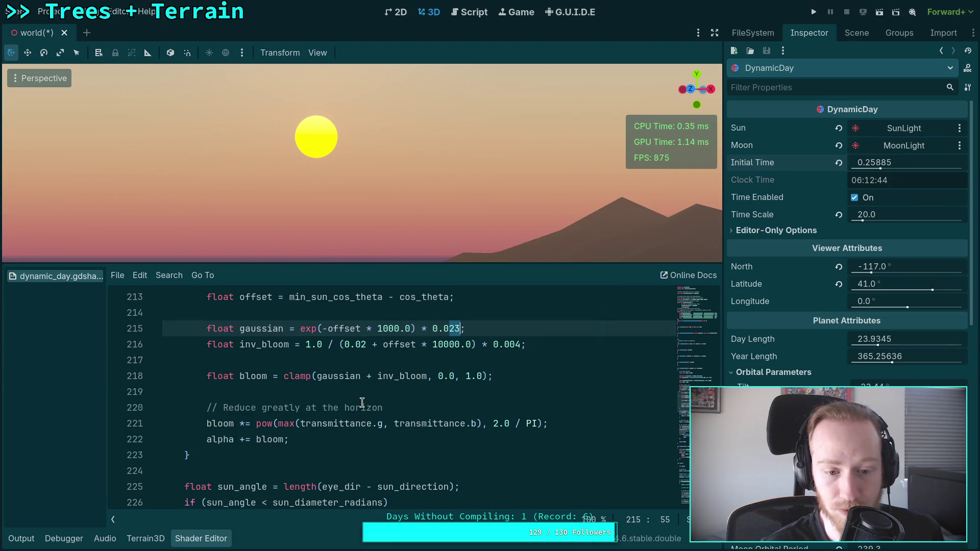
click(491, 427)
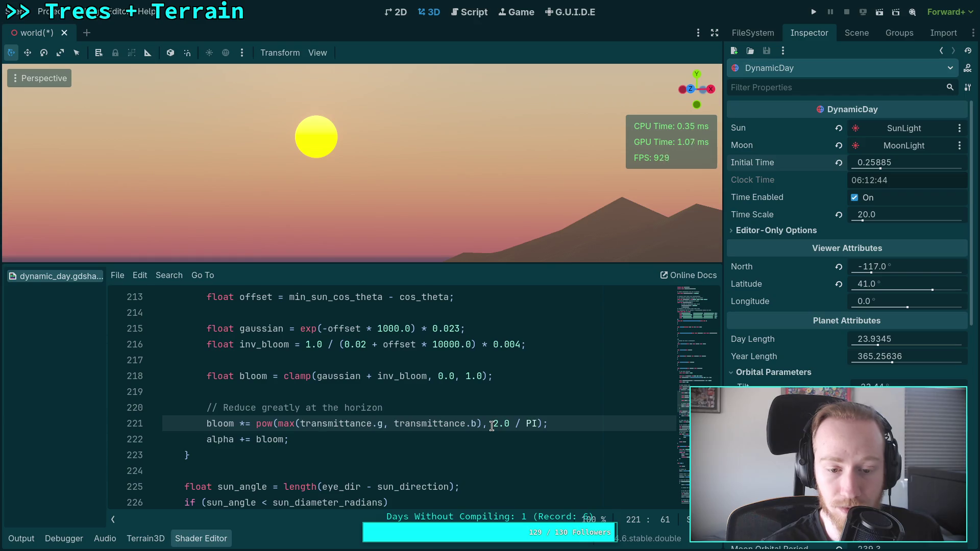
drag(492, 427, 535, 427)
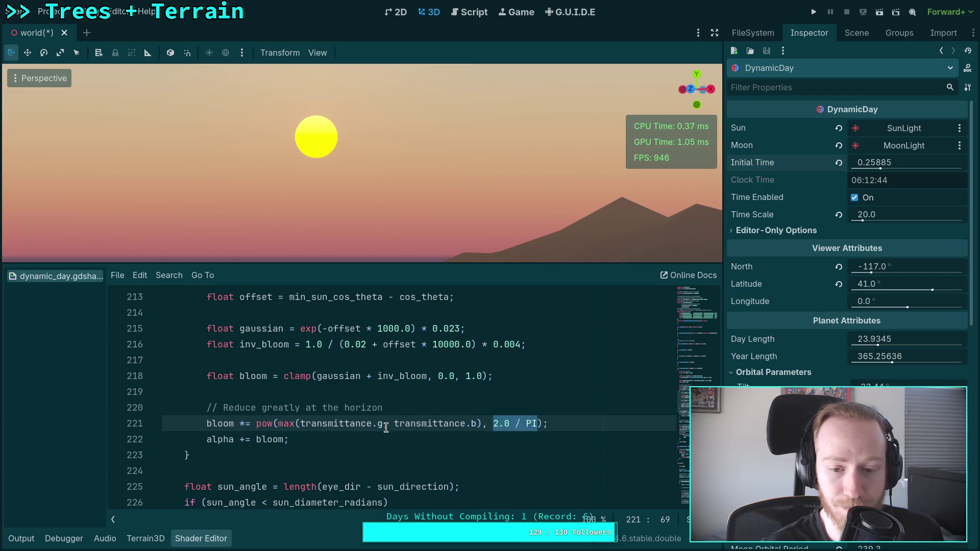
drag(278, 426, 257, 425)
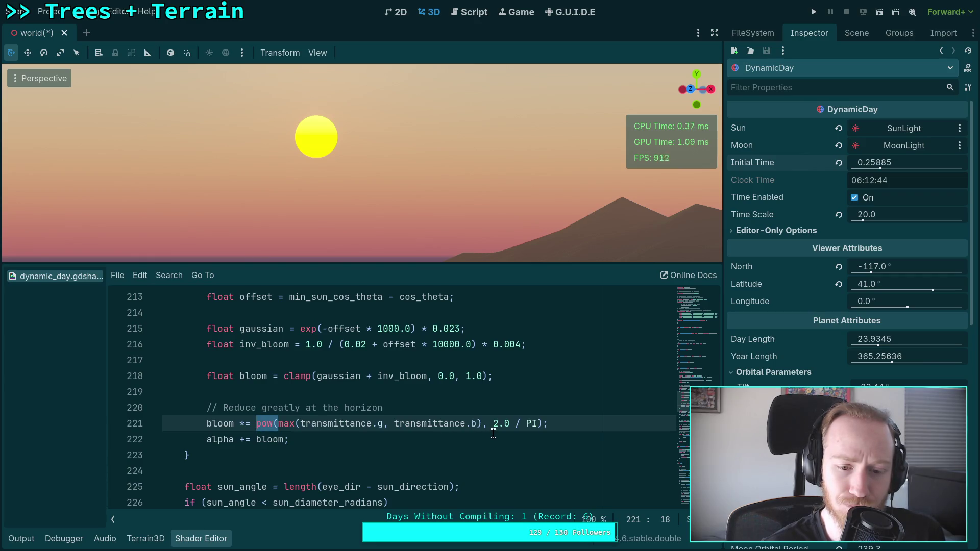
Replace pow(max(...), 2.0 / PI) on line 221 with length(transmittance)
key(BackSpace)
drag(458, 426, 522, 426)
key(BackSpace)
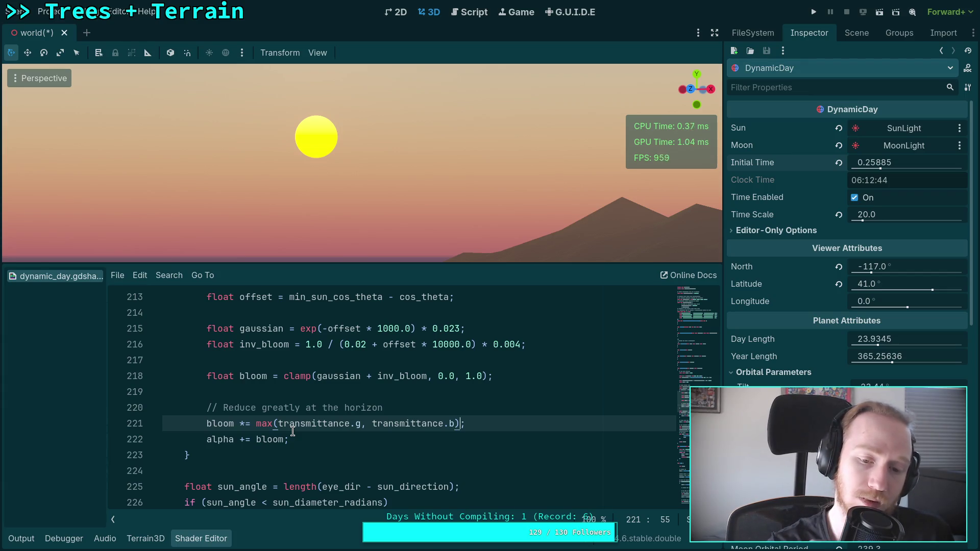
drag(277, 423, 256, 425)
click(263, 426)
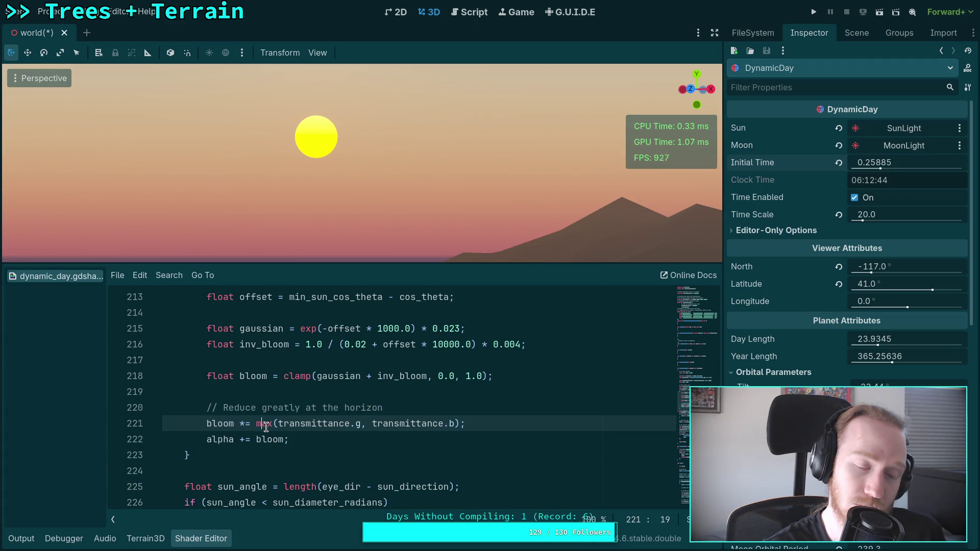
double_click(260, 427)
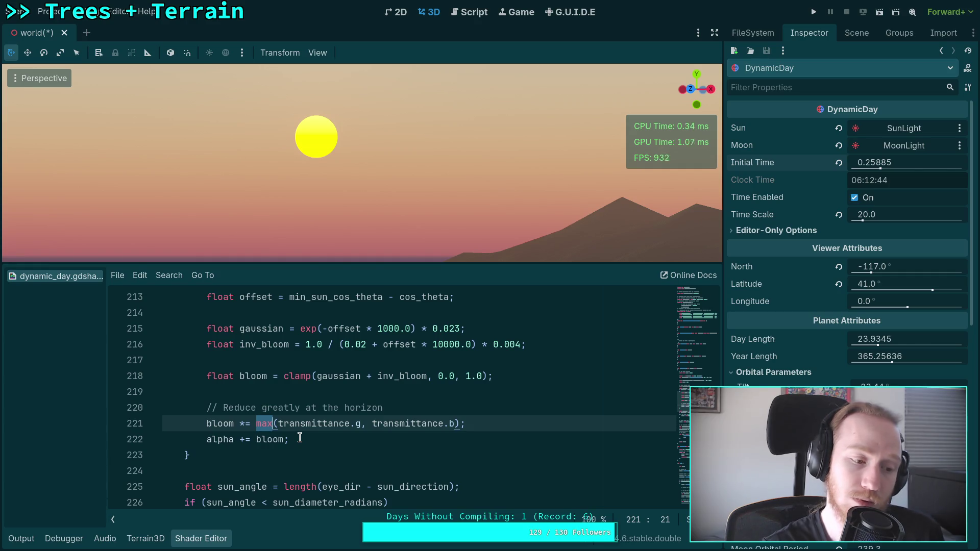
text(length)
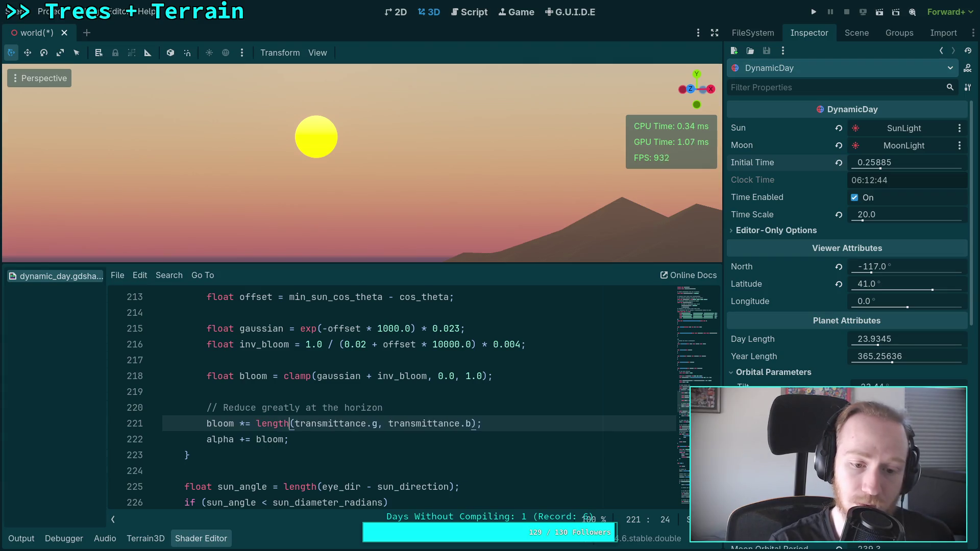
click(386, 426)
drag(367, 427, 464, 427)
key(BackSpace)
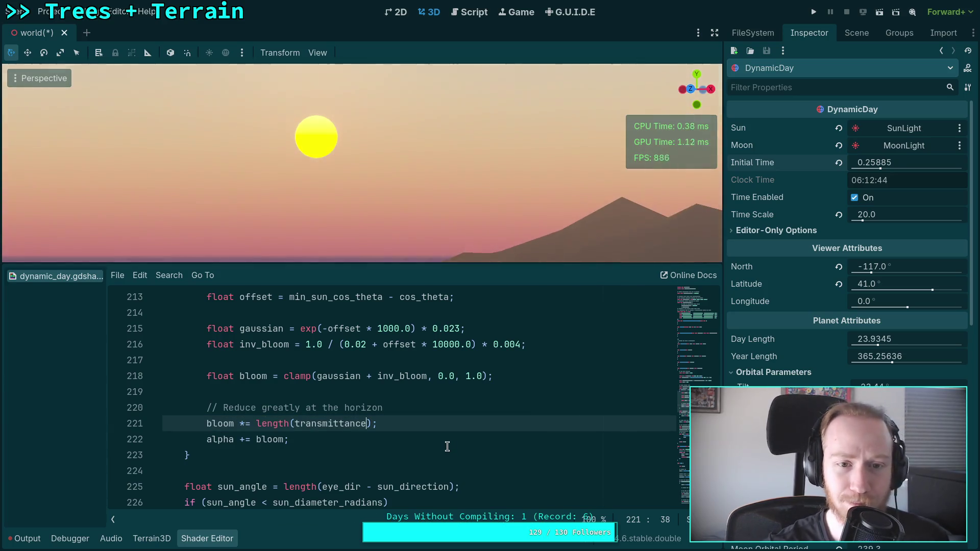
Lower Initial Time to 0.2524 for an orange sunset and comment out line 221 with //
drag(901, 163, 873, 166)
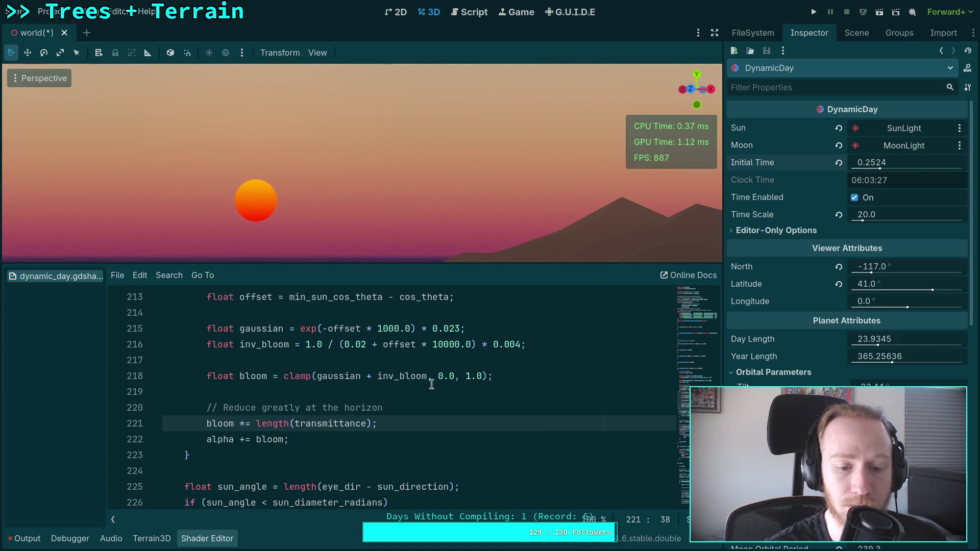
click(207, 424)
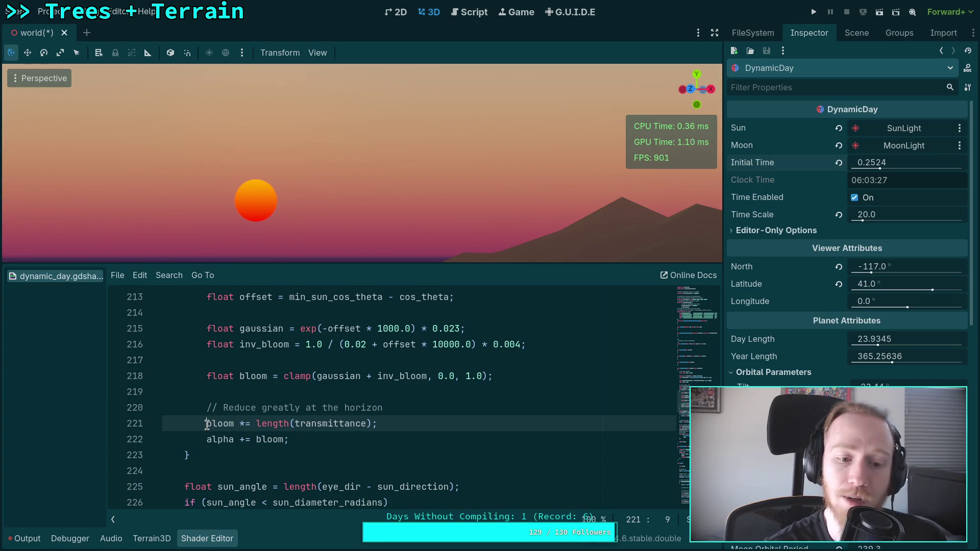
text(//)
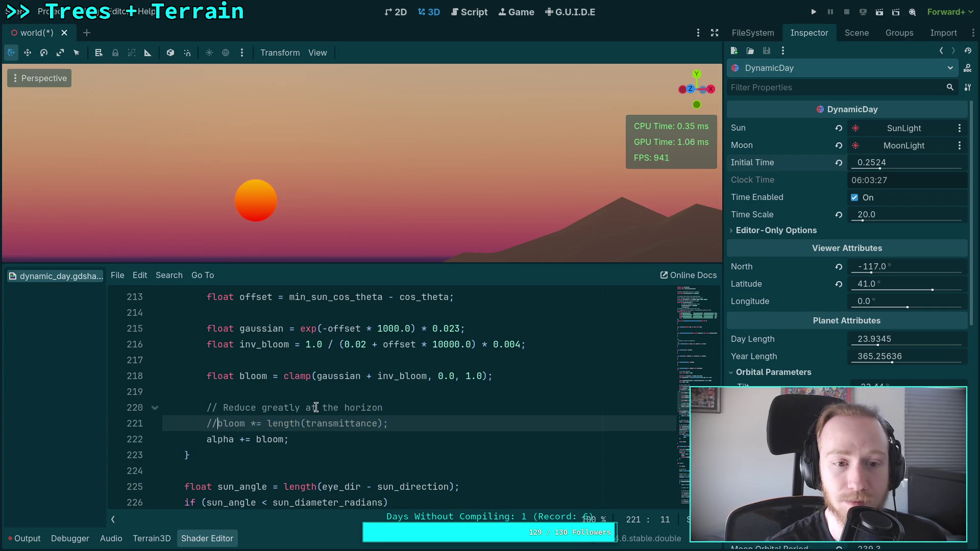
Raise Initial Time to 0.2576 and delete the horizon-reduction comment and its commented-out line
mouse_move(878, 164)
mouse_down()
mouse_move(891, 163)
mouse_move(869, 163)
mouse_move(884, 164)
mouse_up()
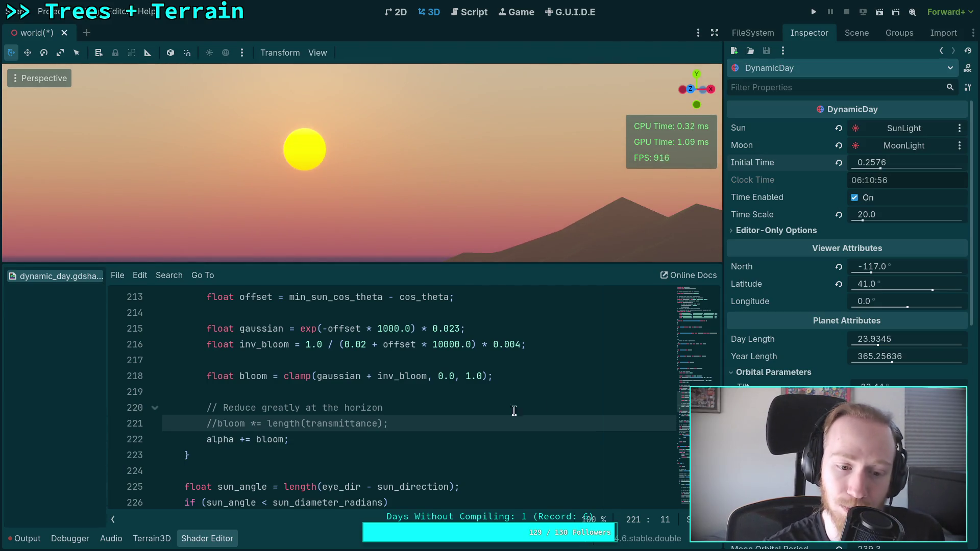
drag(440, 422, 427, 394)
key(BackSpace)
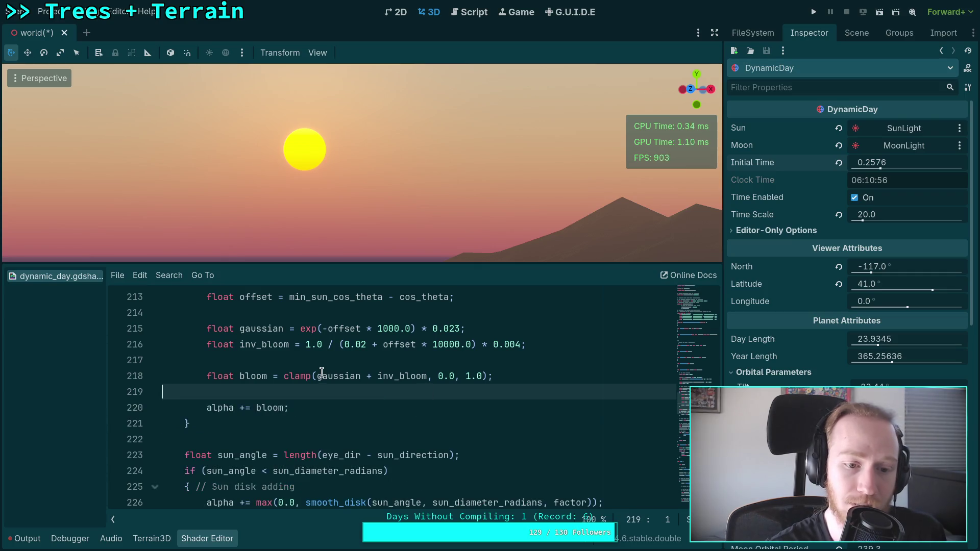
Save, then review the horizon blend factor and the first sun-colour mix expression
scroll(280, 388, down, 15)
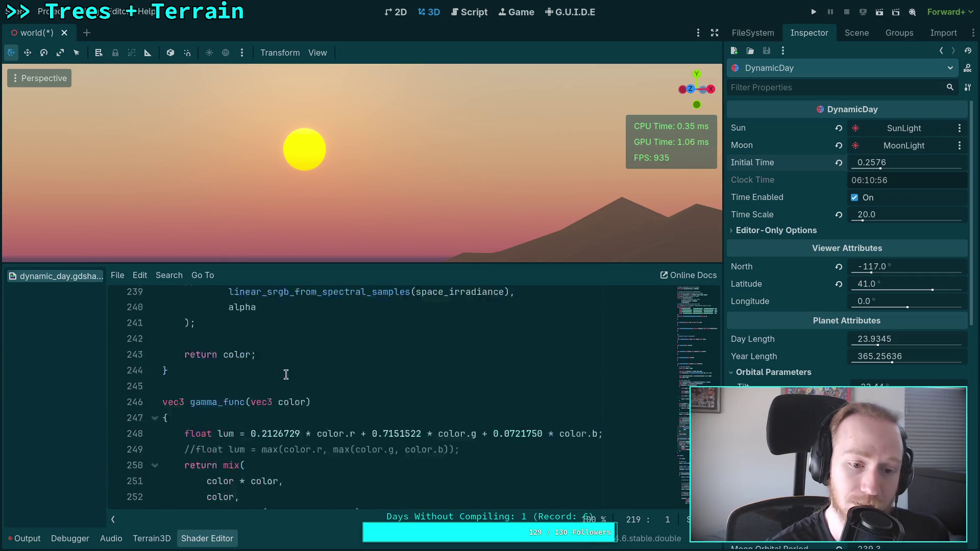
key(ctrl+s)
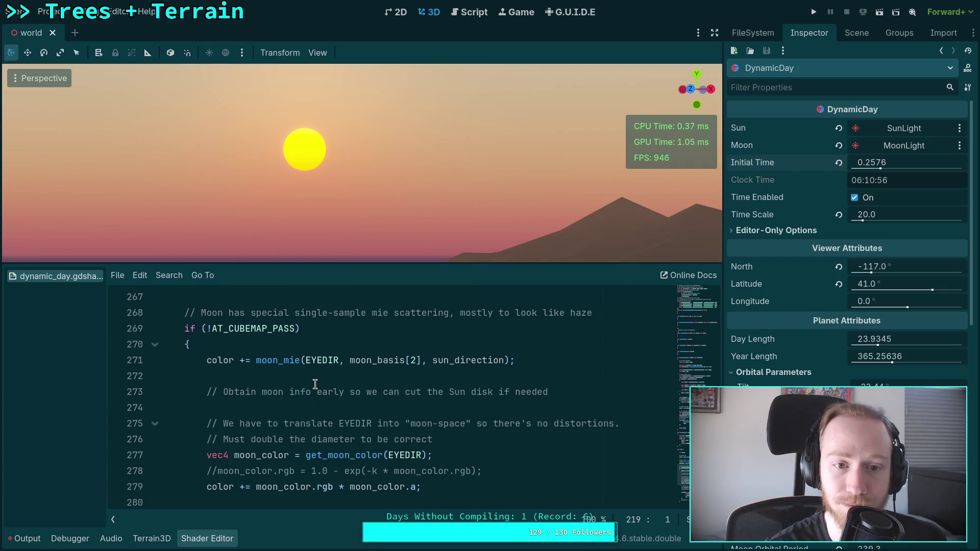
scroll(318, 389, up, 5)
scroll(317, 387, down, 10)
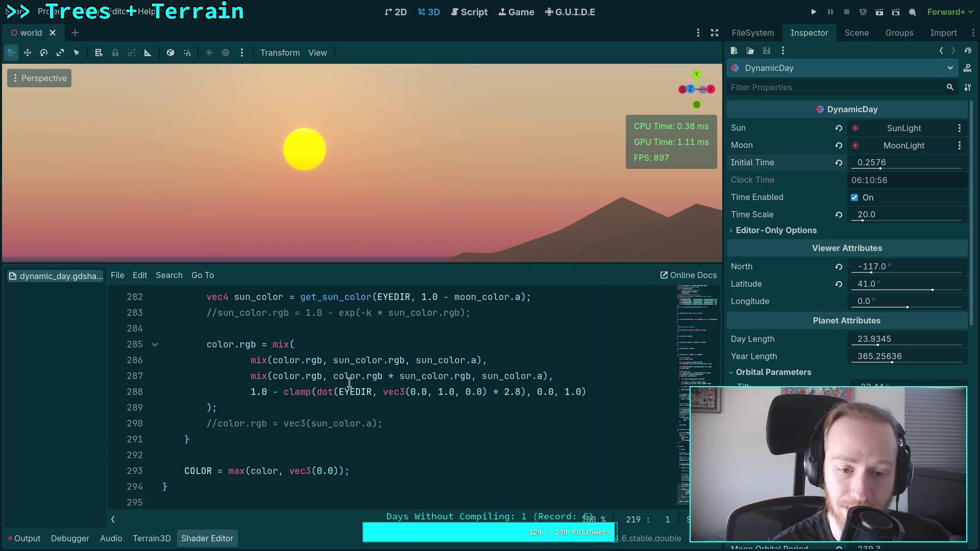
scroll(394, 411, up, 1)
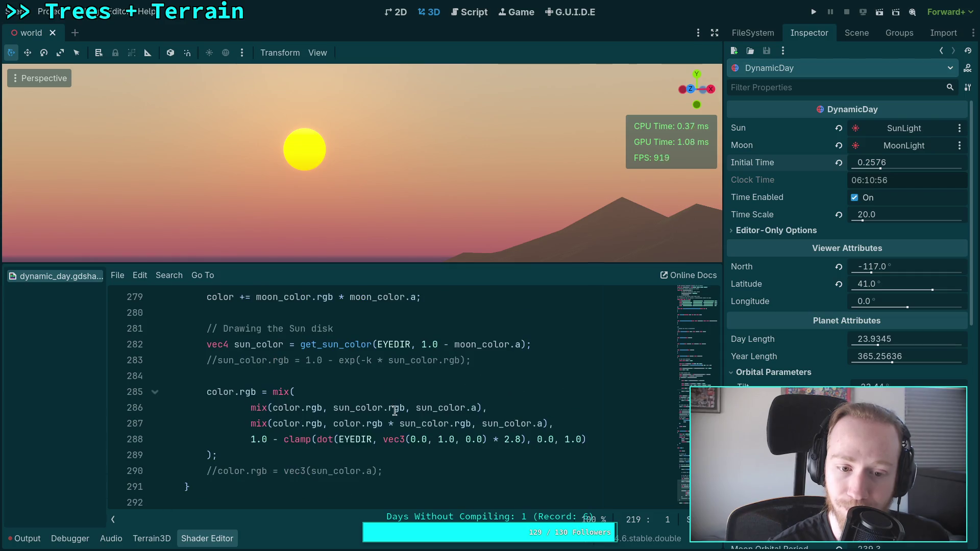
drag(251, 439, 587, 439)
drag(262, 409, 498, 413)
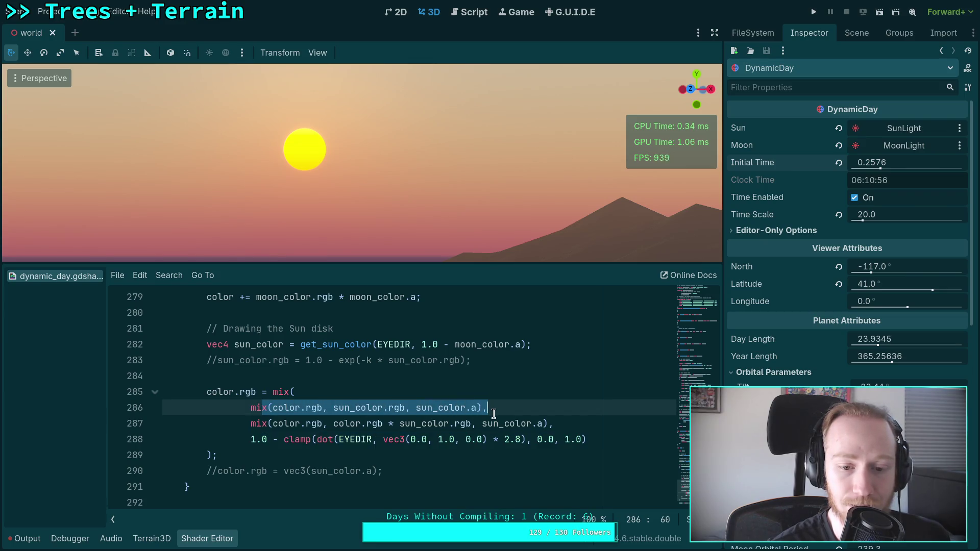
Keep the multiplied sun-colour mix as the second blend line and save the scene
click(339, 424)
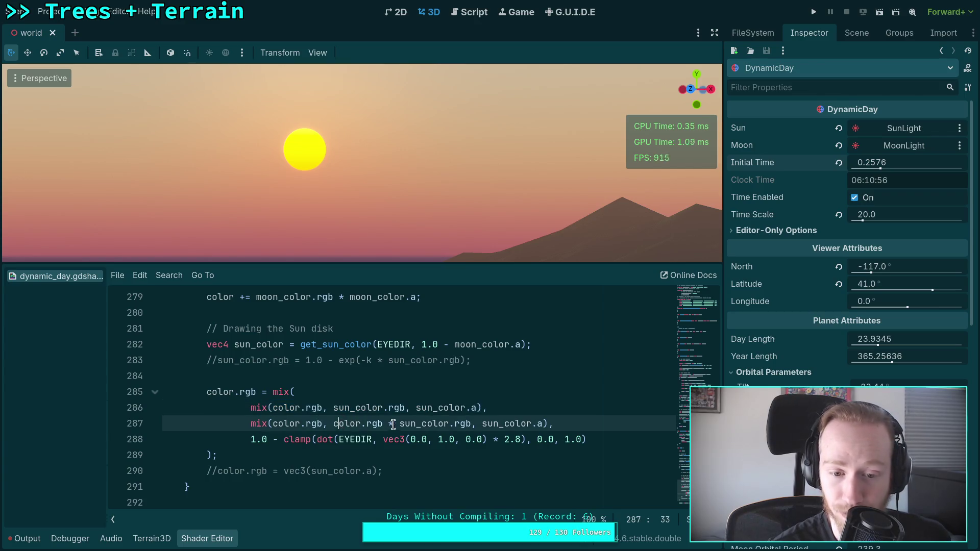
key(alt+Up)
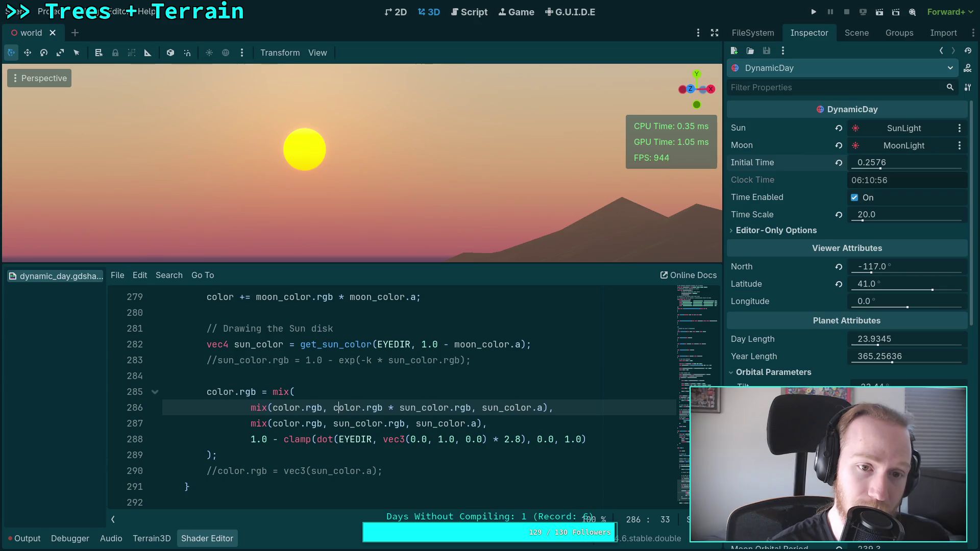
key(alt+Down)
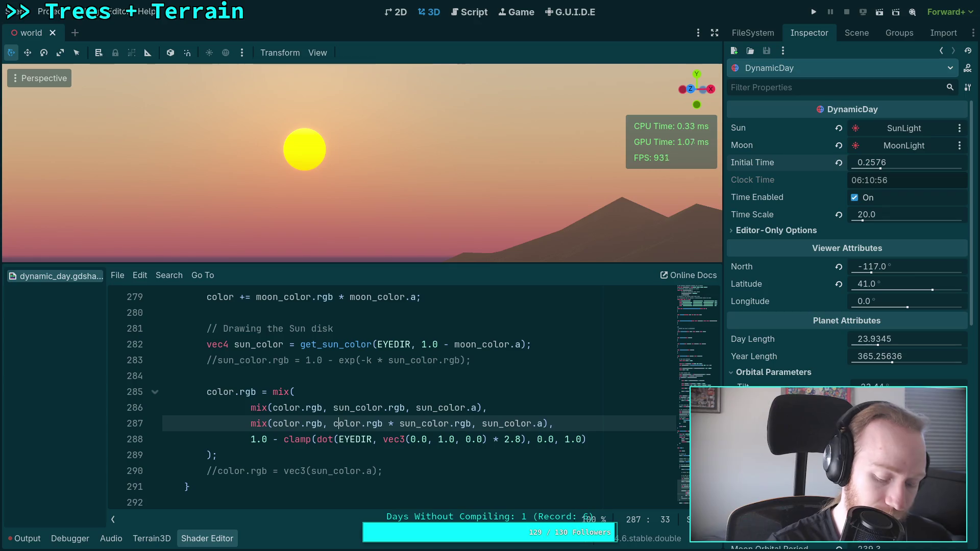
key(ctrl+s)
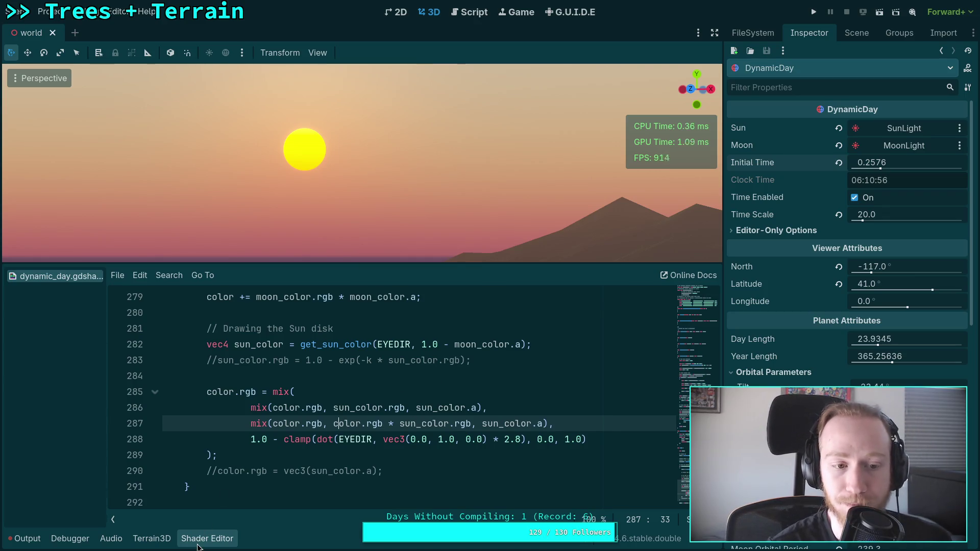
key(ctrl+j)
Widen the viewport to a 20° field of view and orbit across the sunset landscape
click(318, 53)
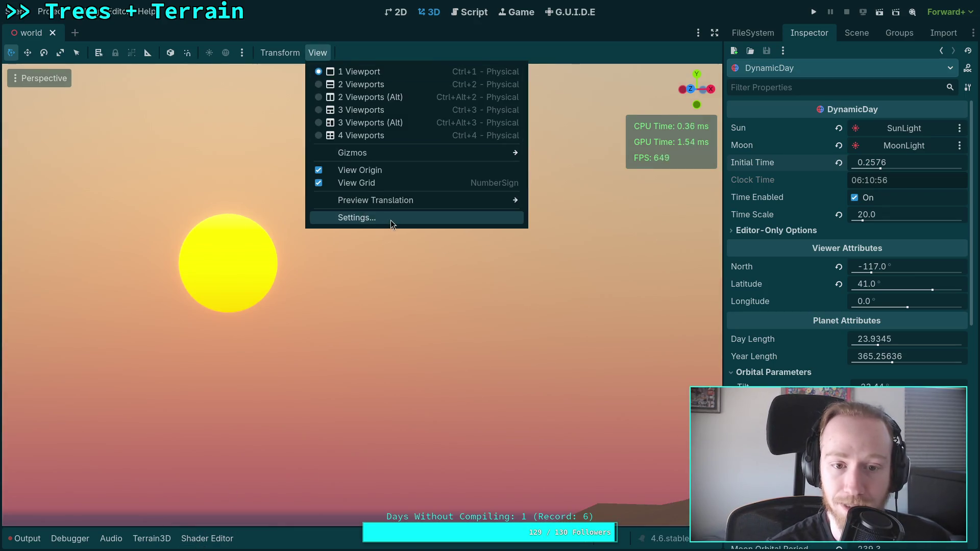
click(392, 220)
click(438, 236)
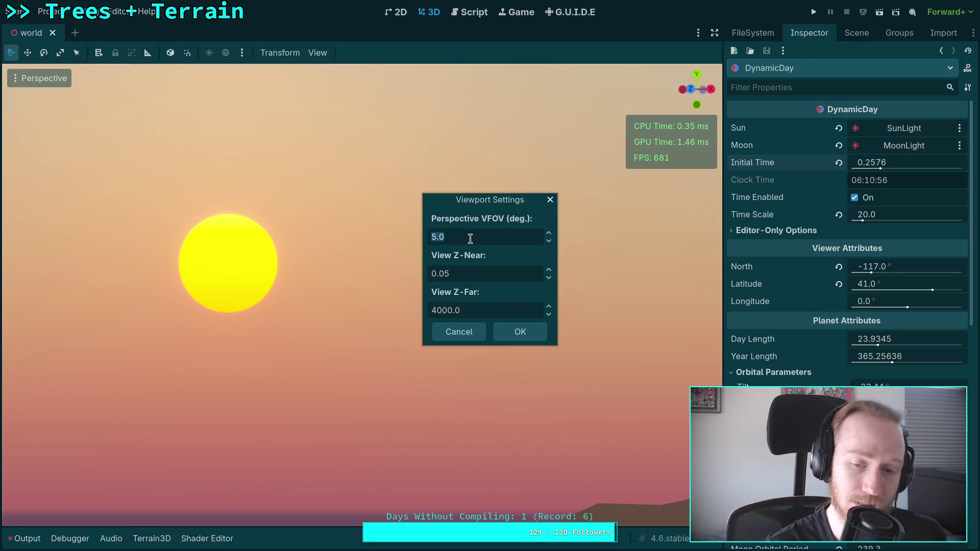
key(Left)
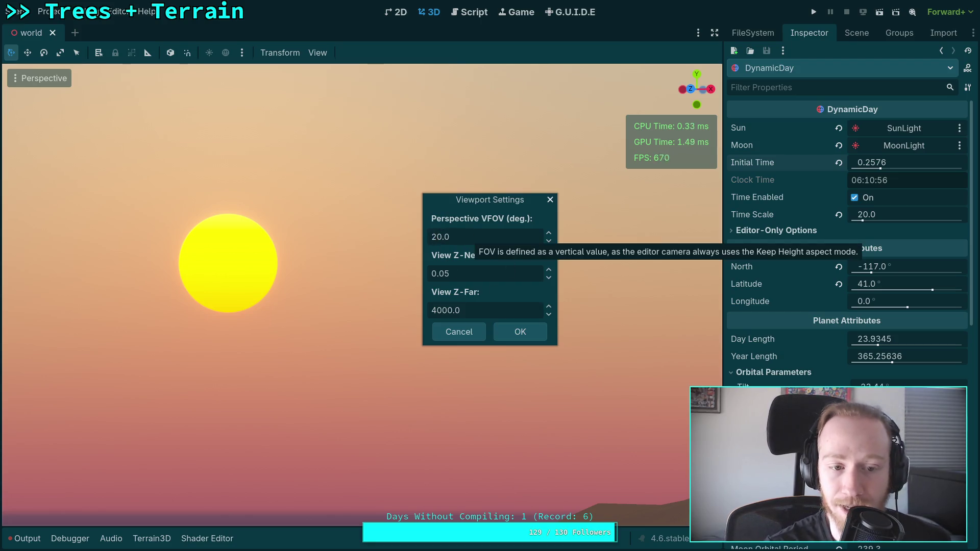
click(518, 329)
drag(353, 353, 500, 325)
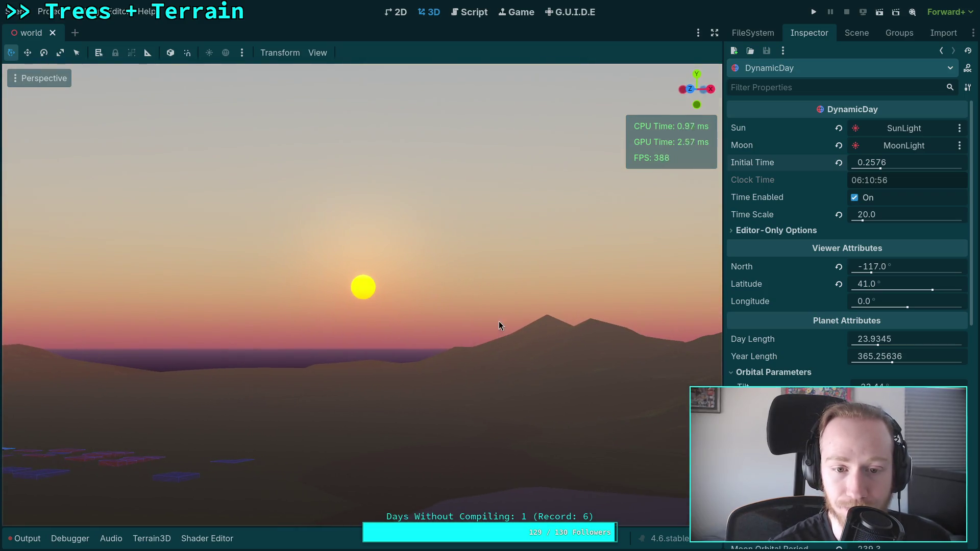
drag(857, 160, 845, 160)
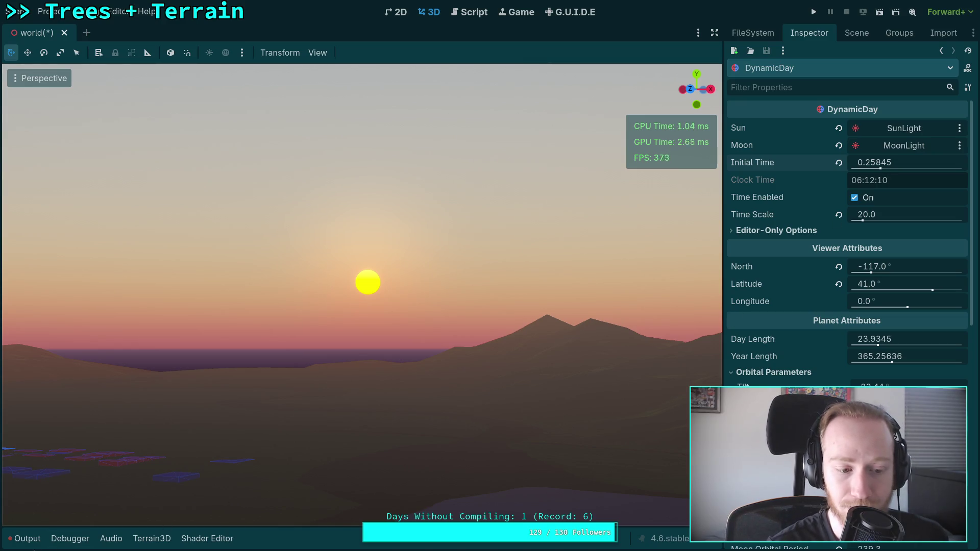
click(28, 540)
click(207, 539)
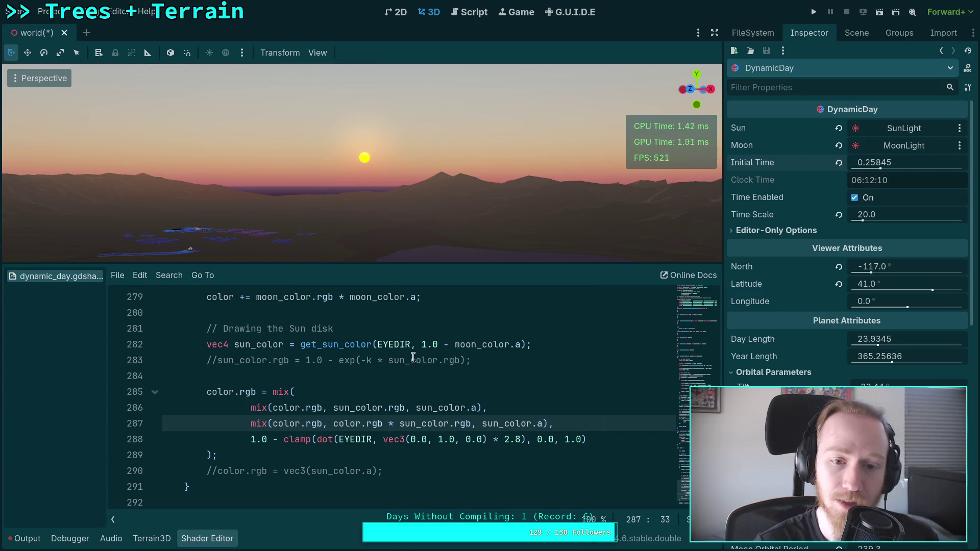
Set the viewport field of view back to 5° and enlarge the viewport above the code
click(318, 52)
mouse_move(431, 153)
click(397, 219)
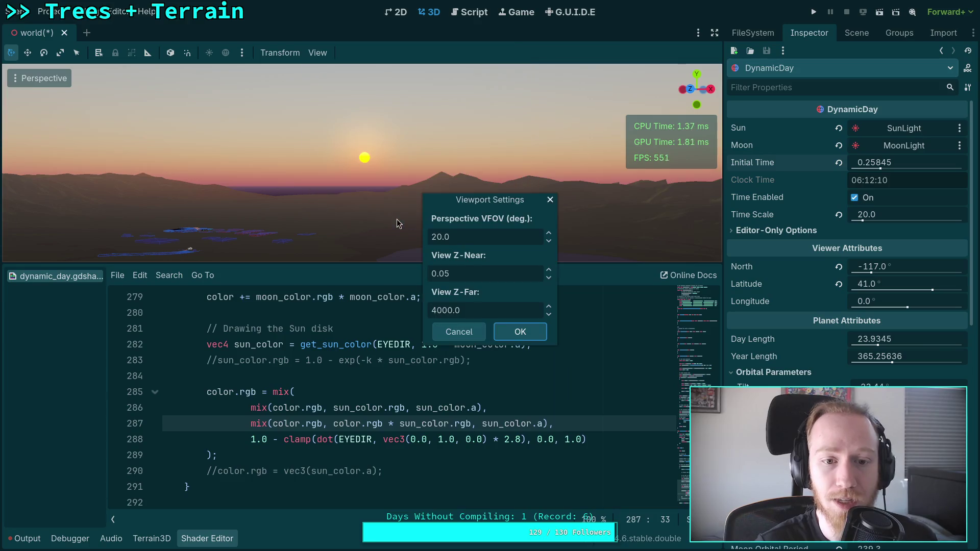
double_click(427, 240)
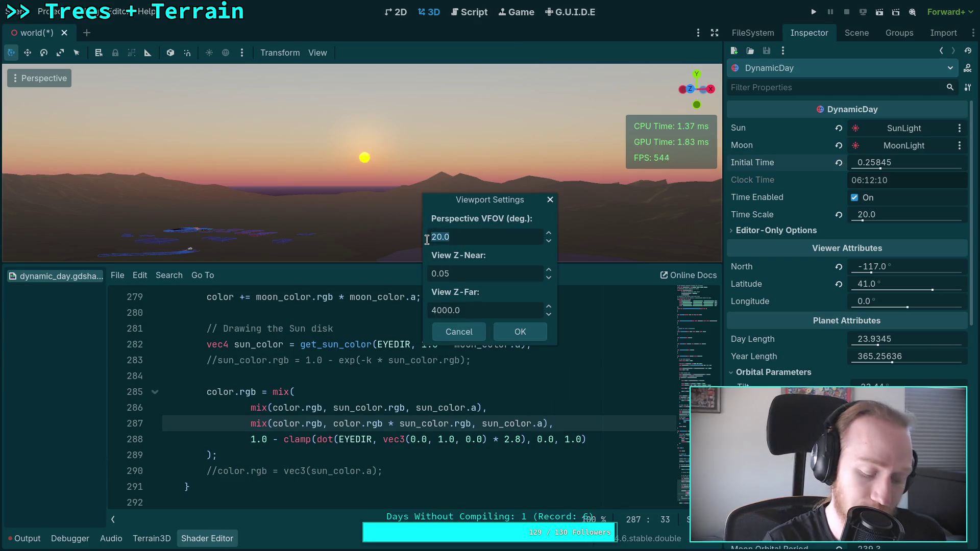
key(Right)
key(BackSpace)
key(BackSpace)
text(5)
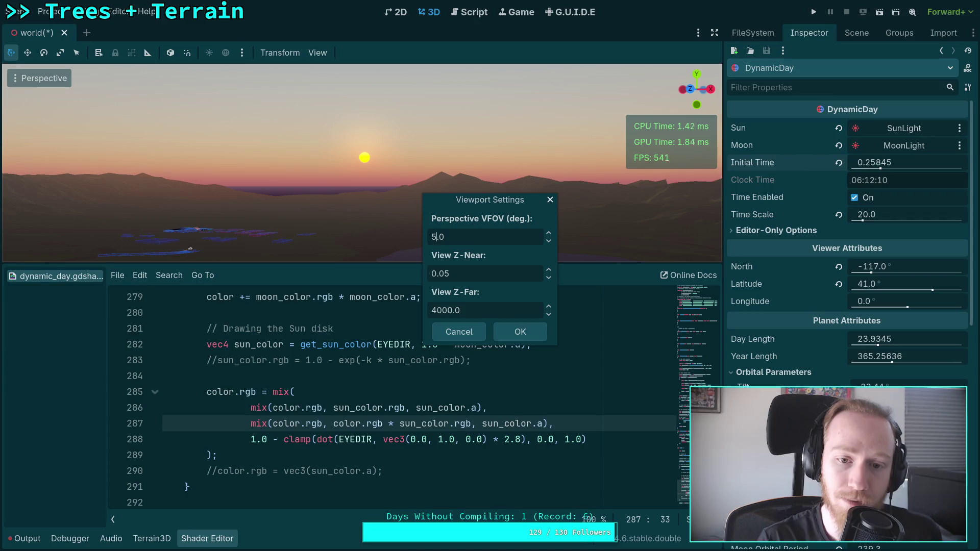
click(507, 337)
drag(414, 263, 401, 283)
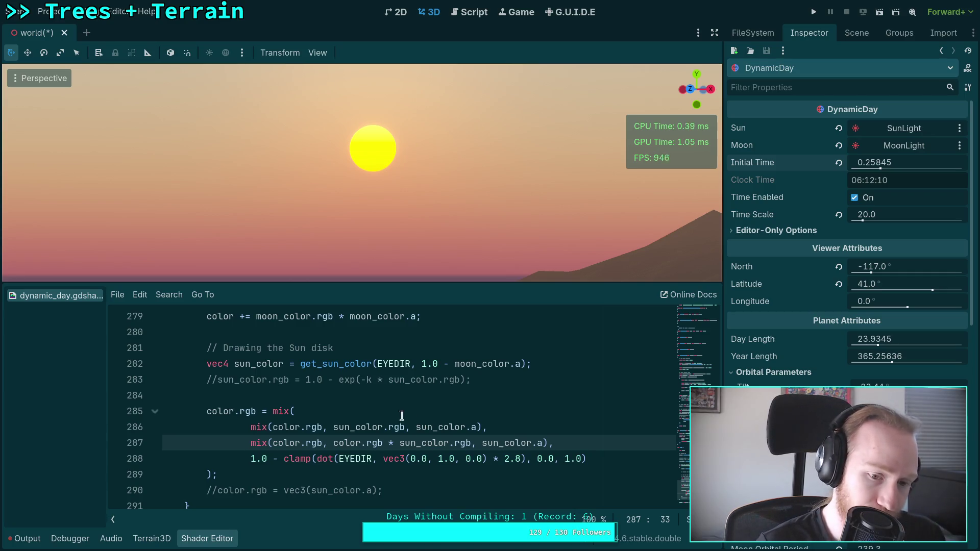
click(374, 397)
Locate the end of the sun colour calculation in get_sun_color in dynamic_day.gdshader
click(573, 370)
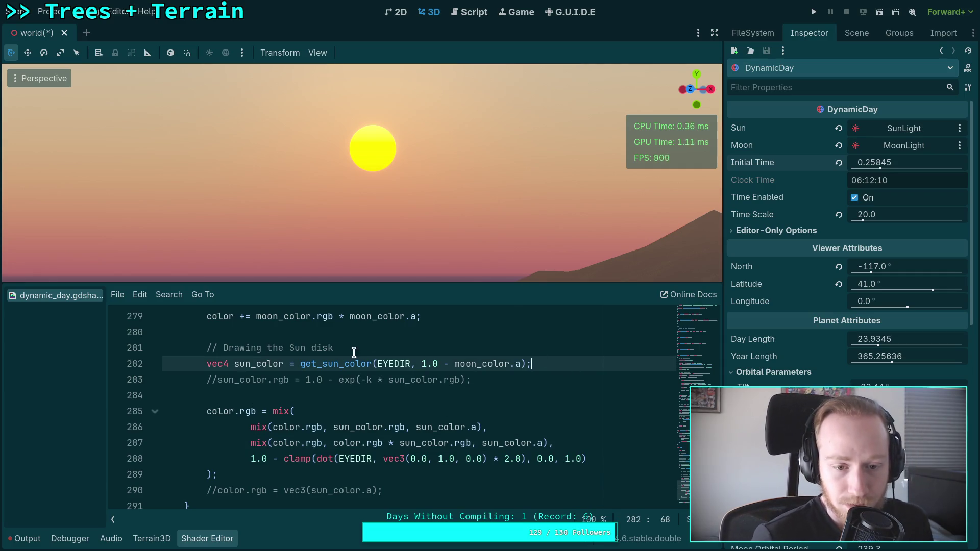
right_click(342, 365)
click(283, 349)
scroll(542, 404, up, 2)
scroll(542, 403, up, 9)
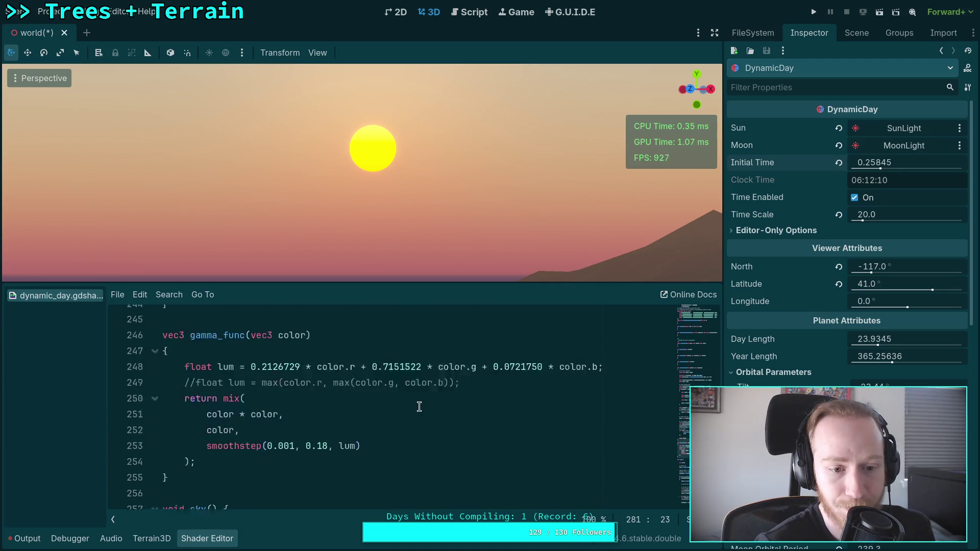
scroll(419, 407, up, 4)
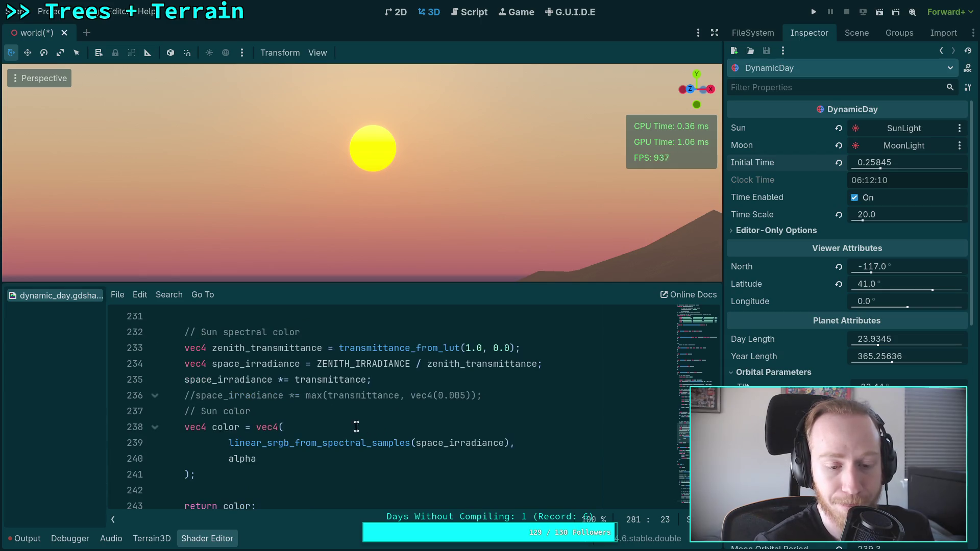
scroll(357, 427, down, 1)
click(372, 427)
Add a green-limit comment and 'color.g = min(color.g, color.b + 0.5);', then refresh the sky
key(Return)
text(// L)
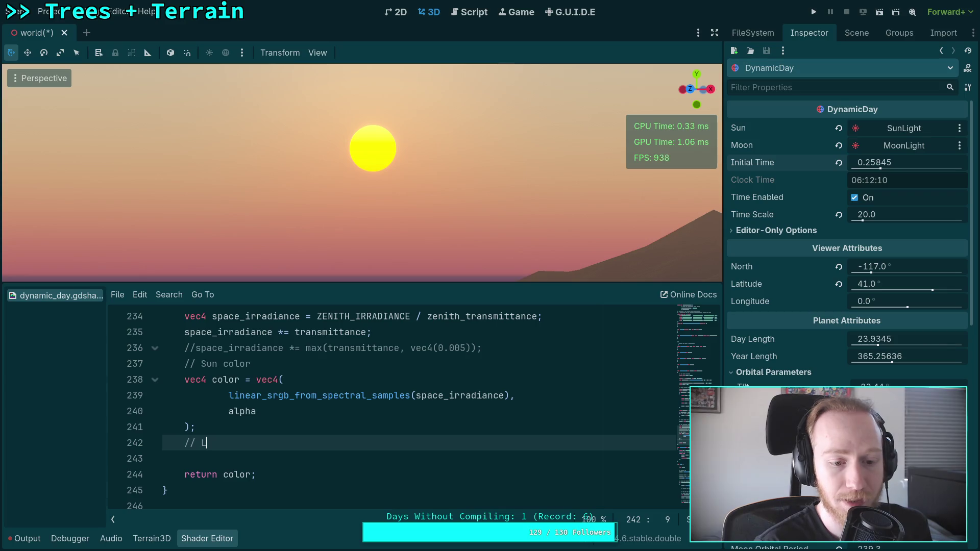
text(imit green channel )
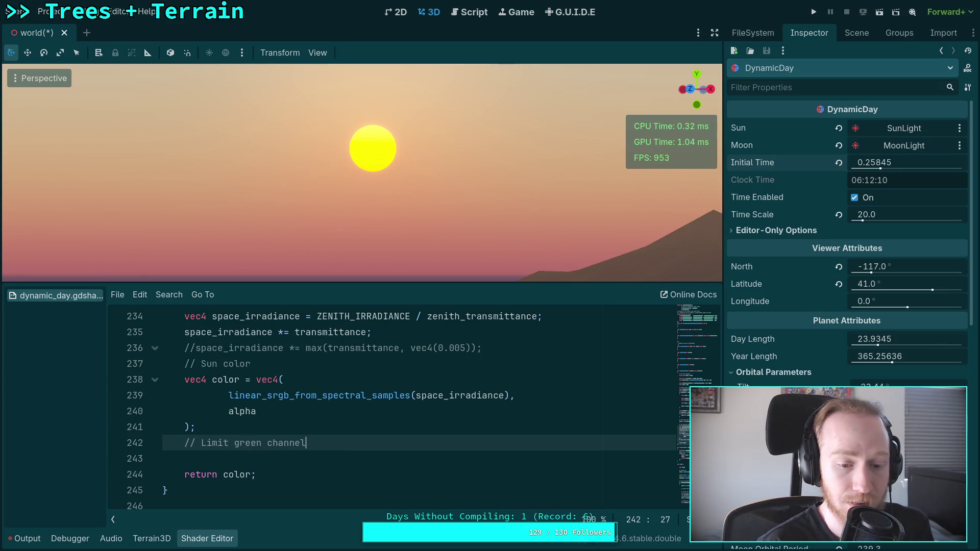
text(bright)
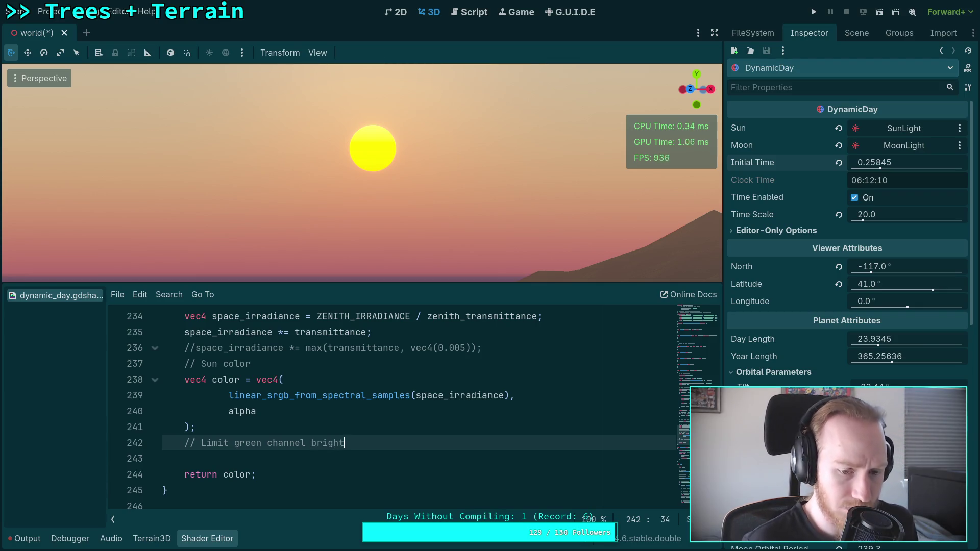
text(ness to half of the blu)
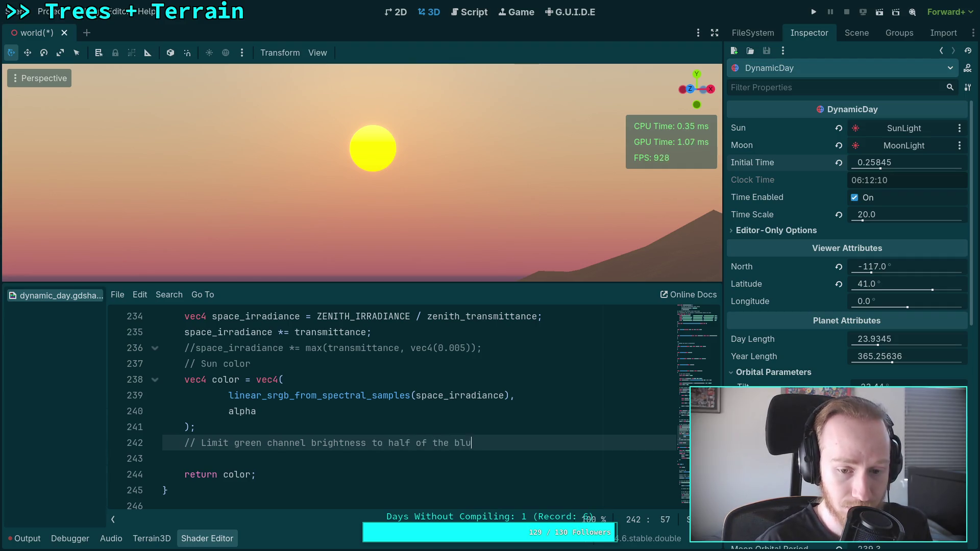
text(e channel)
key(Return)
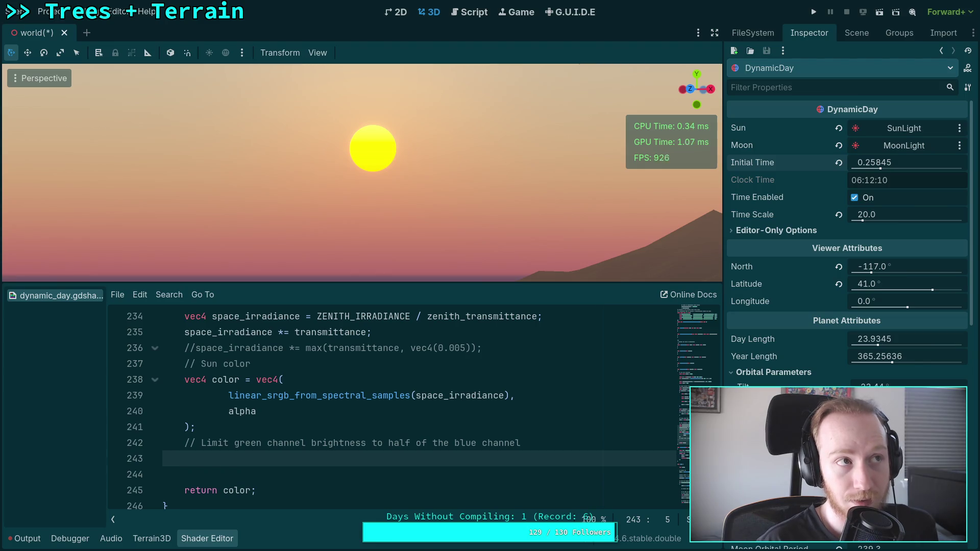
text(color.g =)
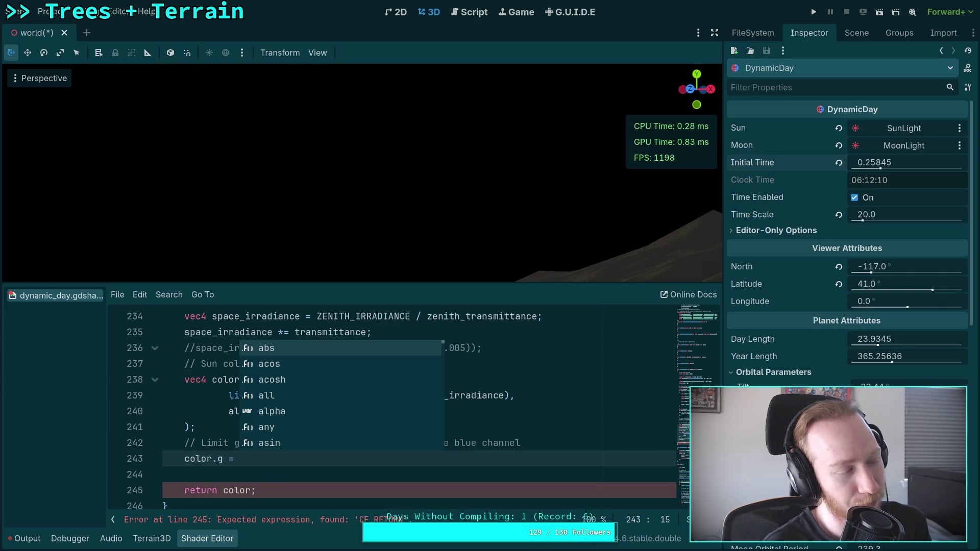
text(min()
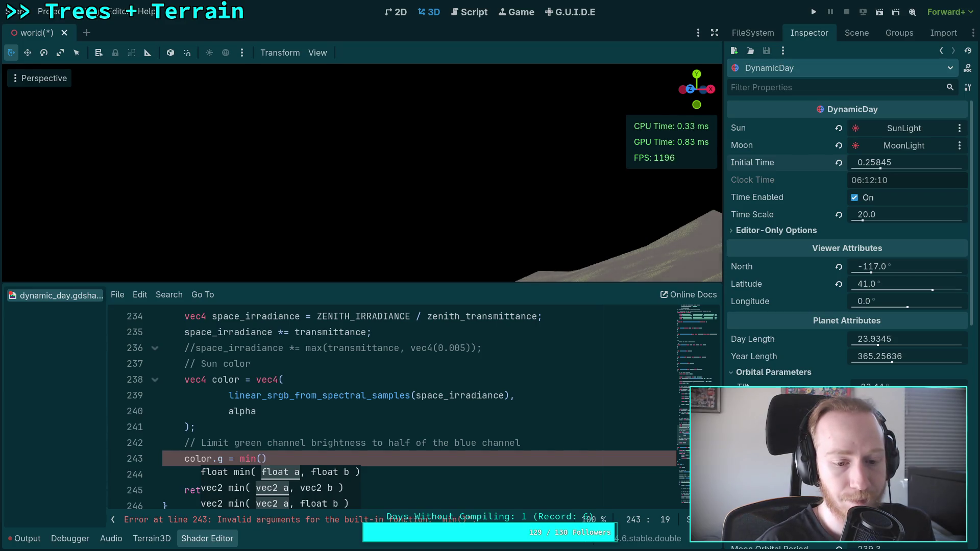
text(colo)
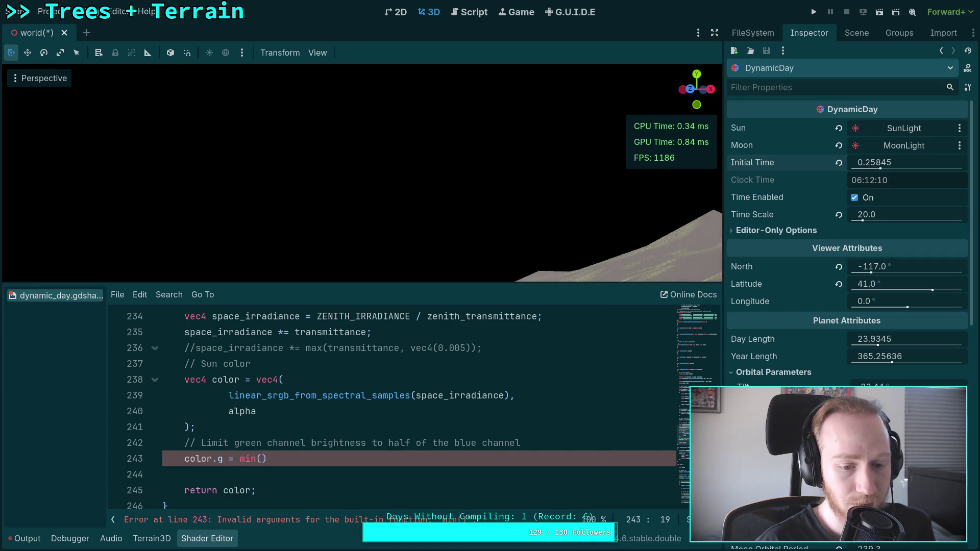
text(r.g, )
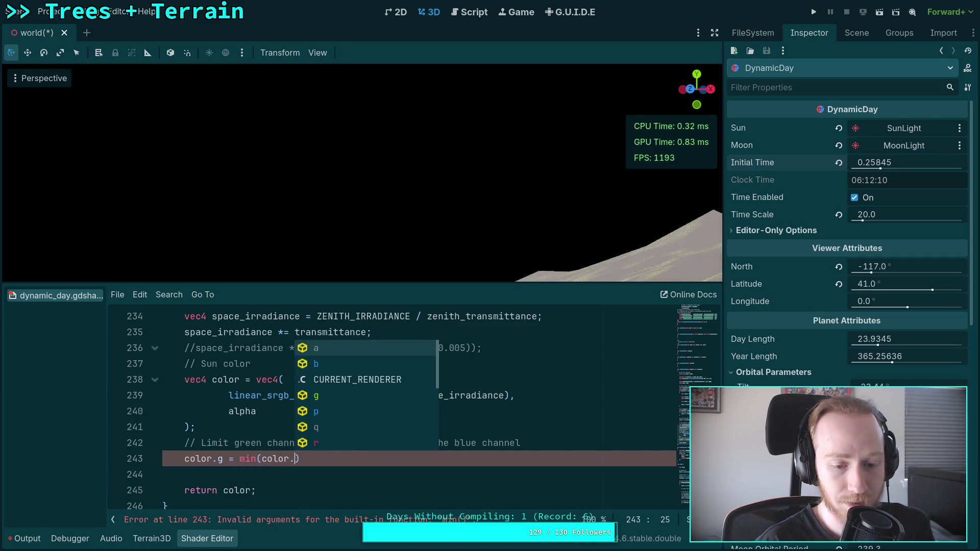
text(color.b + )
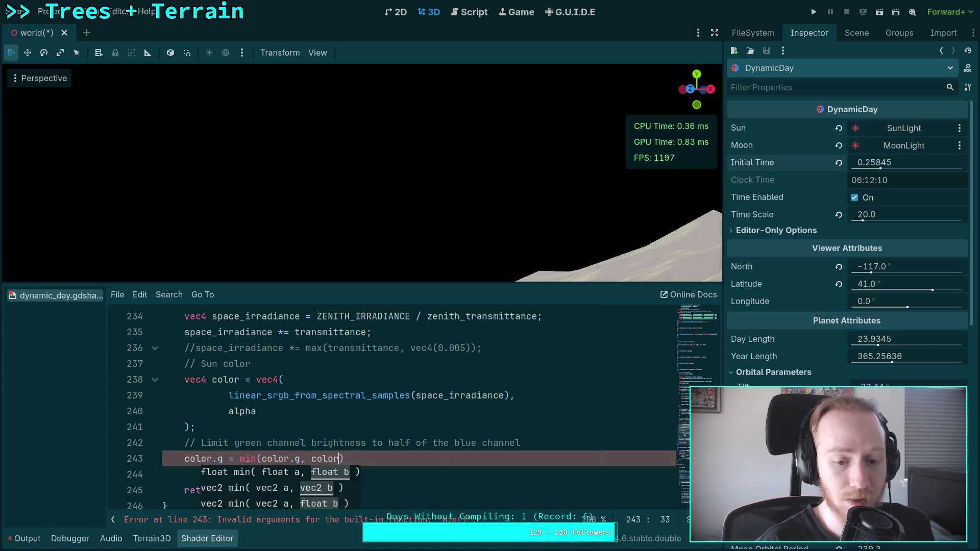
text(0.5))
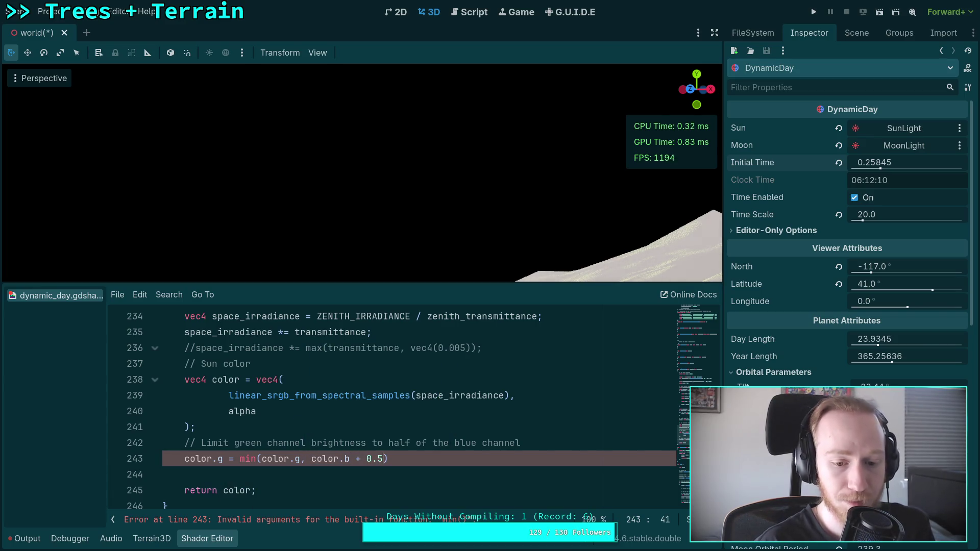
text(;)
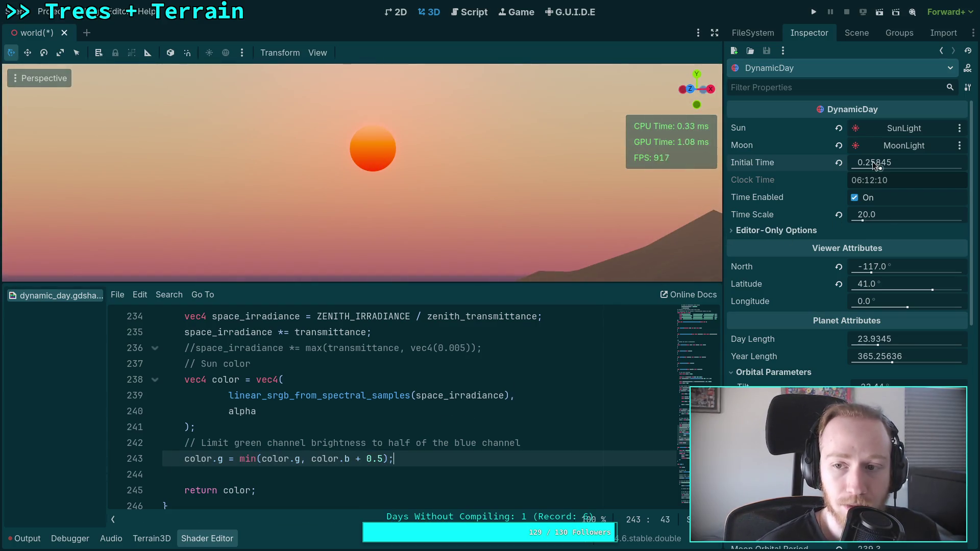
mouse_move(874, 162)
mouse_down()
mouse_move(806, 162)
mouse_move(901, 162)
mouse_move(881, 162)
mouse_up()
click(379, 458)
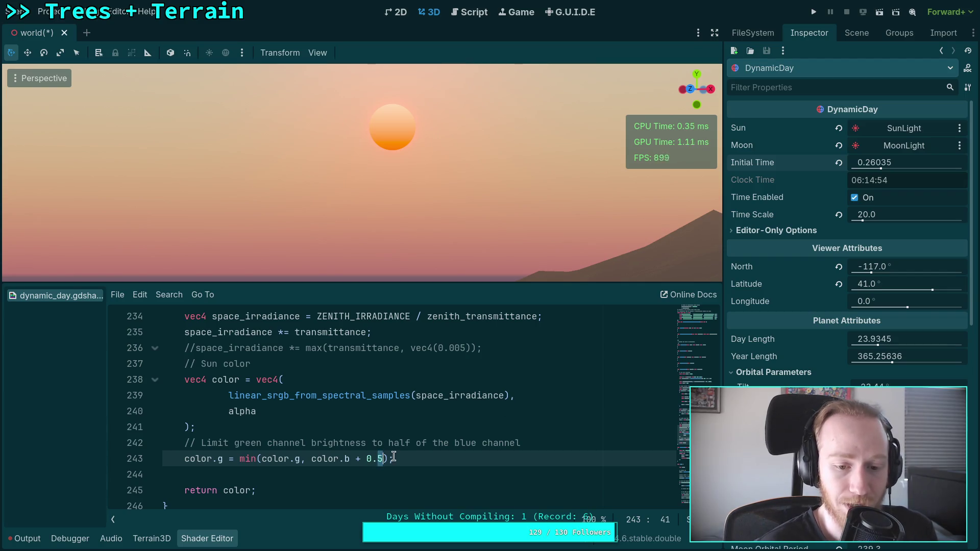
Raise the green-cap offset on line 243 to 0.8, then 0.9, scrubbing the time of day
text(8)
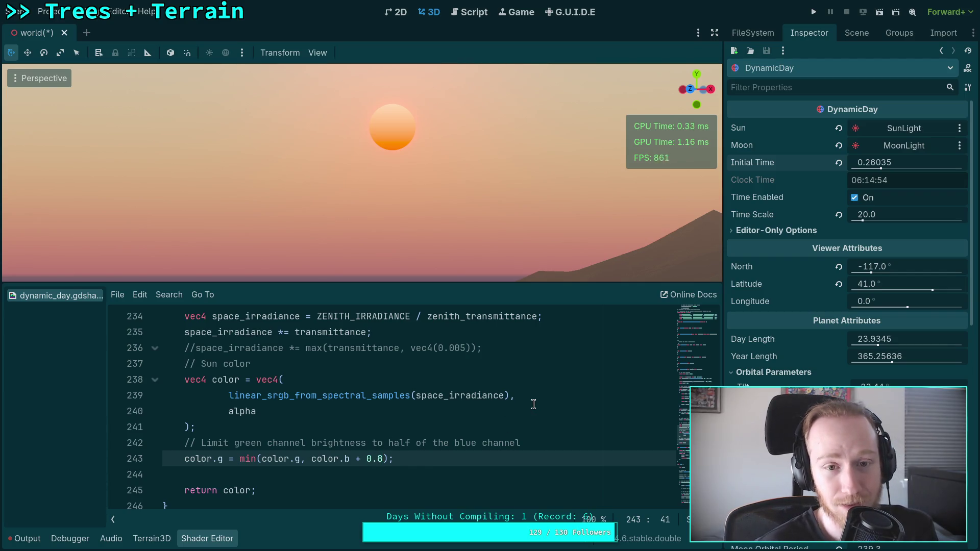
mouse_move(881, 163)
mouse_down()
mouse_move(863, 162)
mouse_move(874, 162)
mouse_up()
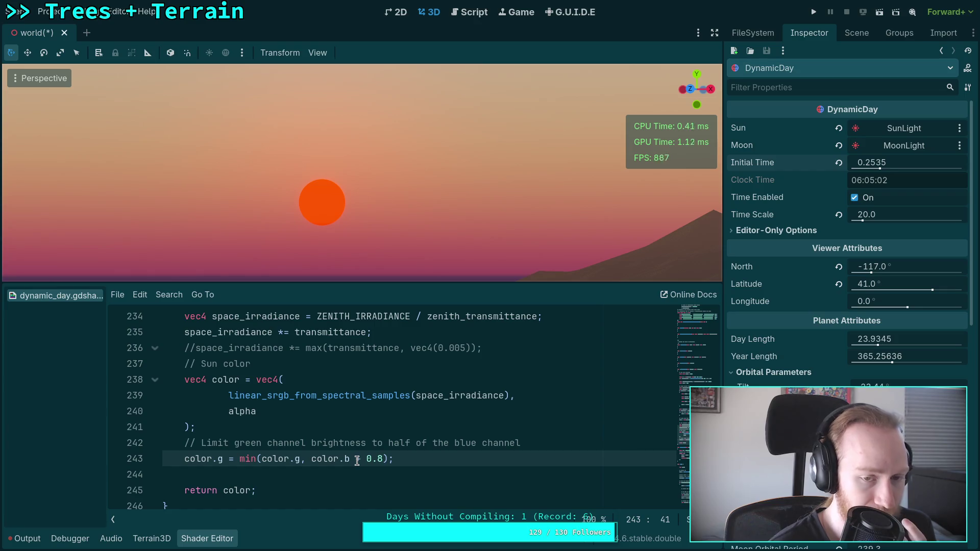
drag(866, 169, 873, 168)
click(379, 458)
key(Delete)
text(9)
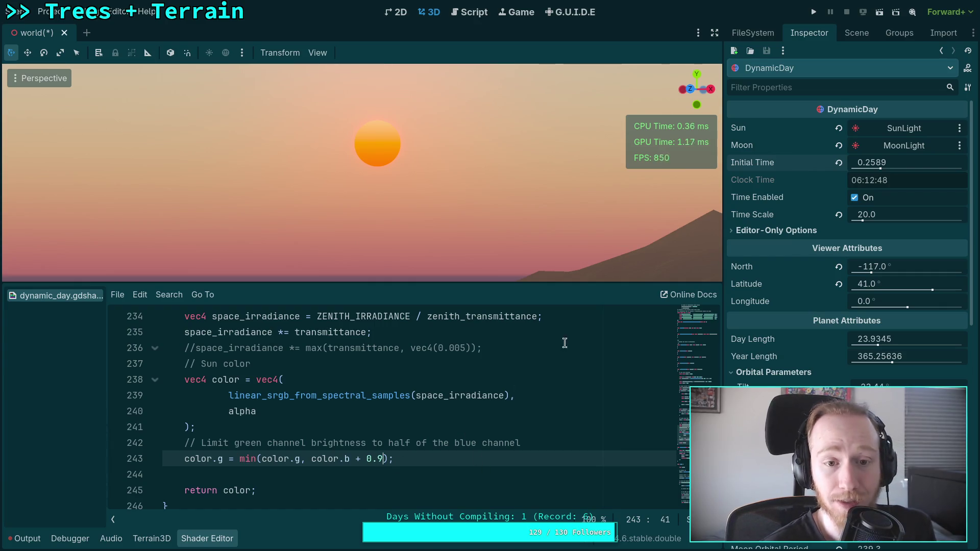
drag(873, 168, 870, 169)
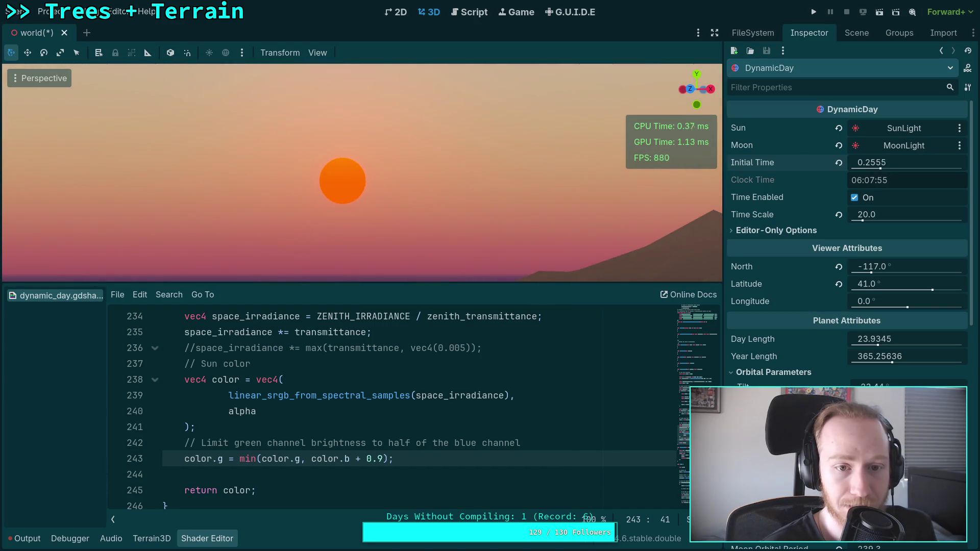
Try offsets of 1.0 and 2.0 on line 243, then comment the line out with //
double_click(382, 458)
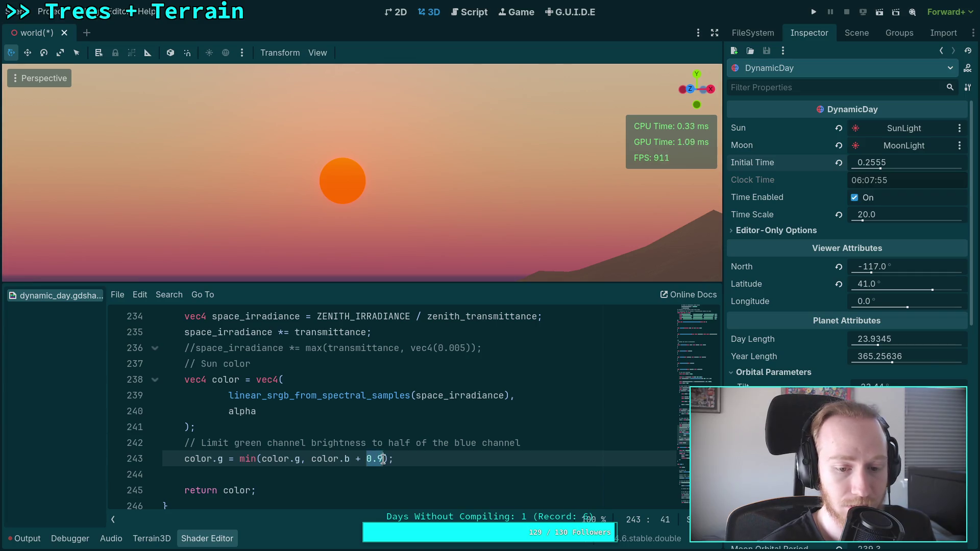
text(1.0)
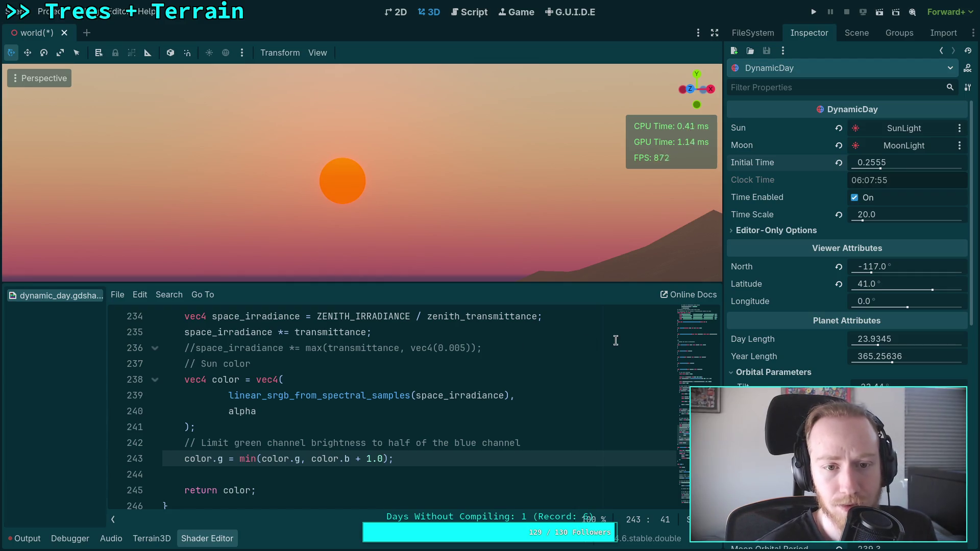
mouse_move(881, 162)
mouse_down()
mouse_move(857, 162)
mouse_move(899, 162)
mouse_move(878, 162)
mouse_up()
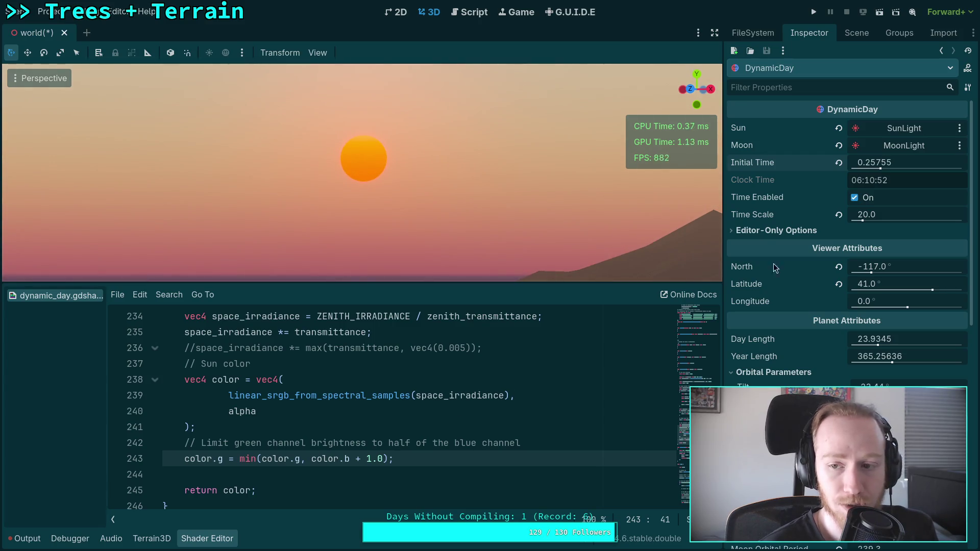
double_click(375, 459)
text(2.0)
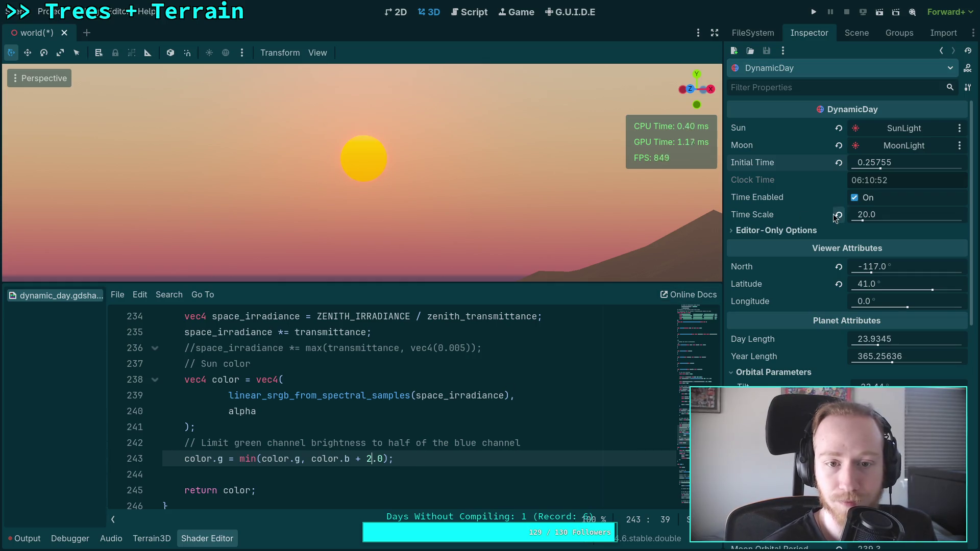
mouse_move(887, 163)
mouse_down()
mouse_move(866, 163)
mouse_move(927, 163)
mouse_move(868, 163)
mouse_up()
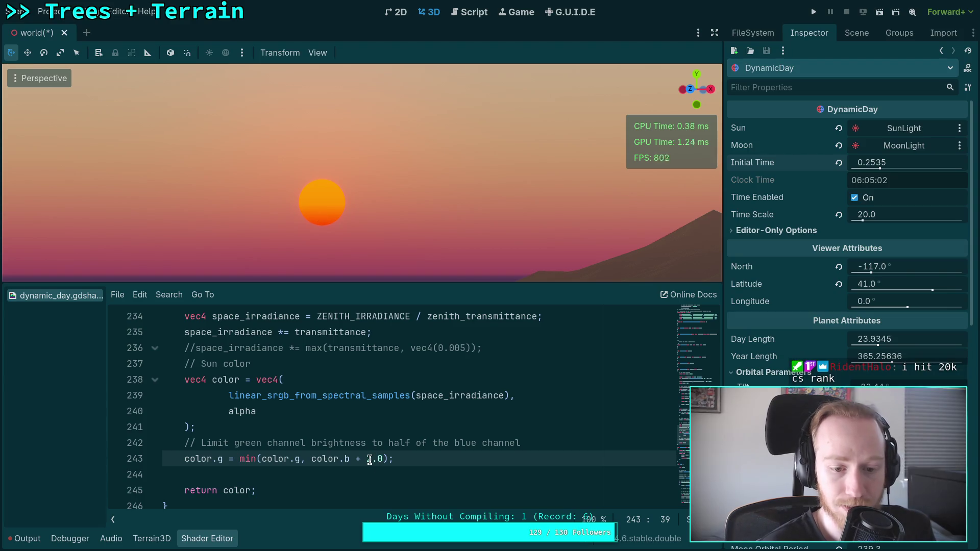
click(335, 460)
click(186, 460)
text(//)
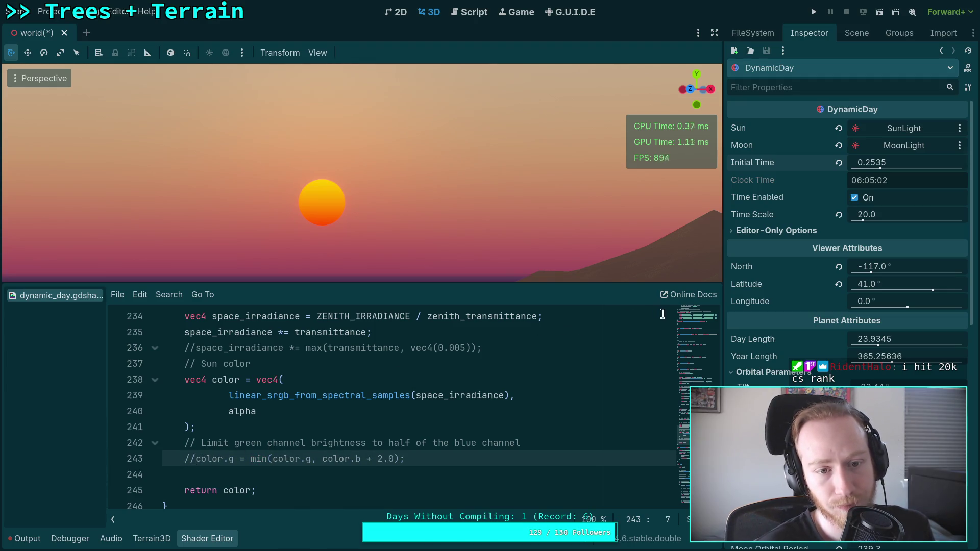
Add line 244 reading 'color.b = max(color.g - 1.0, color.b);' below the disabled green cap
drag(874, 170, 873, 171)
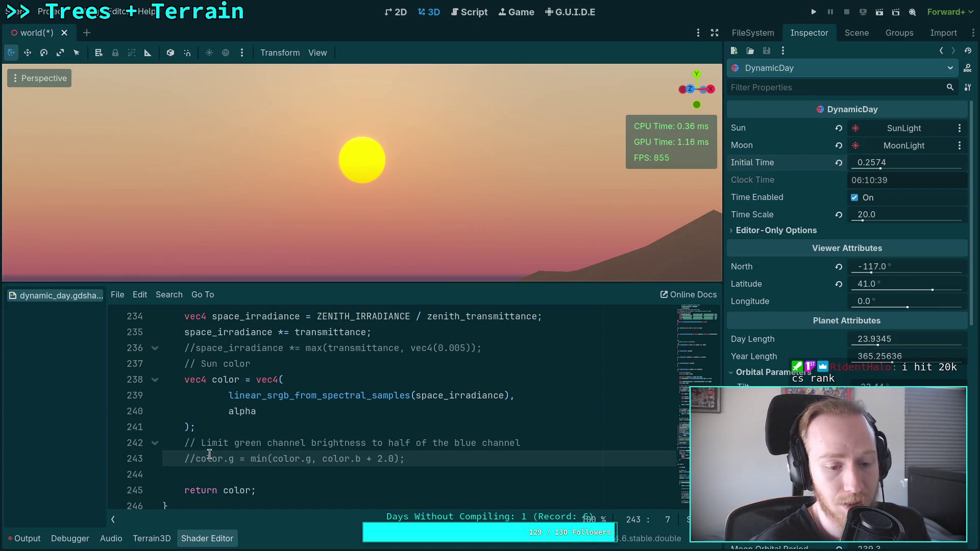
click(455, 459)
key(Return)
text(color.b =)
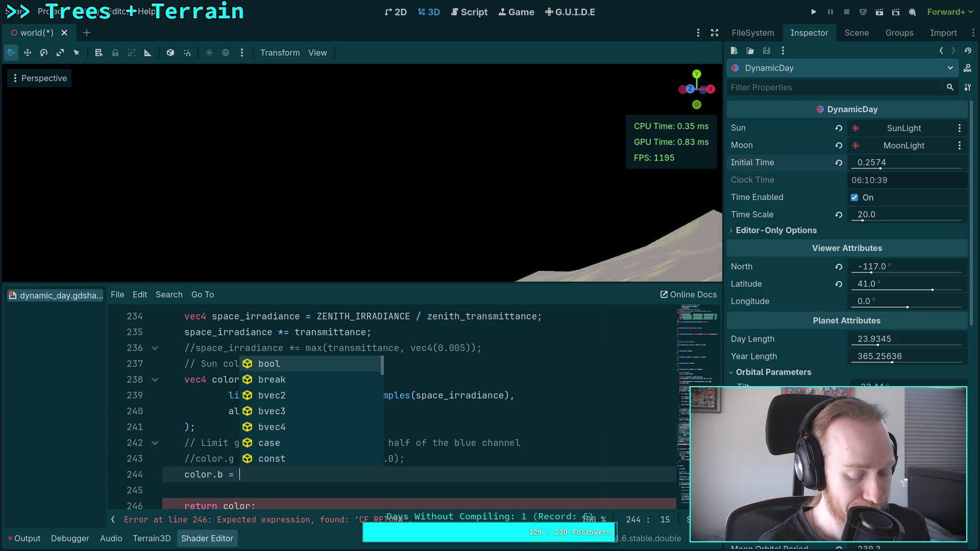
text(maj)
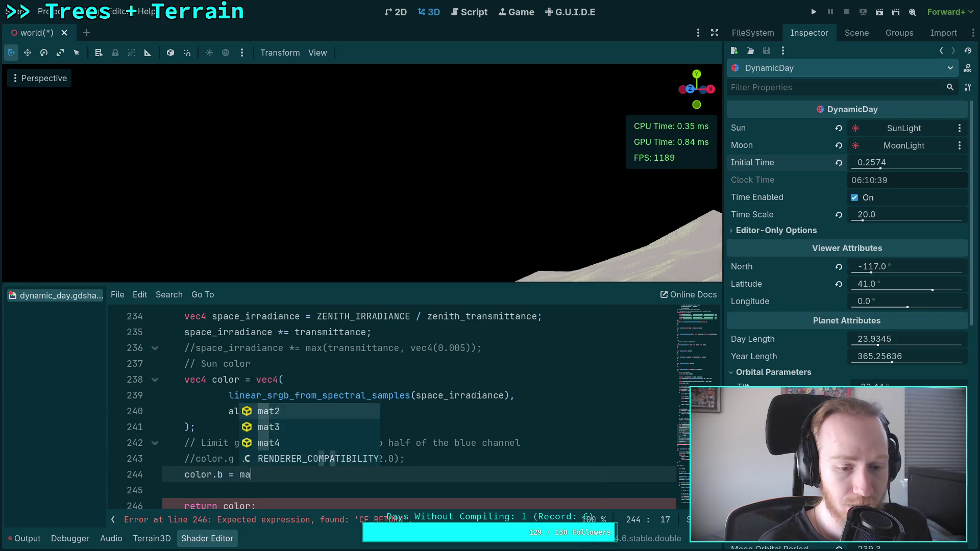
key(BackSpace)
text(x)
text((color.g)
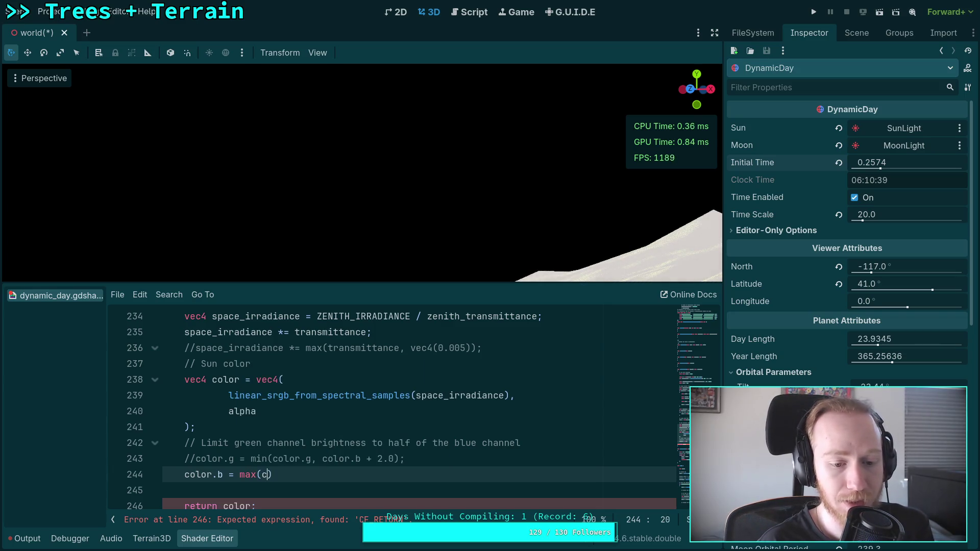
text( - 0.)
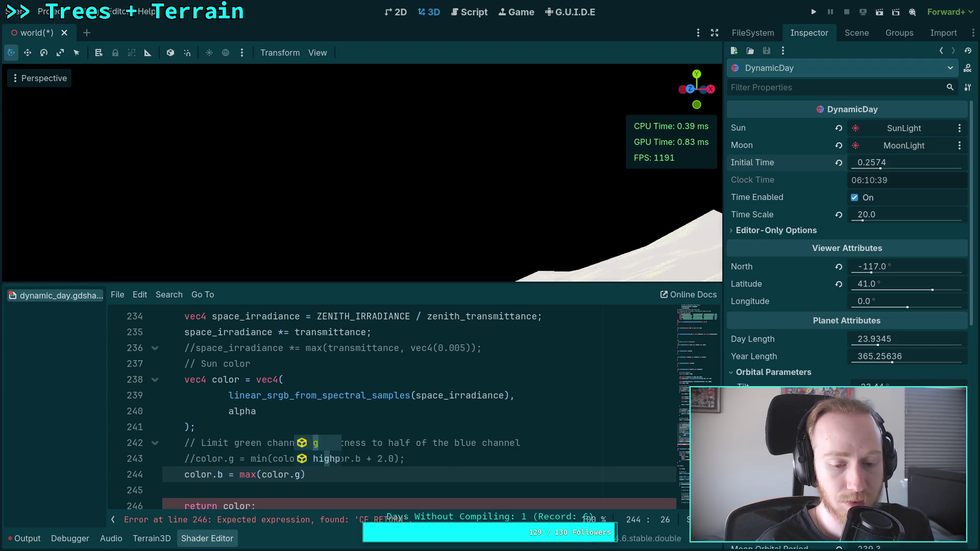
key(Escape)
key(BackSpace)
key(BackSpace)
text(1.0, )
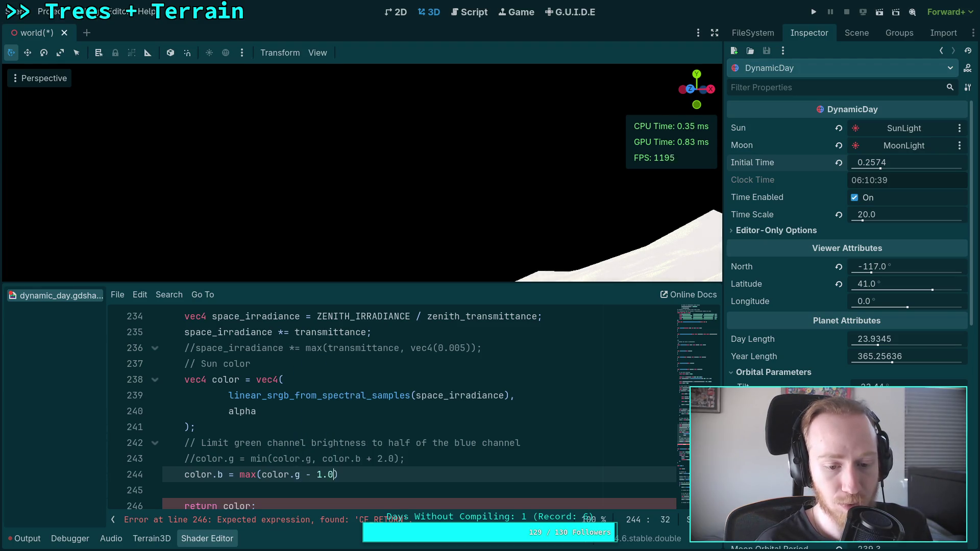
text(color.b)
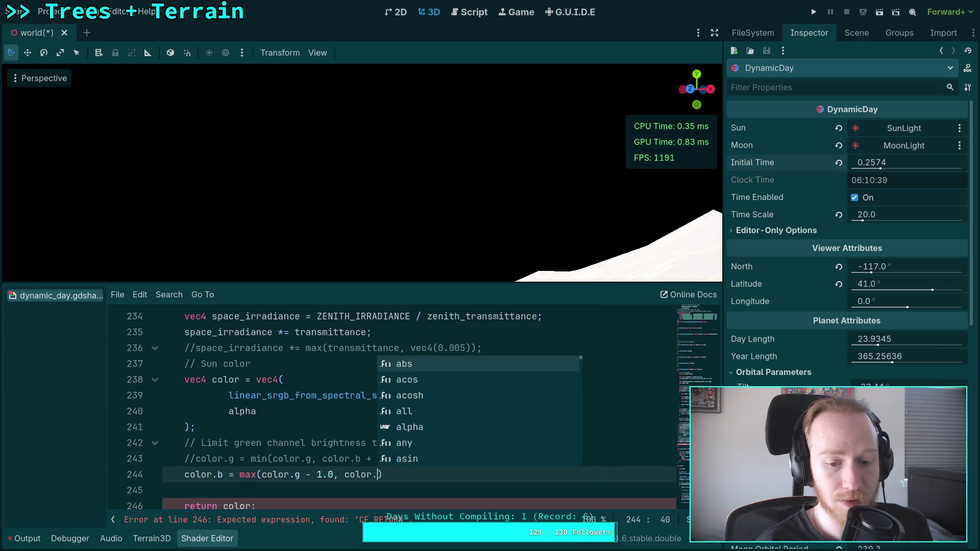
text();)
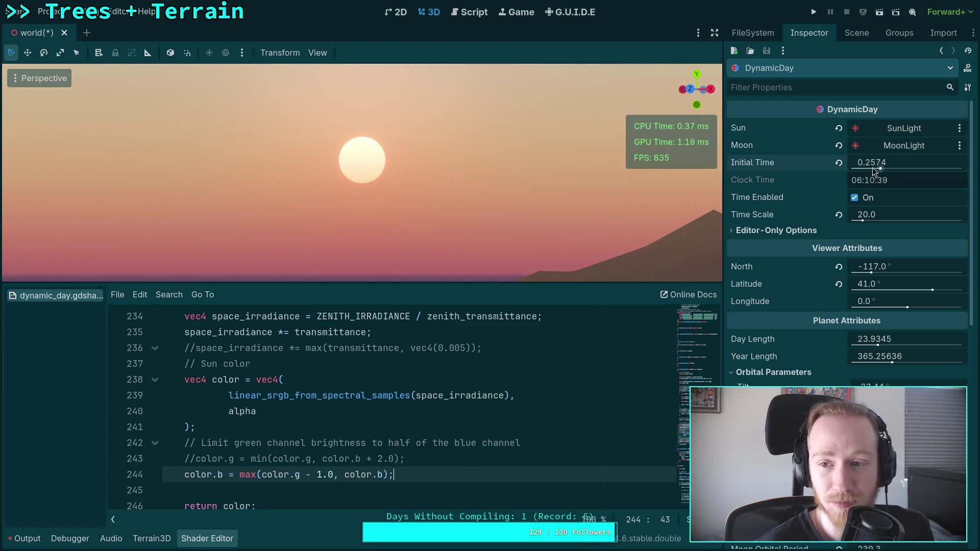
Change the blue-channel offset on line 244 from 1.0 to 2.0 and preview the sunset sun
drag(874, 170, 862, 170)
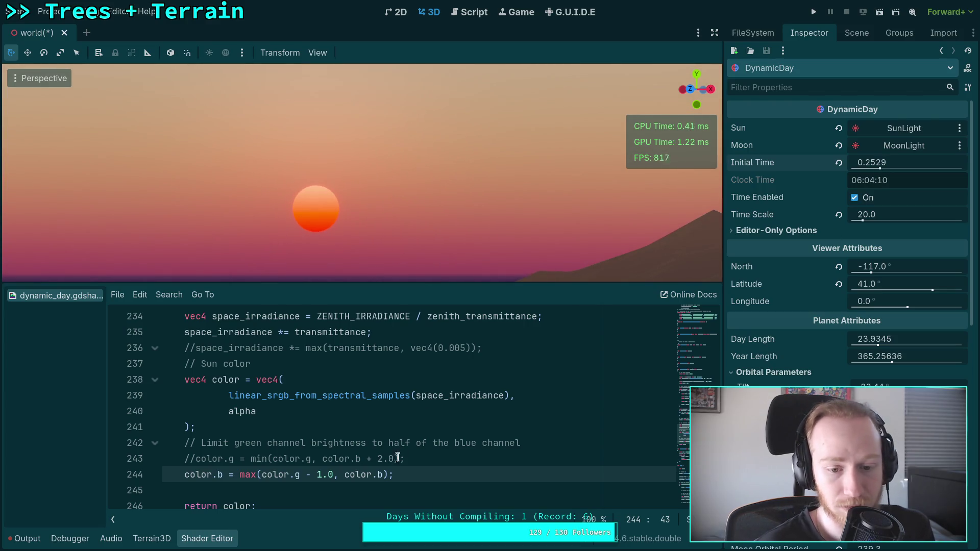
key(Left)
key(Left)
key(Left)
key(BackSpace)
text(2)
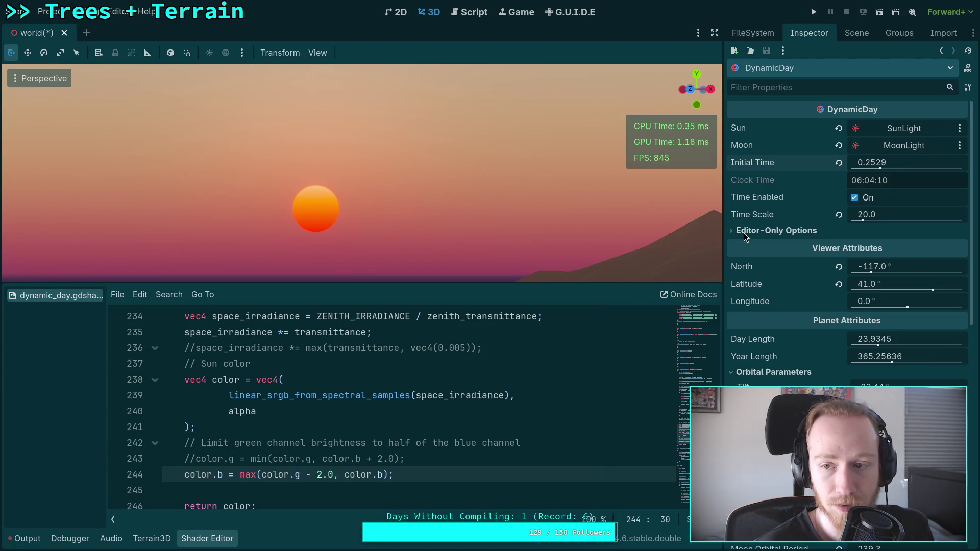
drag(872, 165, 873, 165)
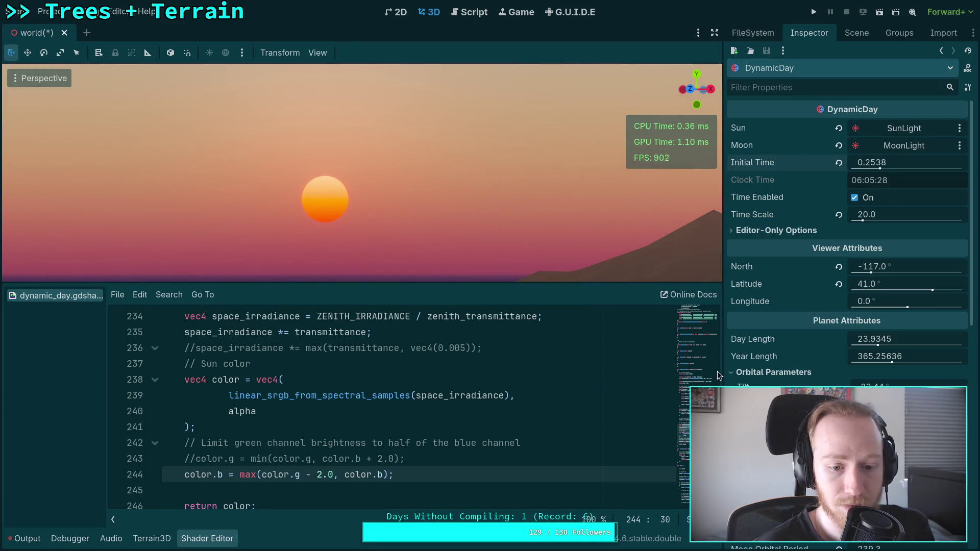
Try a 3.0 offset, revert to 2.0, and scrub Initial Time to compare the sun colour
double_click(318, 475)
text(3)
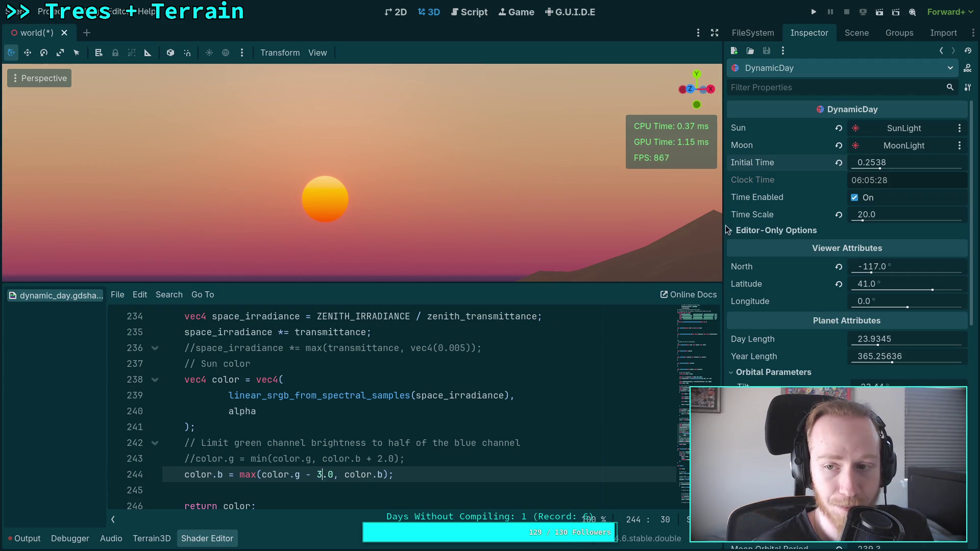
drag(876, 162, 878, 162)
double_click(320, 474)
text(2)
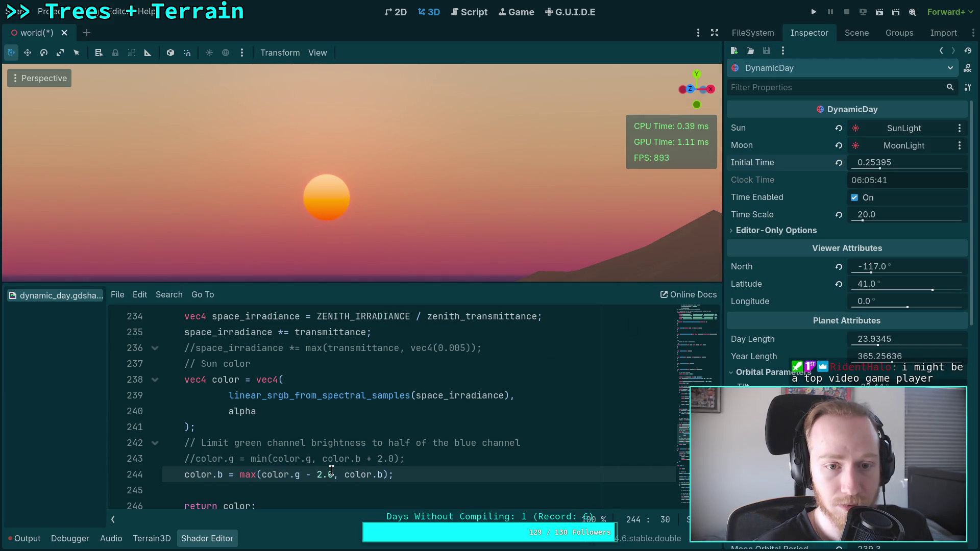
mouse_move(895, 161)
mouse_down()
mouse_move(921, 160)
mouse_move(880, 170)
mouse_up()
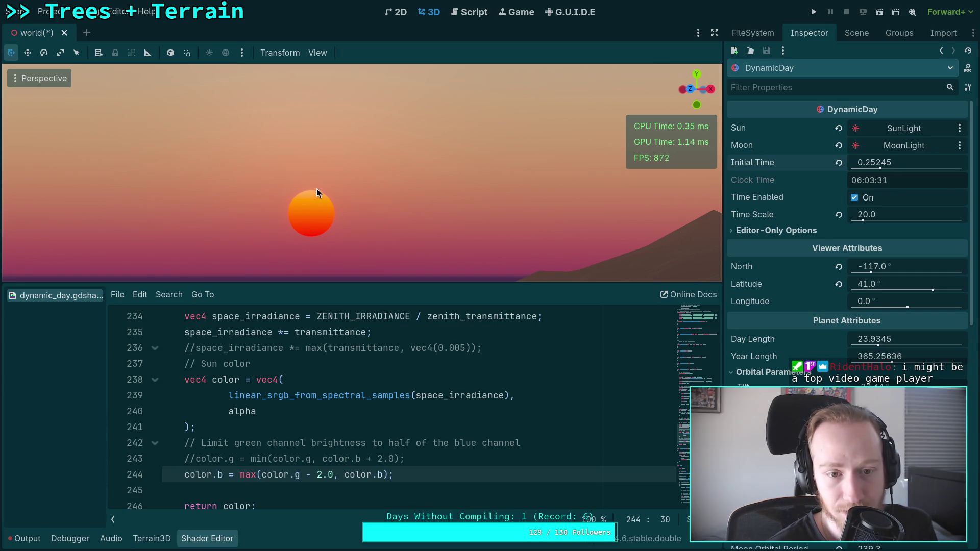
mouse_move(878, 162)
mouse_down()
mouse_move(853, 162)
mouse_move(872, 162)
mouse_up()
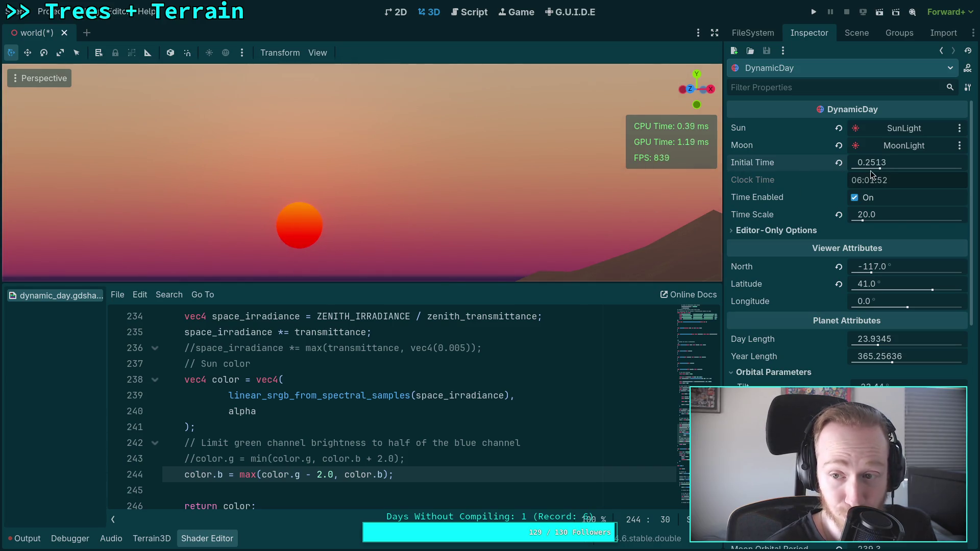
drag(868, 166, 876, 165)
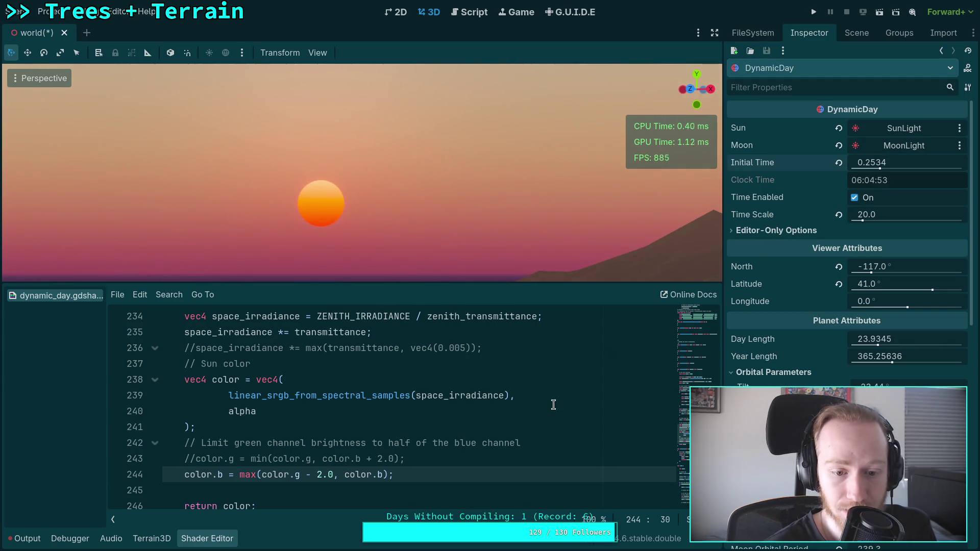
click(318, 475)
Set the line 244 offset to 1.0, preview the lowered sun, then comment out line 244 with //
key(Delete)
text(1)
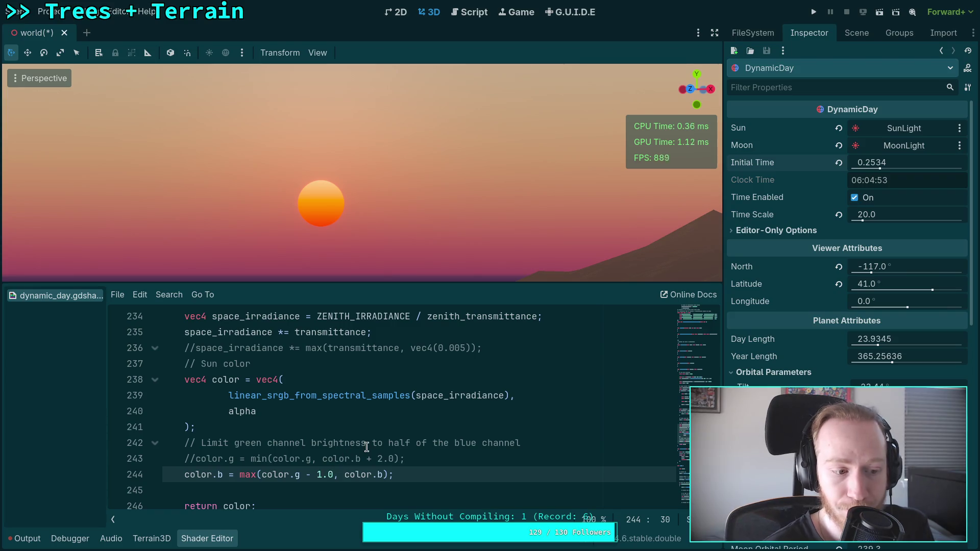
mouse_move(889, 164)
mouse_down()
mouse_move(877, 164)
mouse_move(891, 165)
mouse_up()
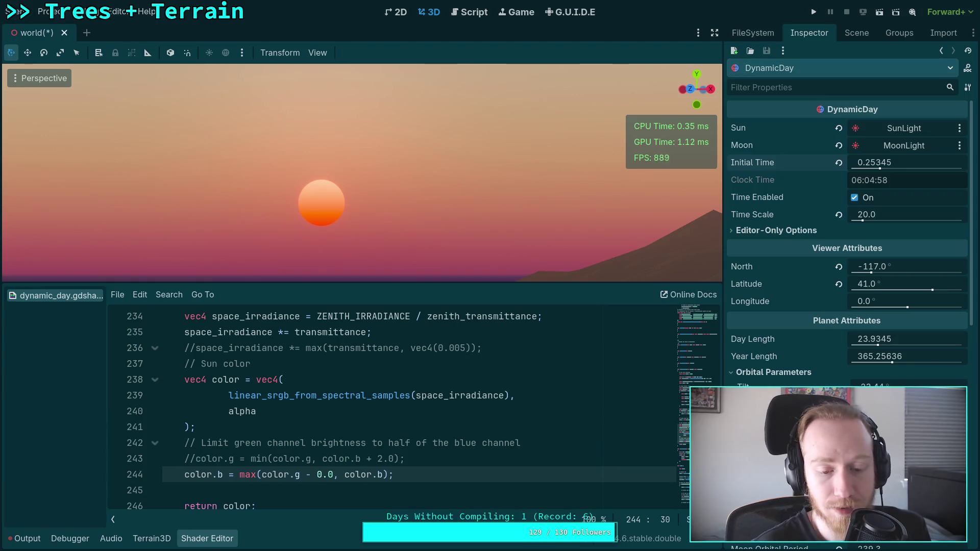
mouse_move(885, 163)
mouse_down()
mouse_move(868, 164)
mouse_move(898, 163)
mouse_move(880, 163)
mouse_up()
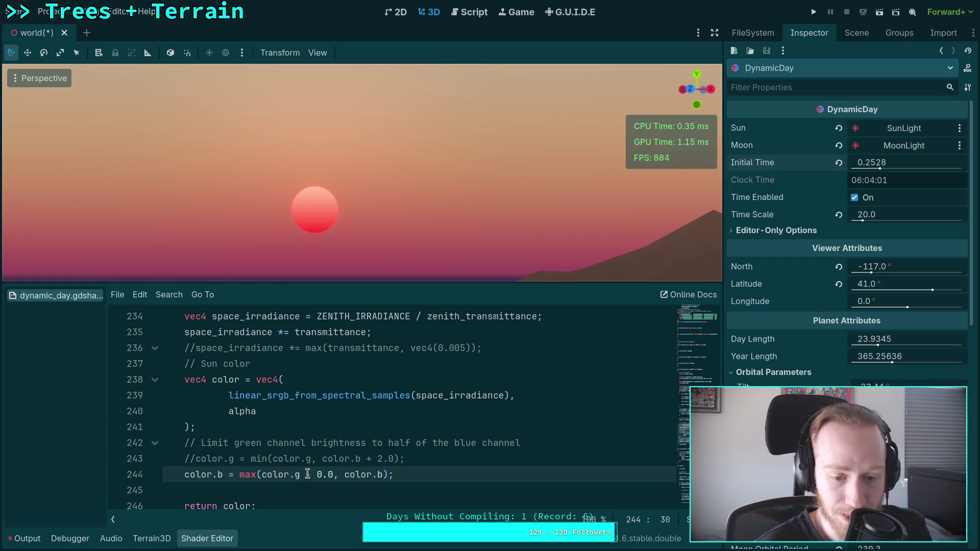
click(184, 474)
text(//)
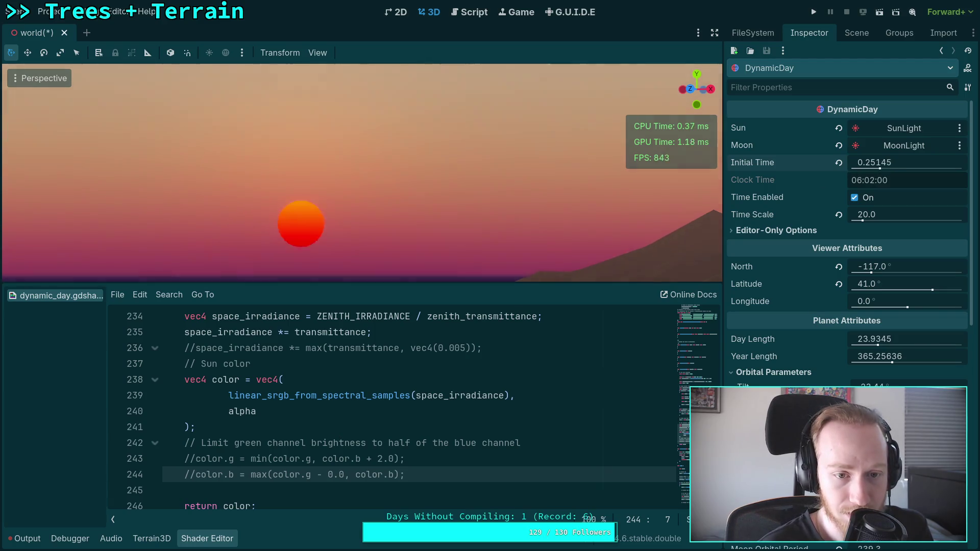
Re-enable line 244 and step its blue-floor offset through 0.5 and 0.7 to 1.5
drag(875, 163, 865, 162)
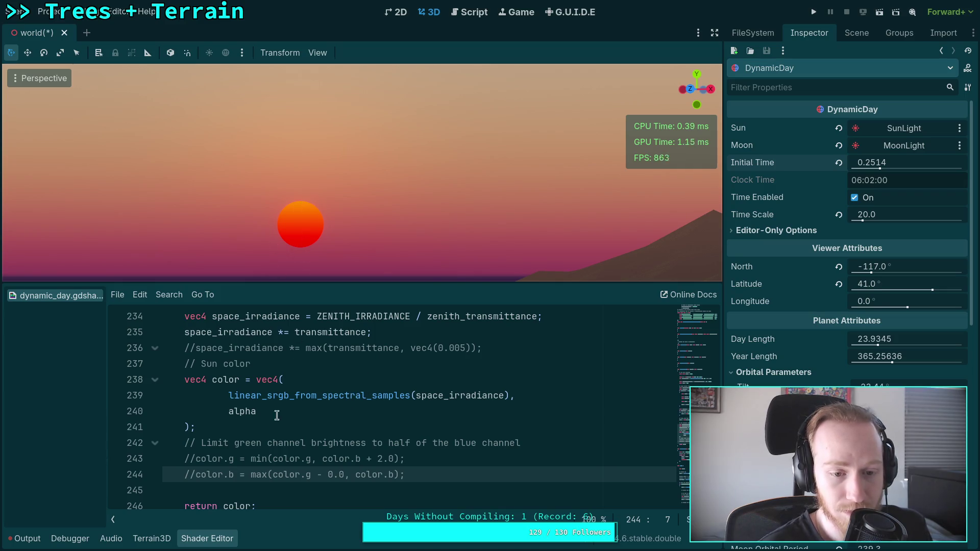
key(BackSpace)
key(BackSpace)
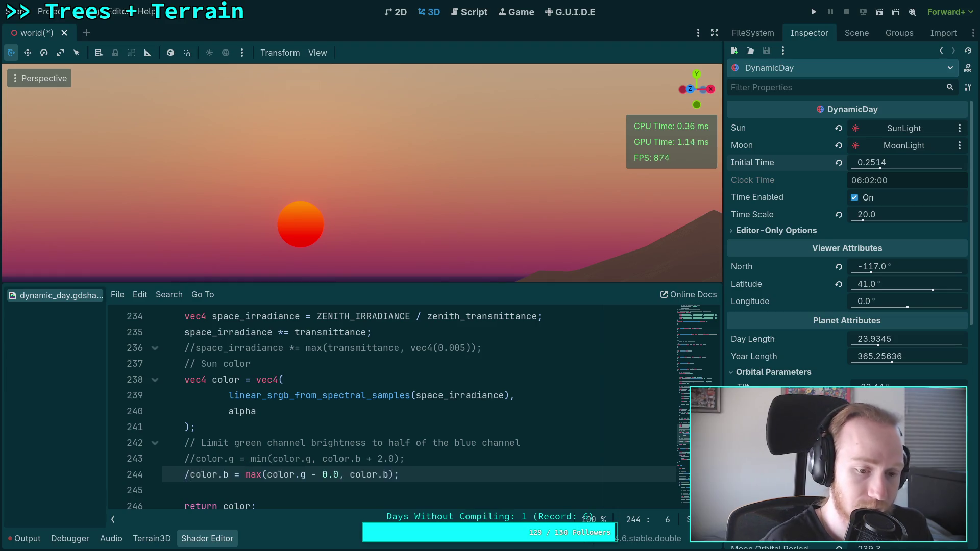
double_click(331, 475)
text(5)
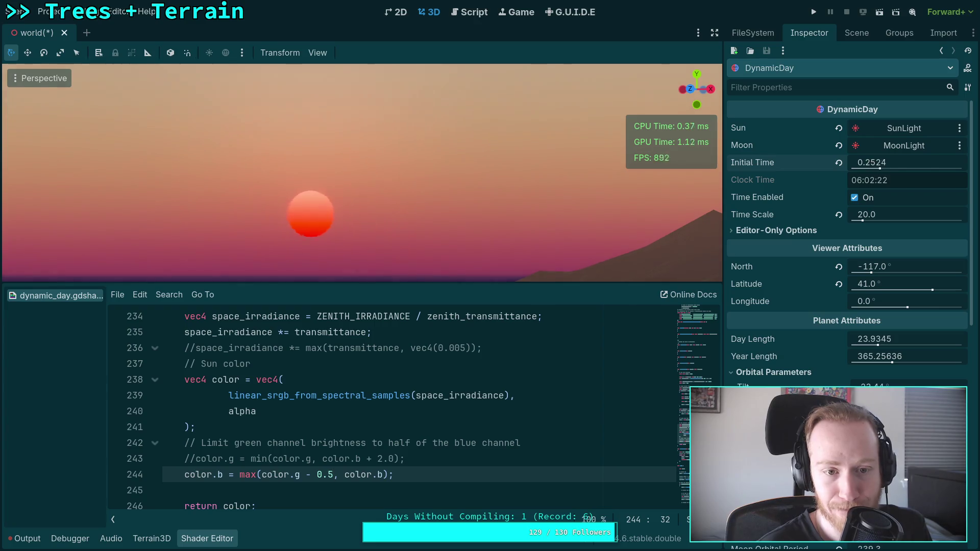
mouse_move(884, 162)
mouse_down()
mouse_move(899, 162)
mouse_move(863, 163)
mouse_up()
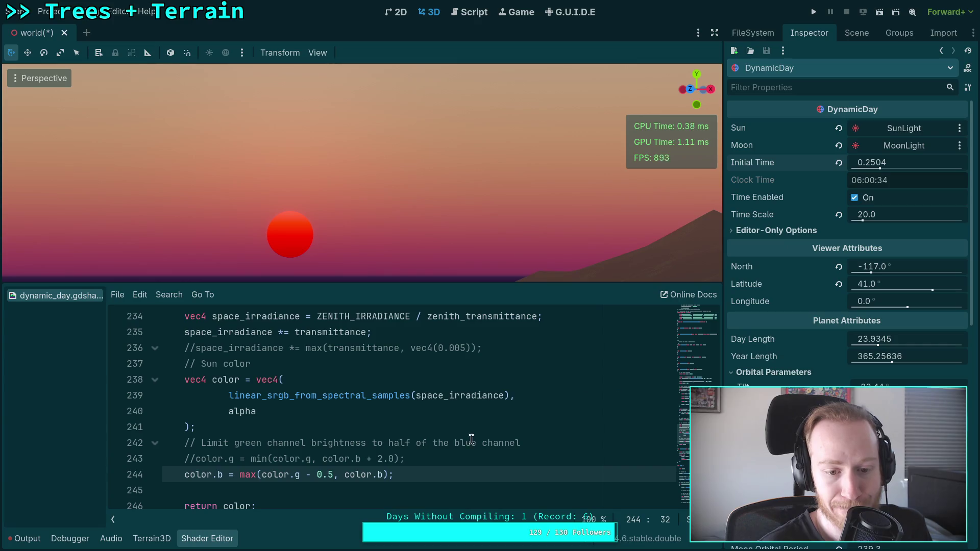
key(BackSpace)
text(7)
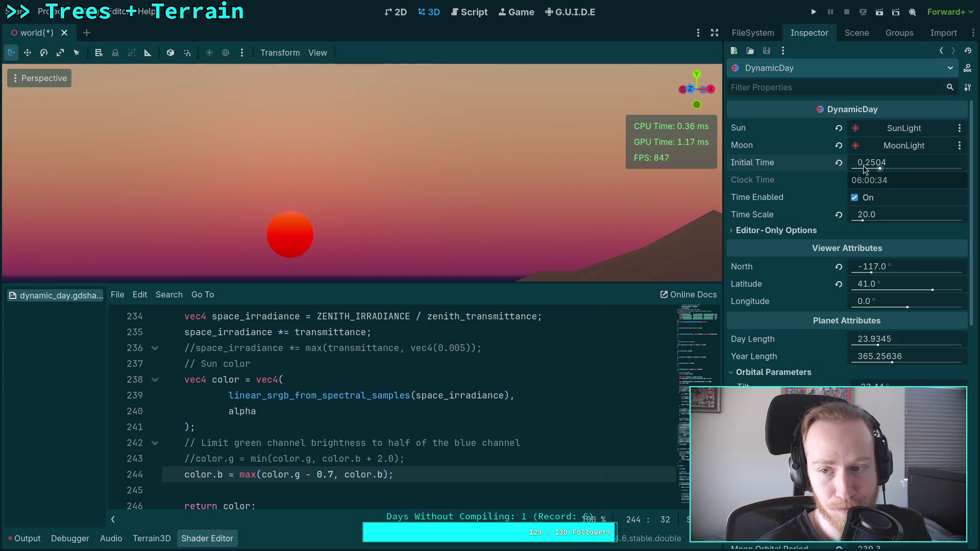
drag(317, 475, 333, 474)
text(1.5)
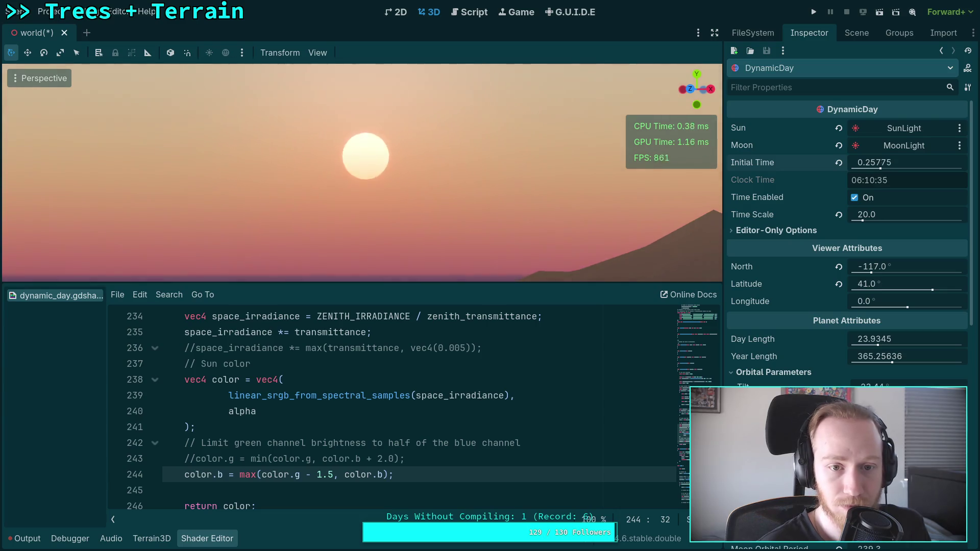
Set Perspective VFOV to 20 in View Settings, then orbit the viewport up toward the sky
scroll(460, 207, down, 1)
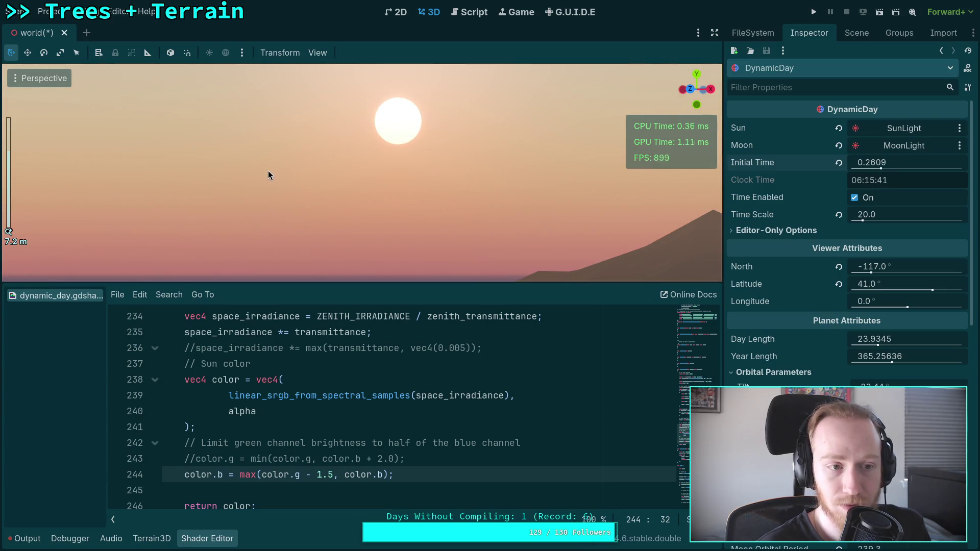
scroll(233, 170, down, 5)
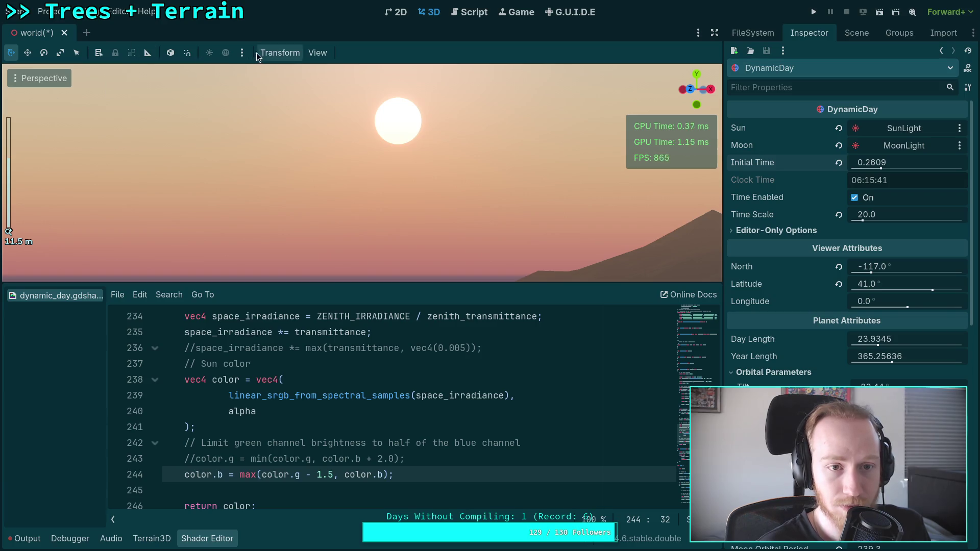
click(242, 52)
click(318, 53)
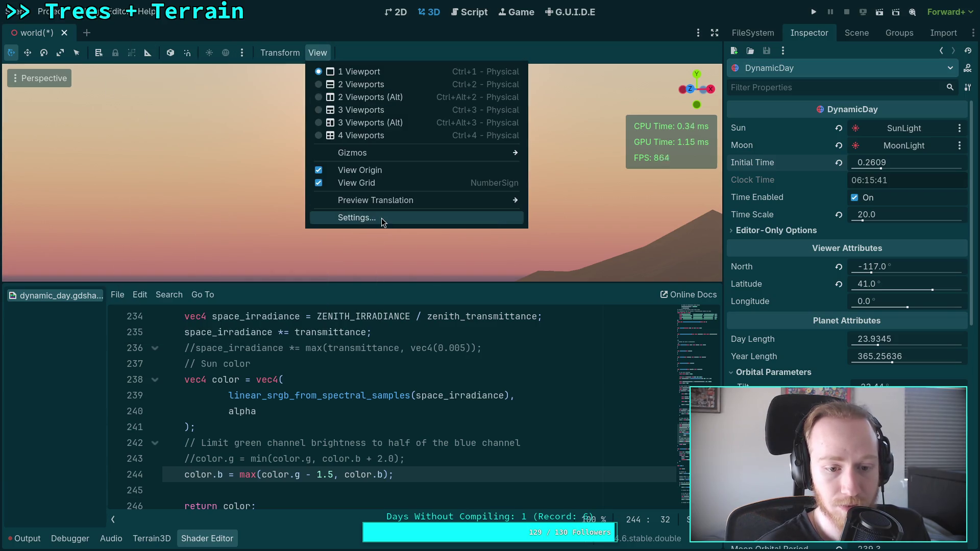
click(381, 219)
double_click(434, 237)
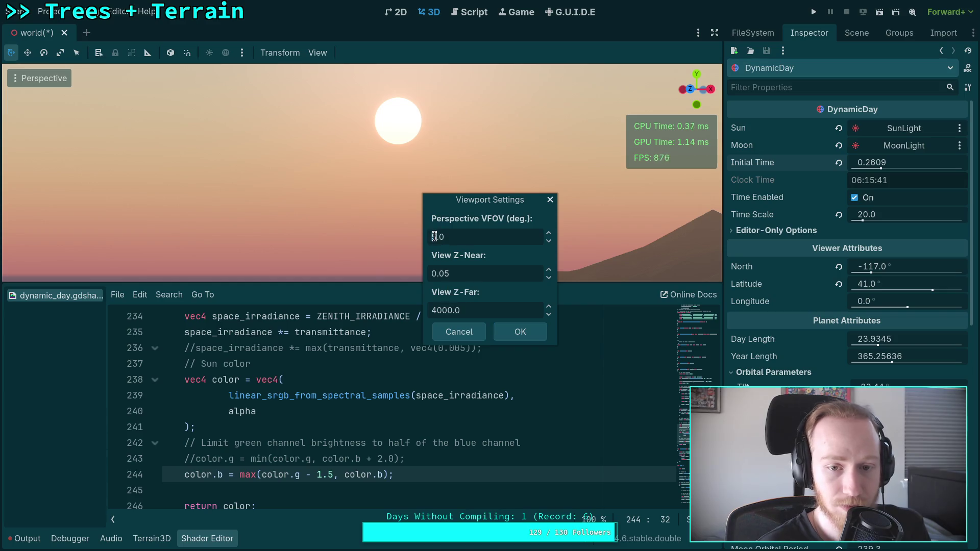
text(20)
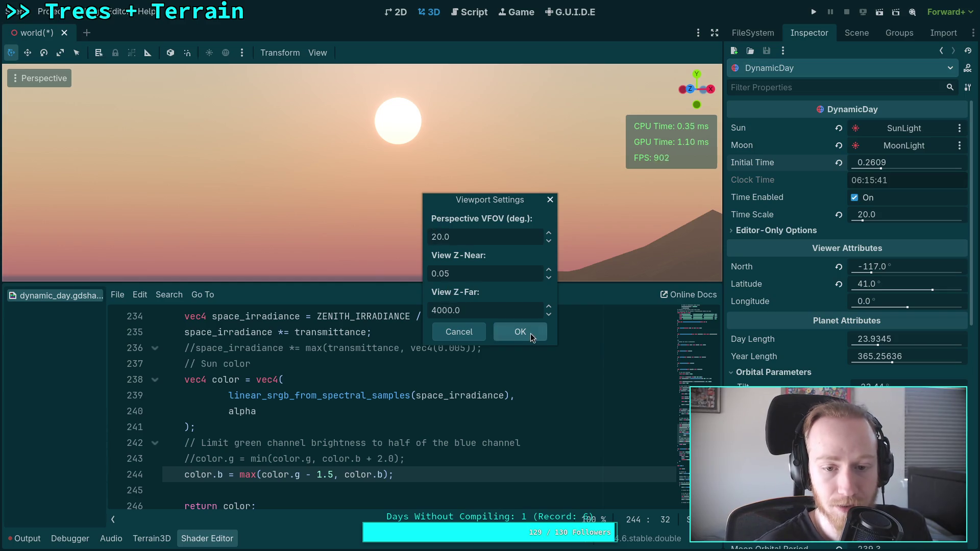
click(531, 333)
mouse_move(881, 163)
mouse_down()
mouse_move(860, 162)
mouse_move(886, 162)
mouse_up()
drag(462, 163, 470, 192)
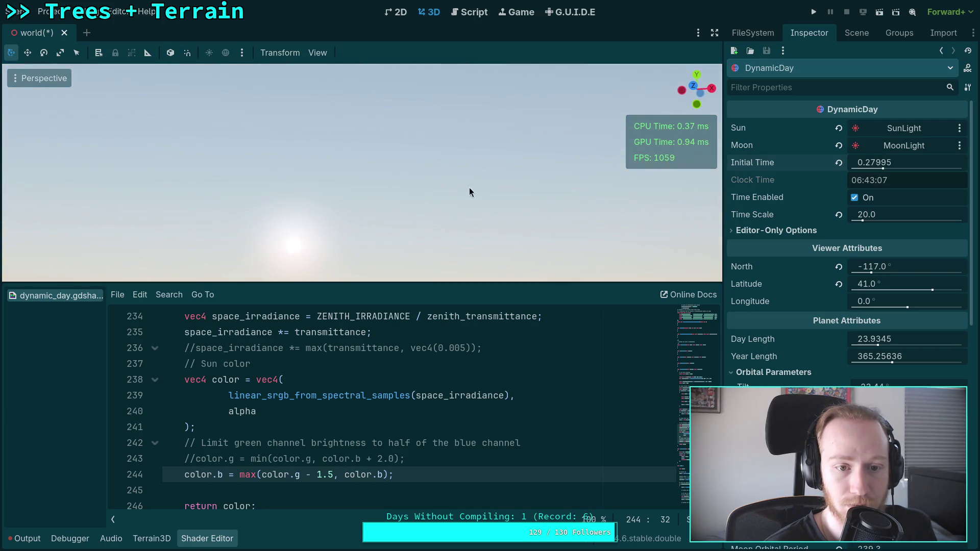
Raise Initial Time to about 0.31255, turn toward the sun, and toggle line 244's comment to compare
drag(868, 162, 877, 162)
drag(580, 181, 478, 194)
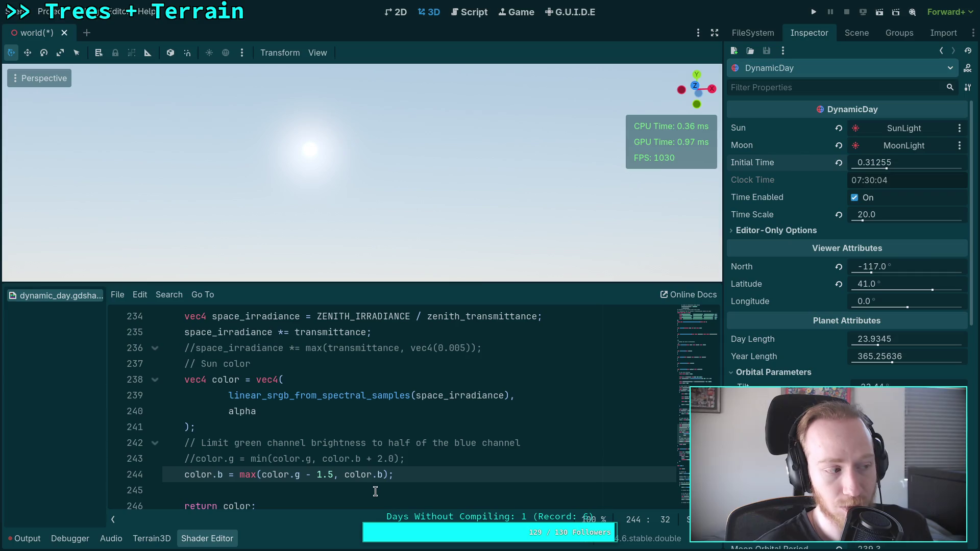
text(//)
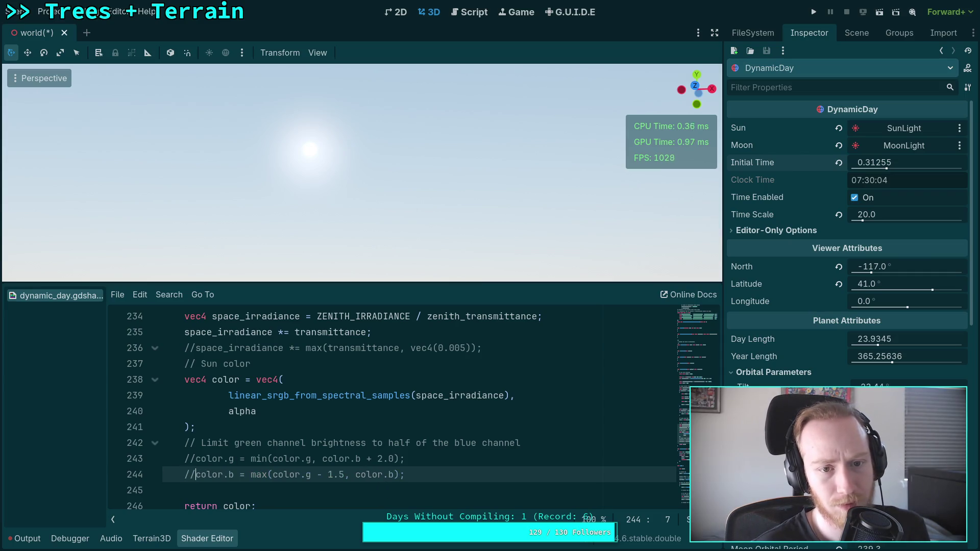
key(BackSpace)
key(BackSpace)
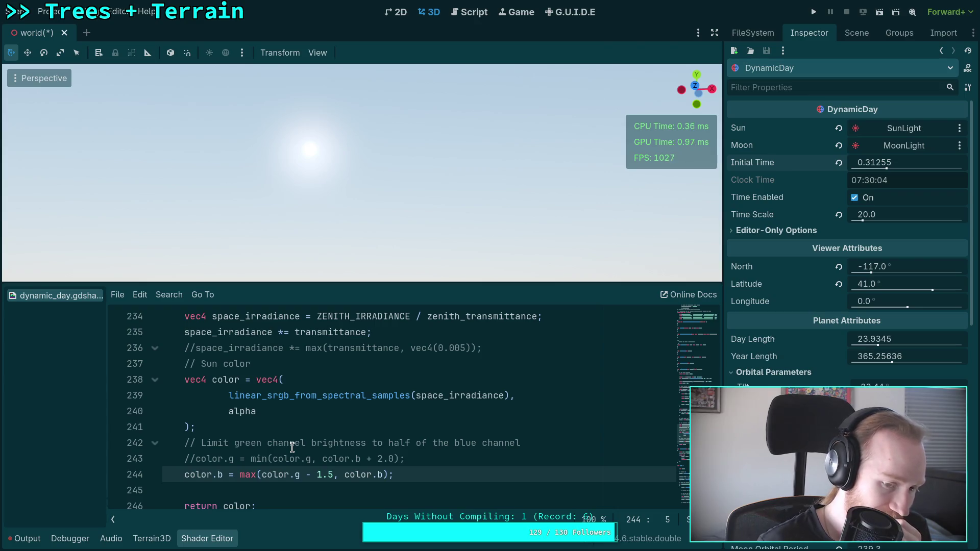
Wrap line 244 in mix(max(...), color.b, clamp(color.b, 0.0, 1.0)) and scrub Initial Time to 0.2611
text(mix)
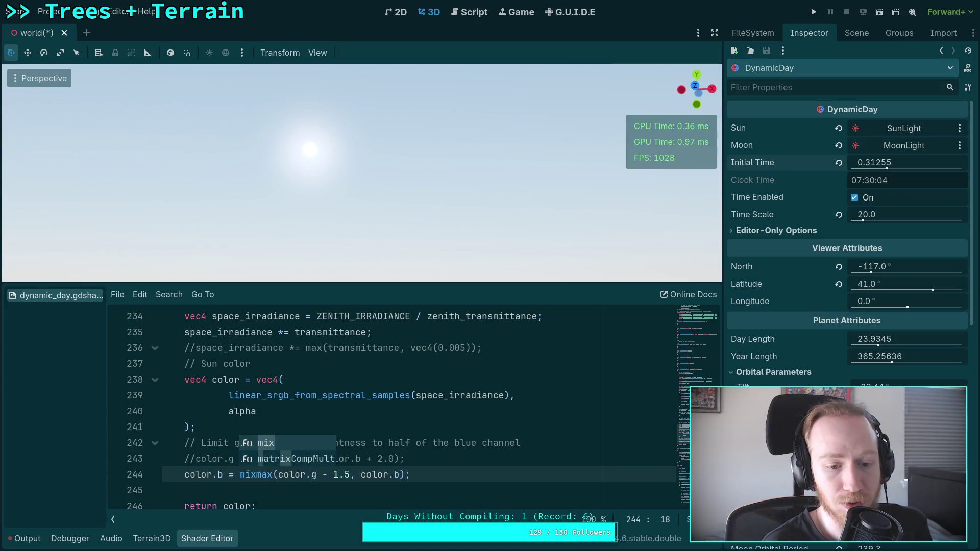
text(()
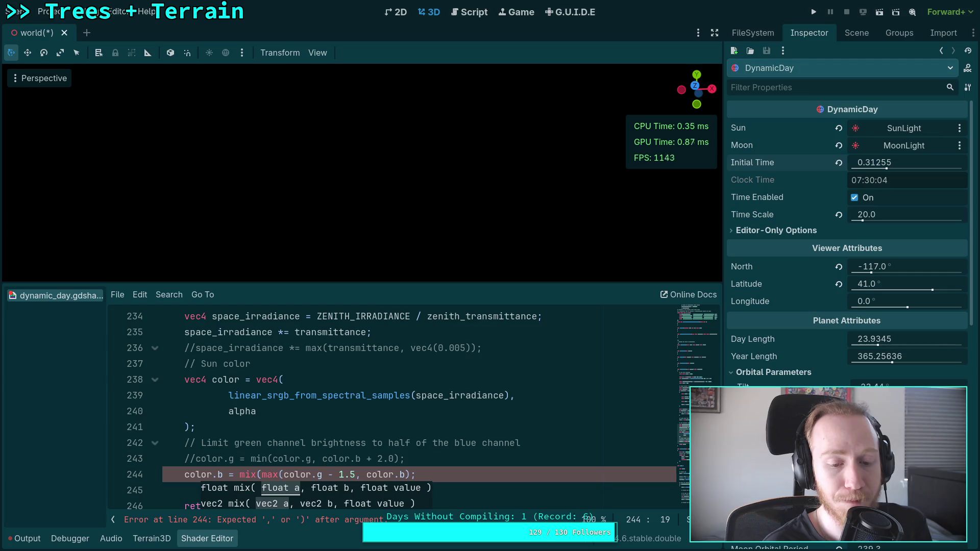
click(413, 475)
text(, c)
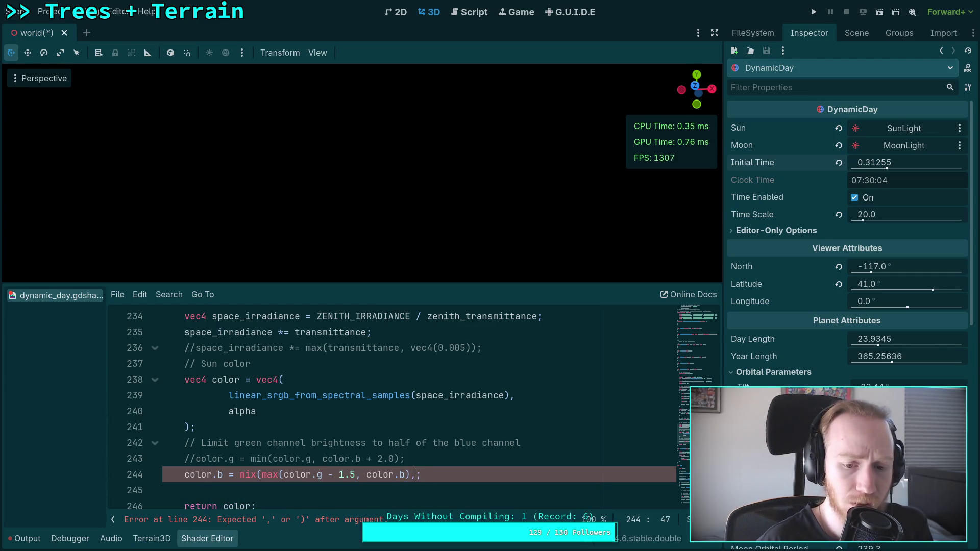
text(olor.b,)
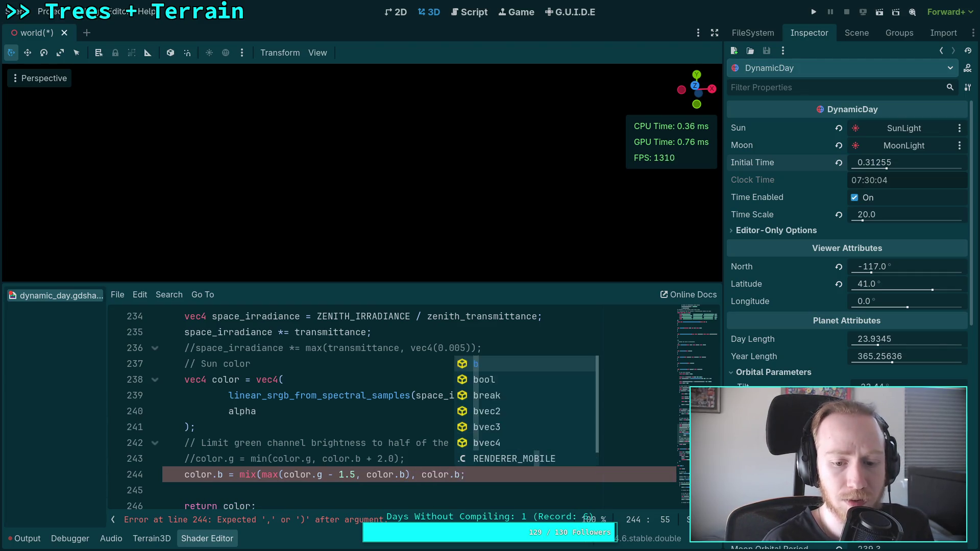
text( clamp)
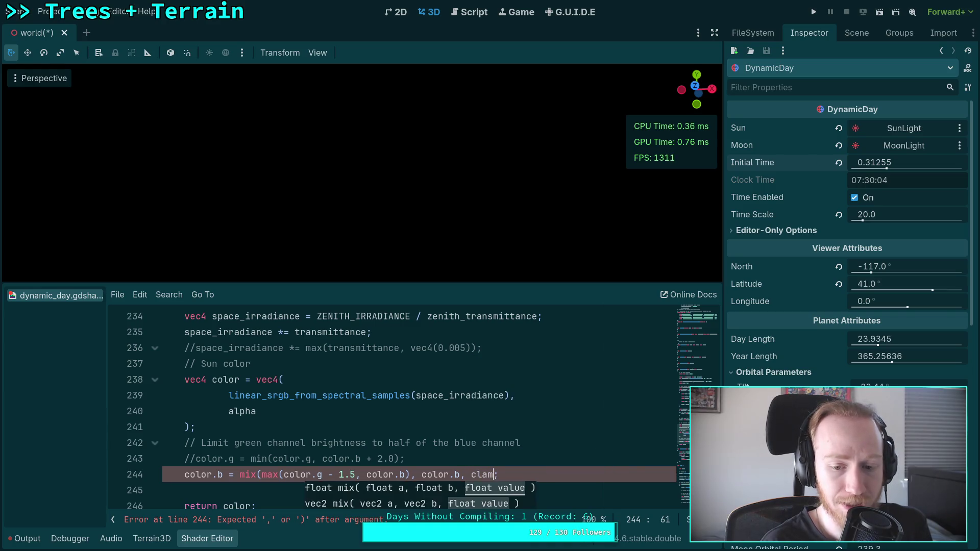
text((color.)
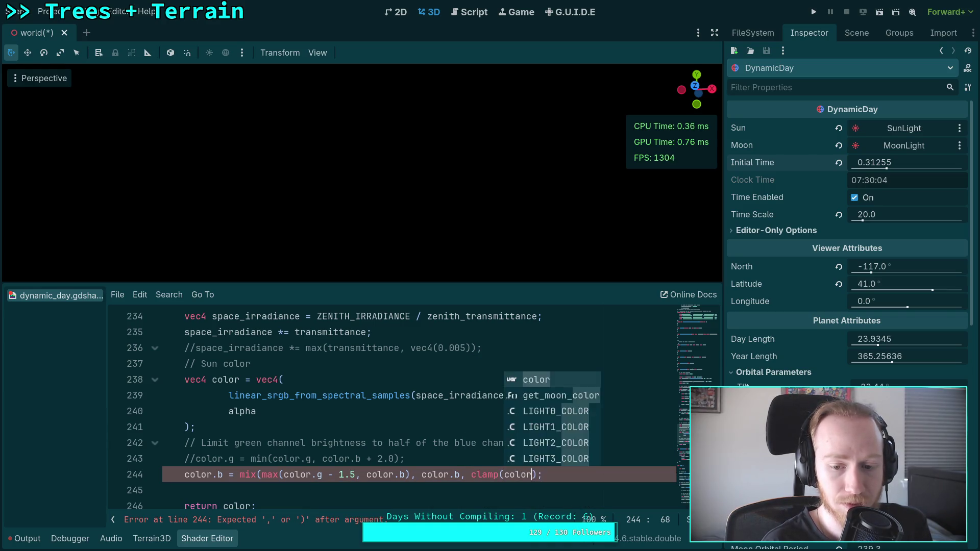
text(b, 0.0,)
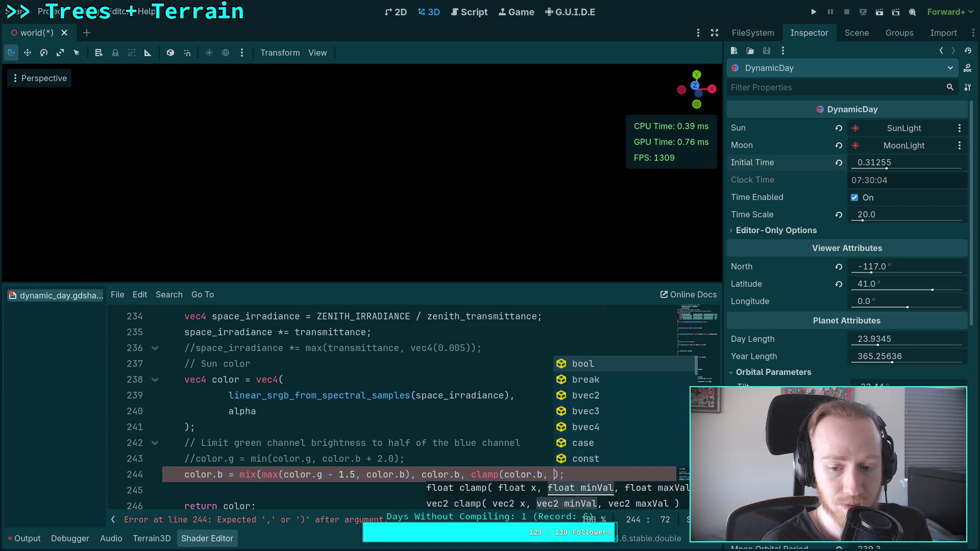
text( 1.0))
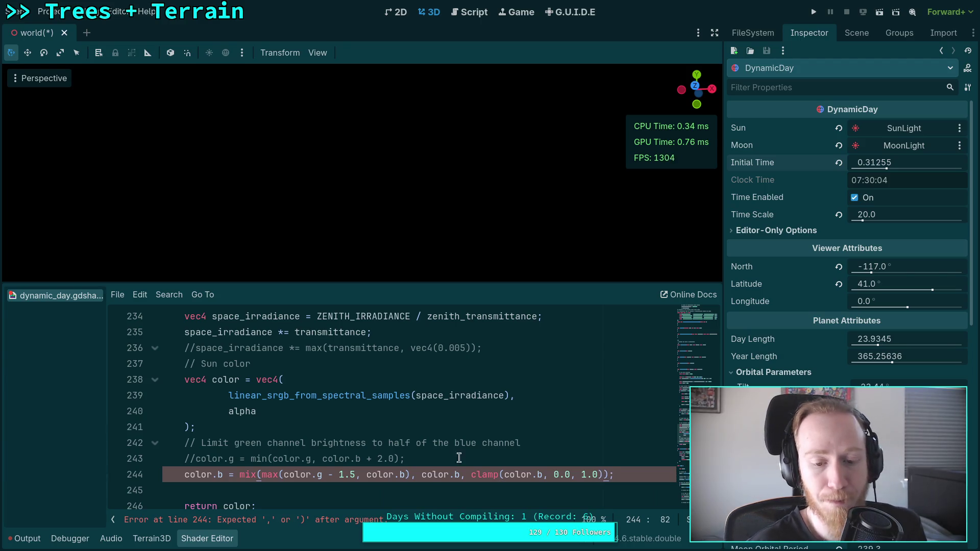
text())
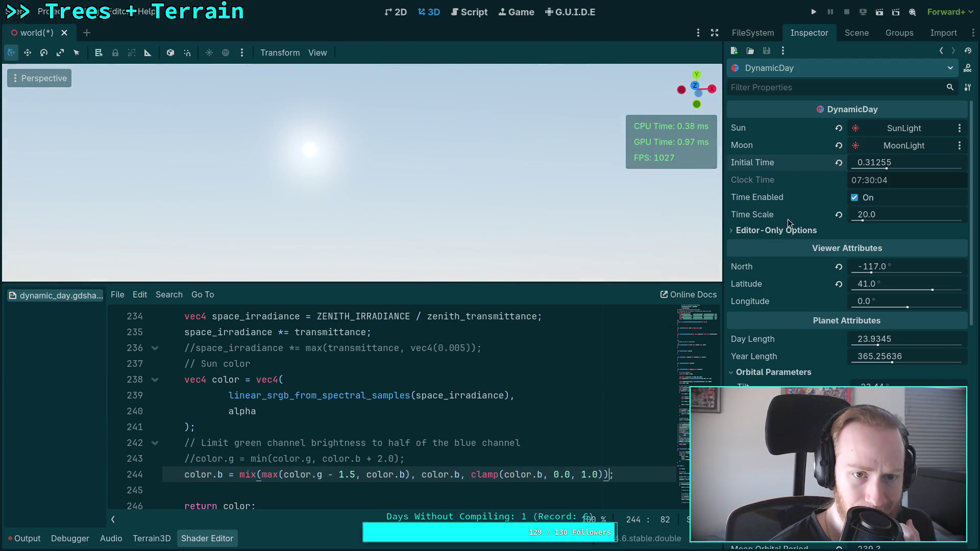
drag(911, 160, 878, 162)
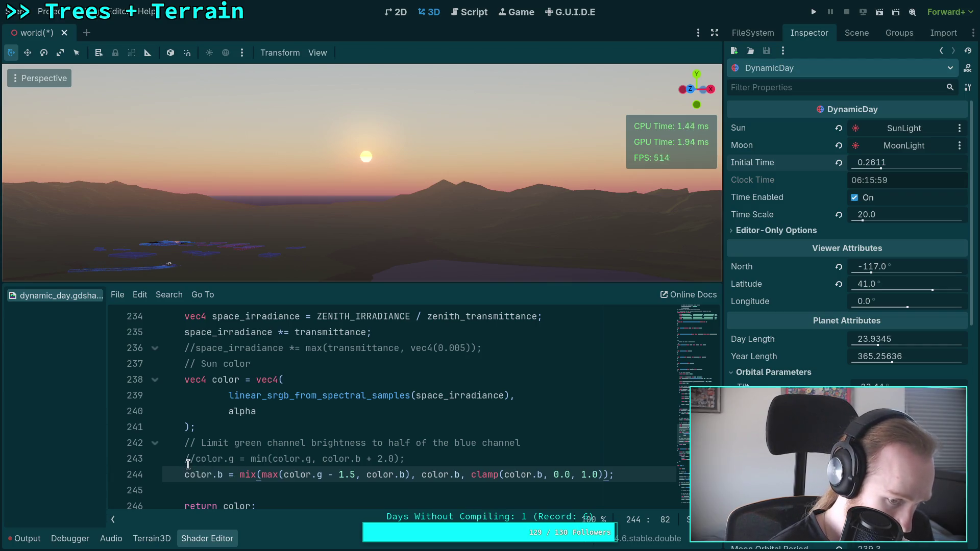
Duplicate the mix-based blue line 244 and comment out the copy on line 245 with //
click(200, 475)
key(ctrl+alt+Down)
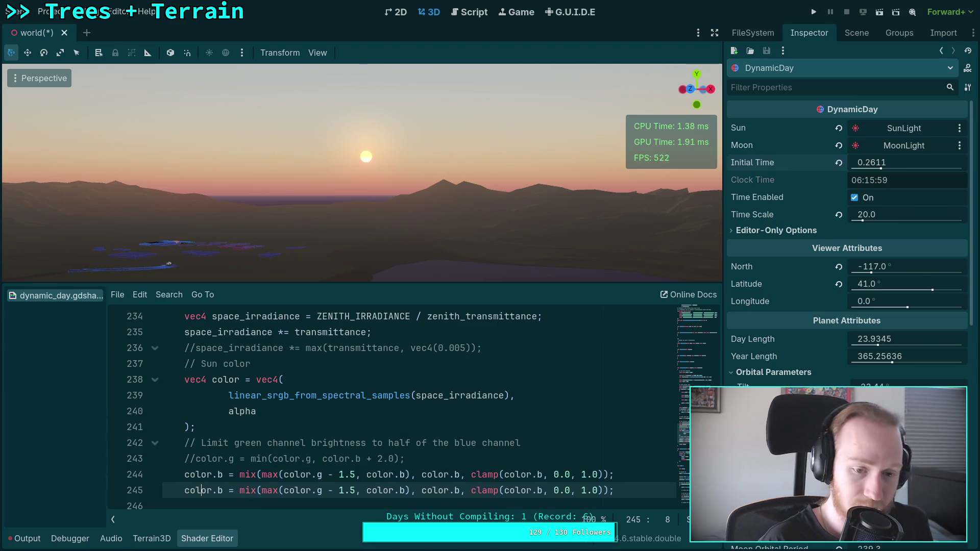
click(185, 474)
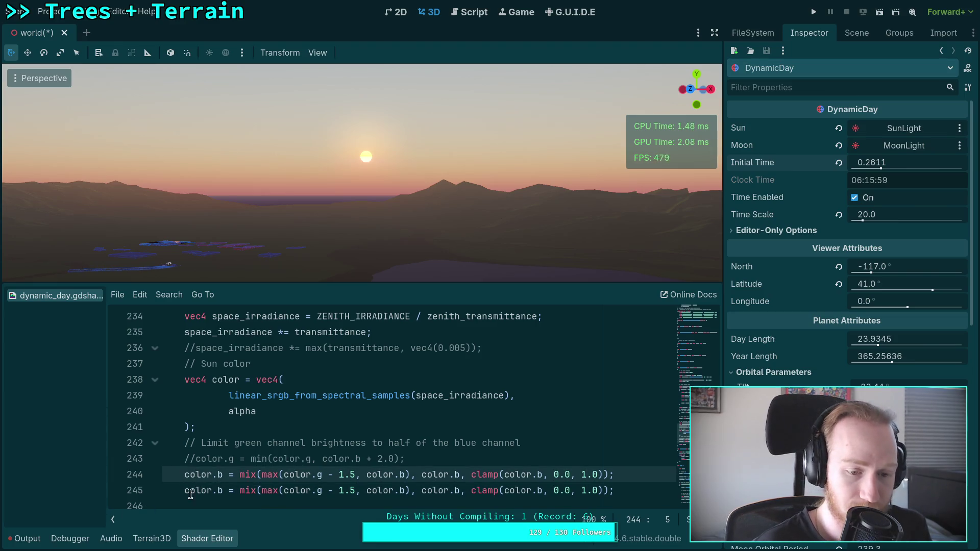
click(184, 490)
text(//)
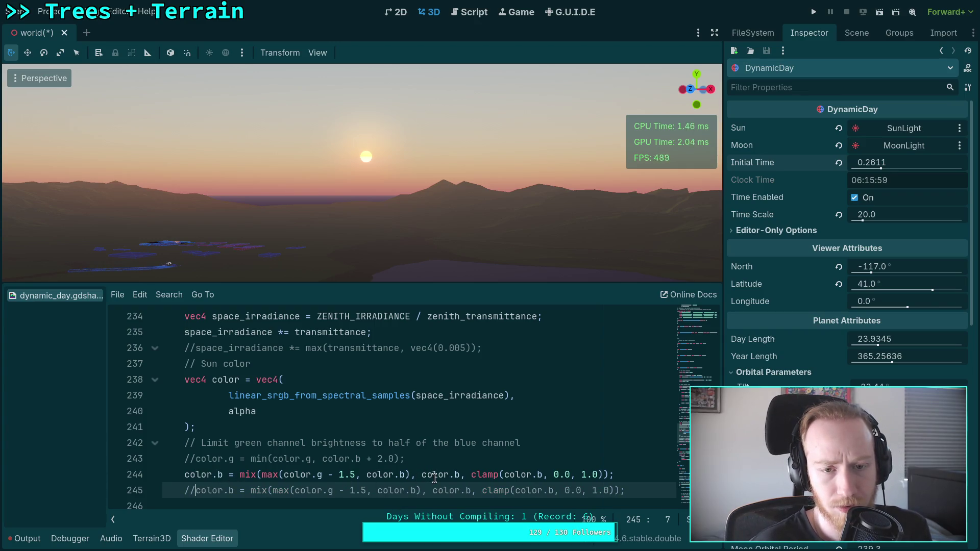
Remove the mix wrapper and its extra arguments from line 244, leaving the max-based blue limit
double_click(246, 475)
key(Delete)
key(Delete)
drag(387, 475, 588, 475)
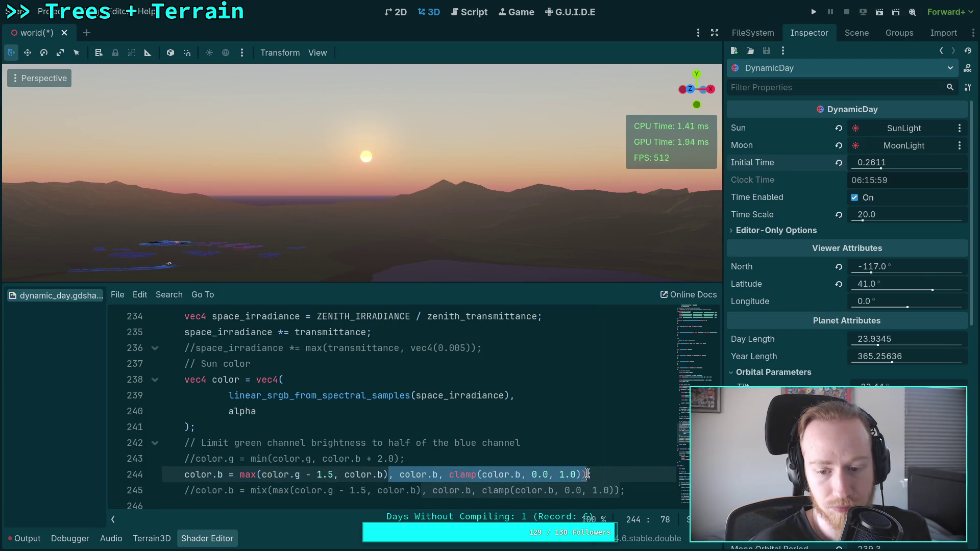
key(Delete)
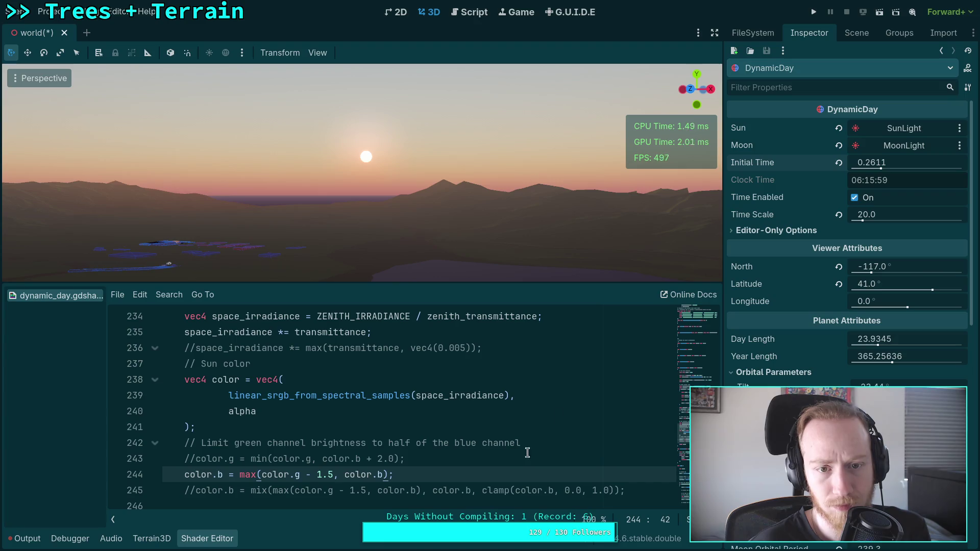
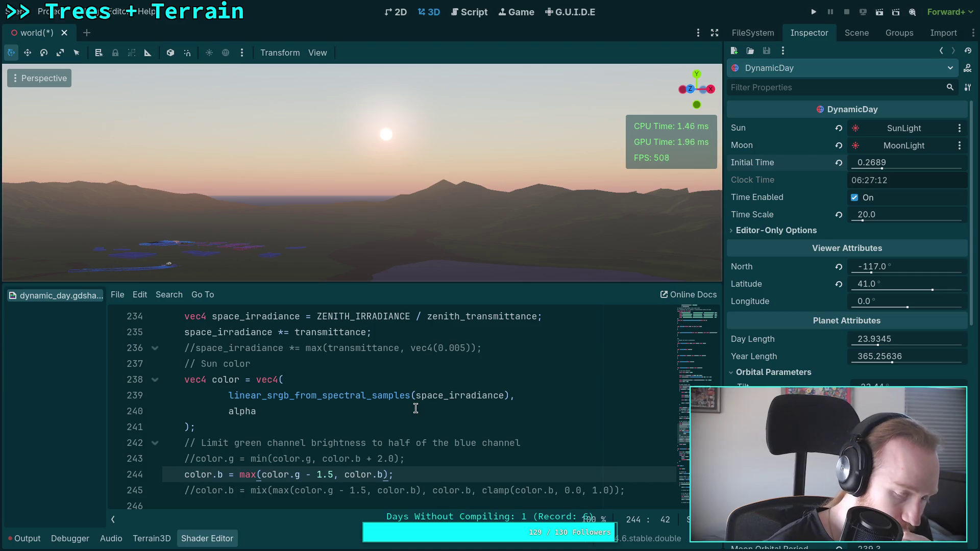
Comment out the max-based blue limit line and uncomment the mix/clamp line below it
click(184, 475)
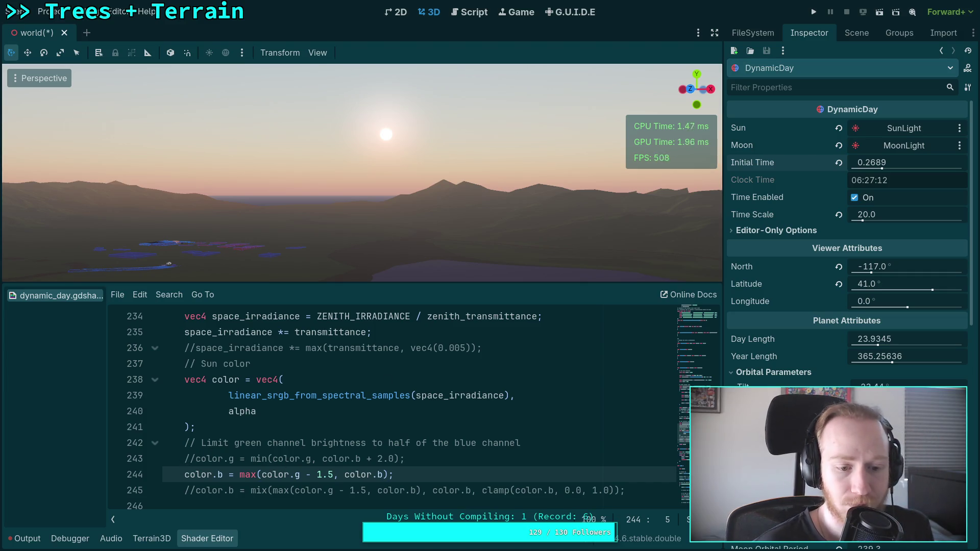
text(//)
key(ctrl+k)
key(Down)
key(ctrl+k)
Offset color.b in the clamp, trying 1.5 and 2.0 before settling on 5.0, while adjusting Initial Time
click(543, 490)
text(- 0)
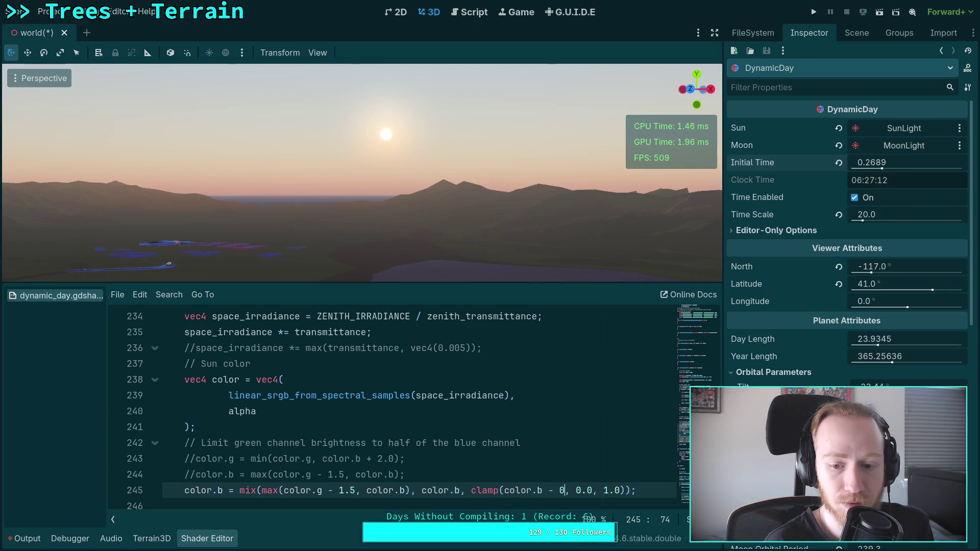
key(BackSpace)
text(1.5)
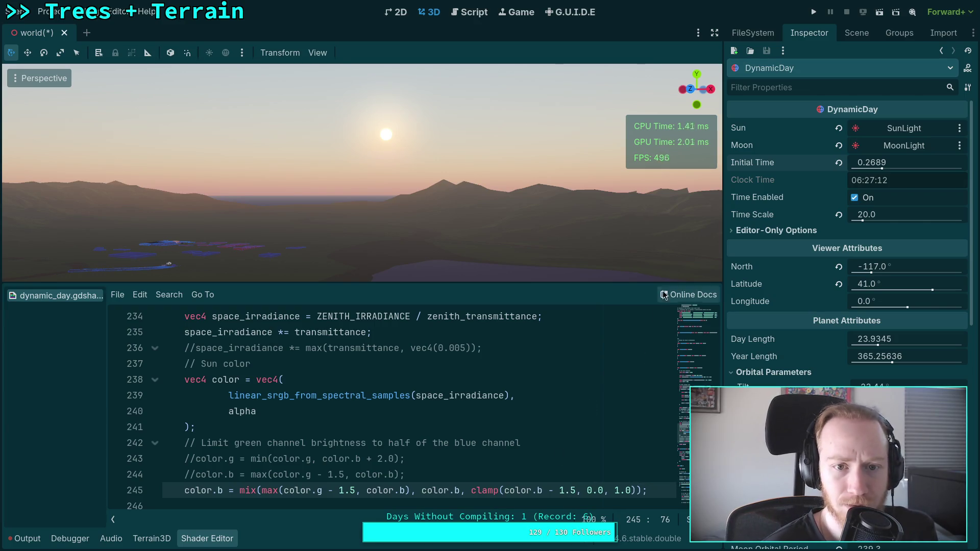
drag(882, 167, 880, 169)
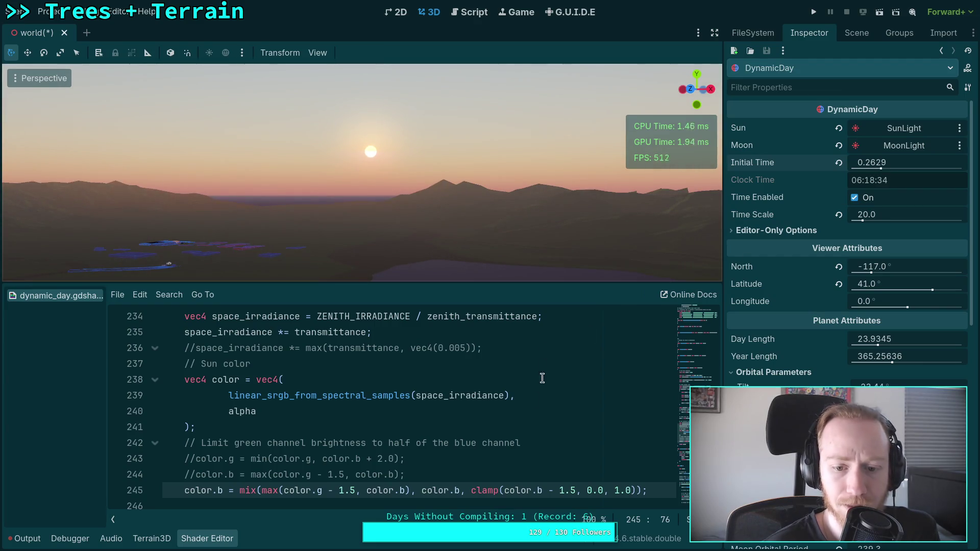
double_click(563, 492)
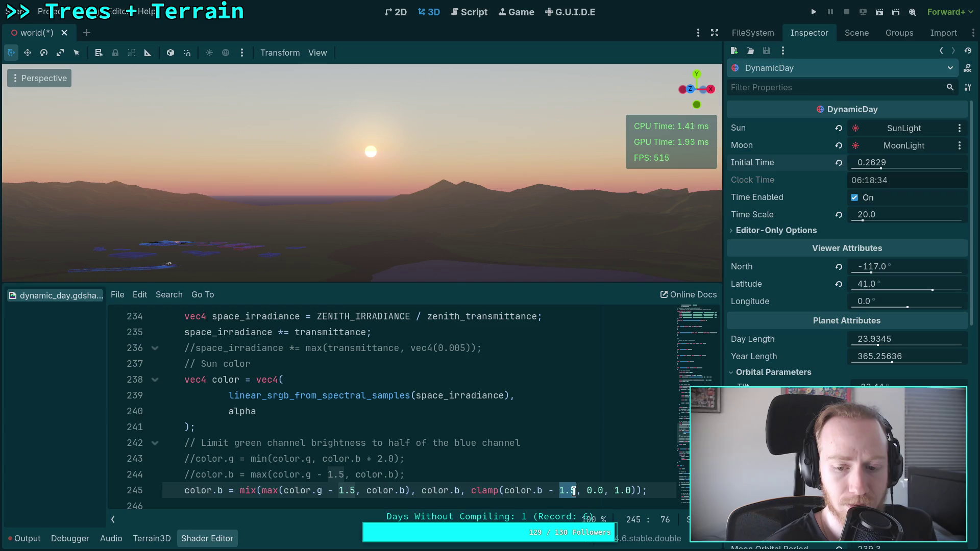
text(2.0)
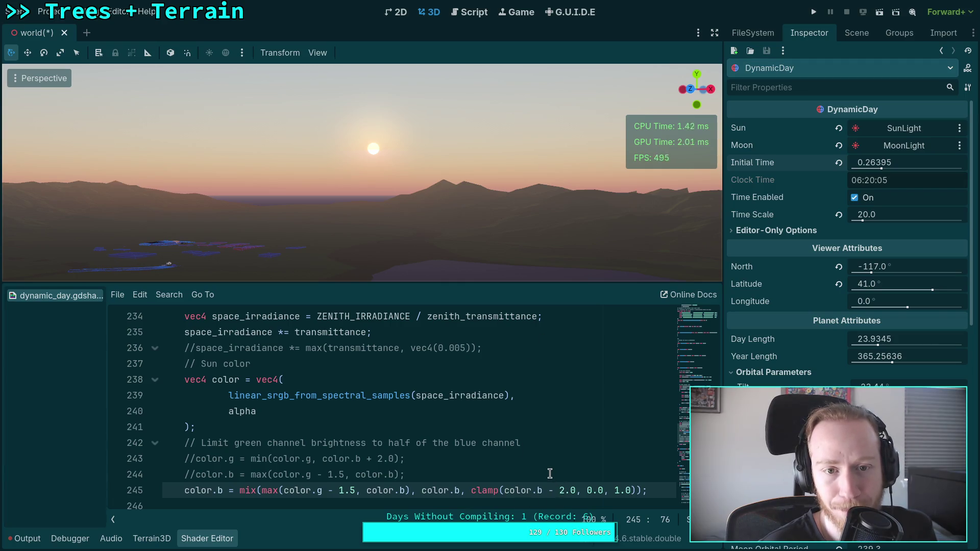
double_click(563, 491)
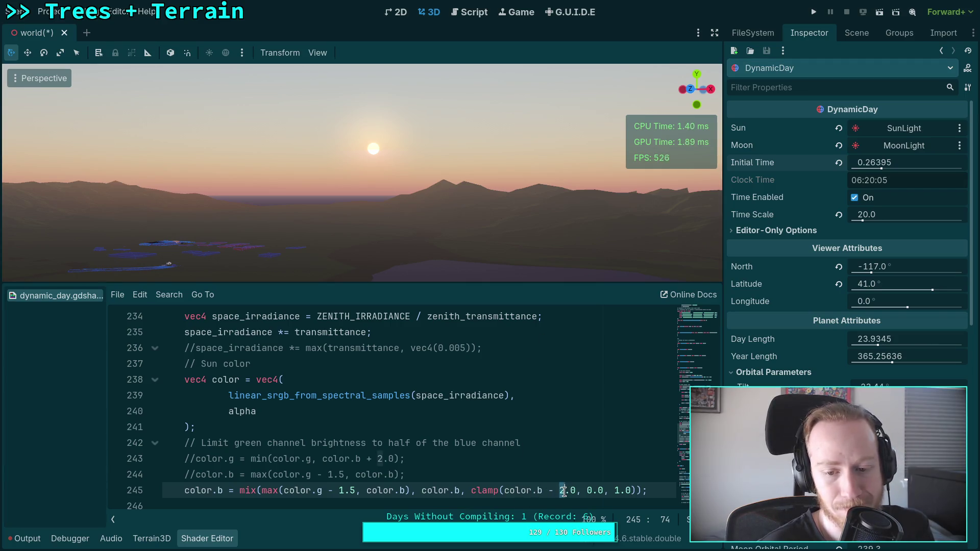
text(5)
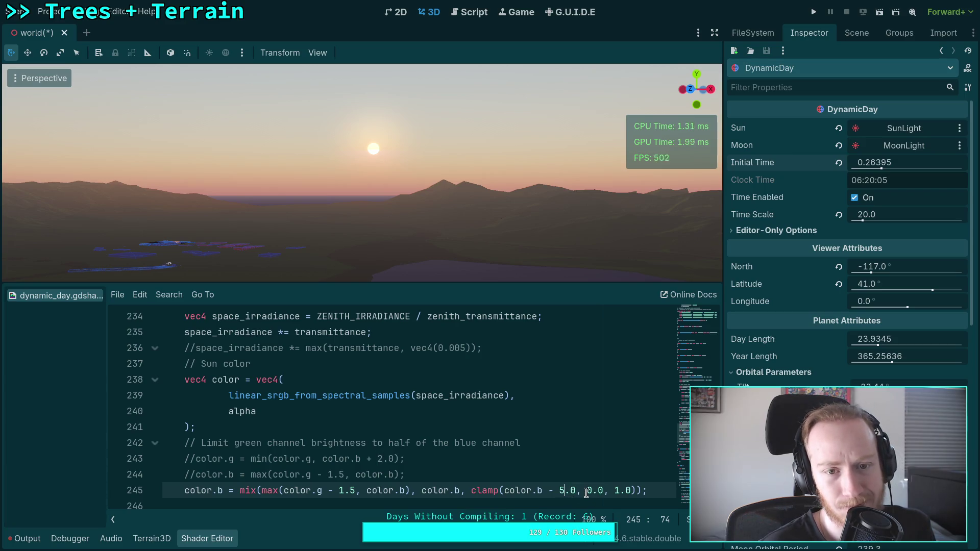
mouse_move(871, 163)
mouse_down()
mouse_move(883, 164)
mouse_move(871, 164)
mouse_up()
scroll(277, 467, up, 3)
double_click(271, 474)
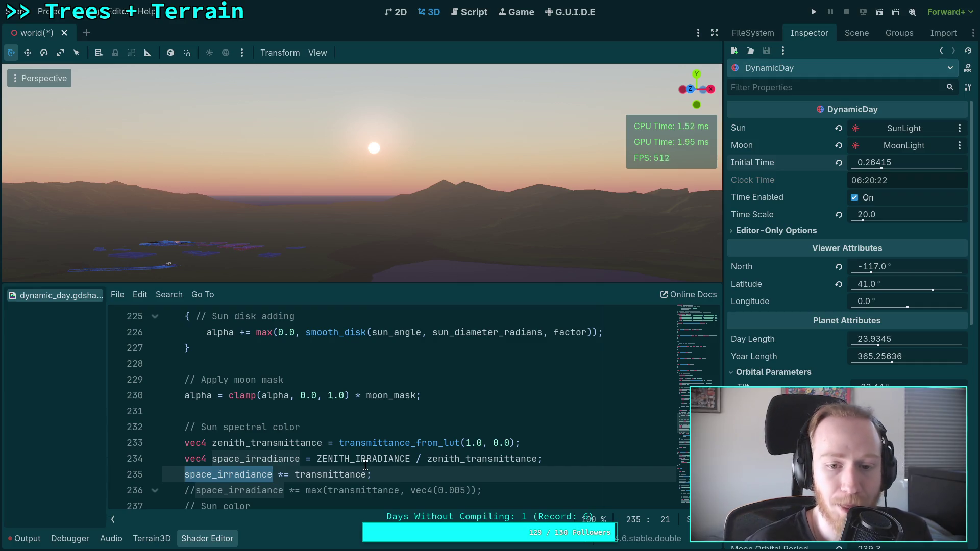
Restore the max() blue-limit line and lower Initial Time to show the red sunset
scroll(411, 411, down, 3)
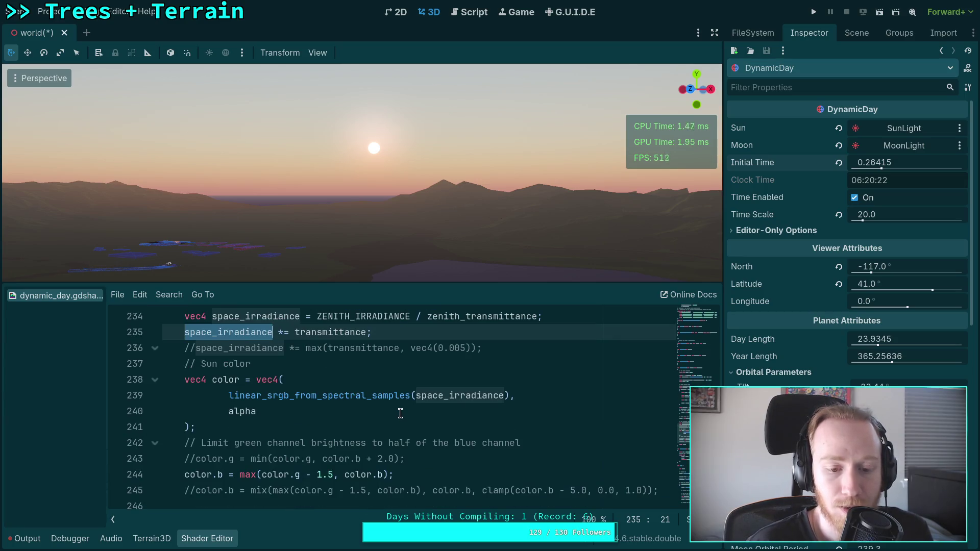
drag(416, 477, 437, 459)
scroll(438, 463, down, 1)
scroll(438, 463, up, 1)
mouse_move(636, 488)
mouse_down()
mouse_move(659, 487)
mouse_move(606, 444)
mouse_up()
click(598, 427)
scroll(366, 451, up, 2)
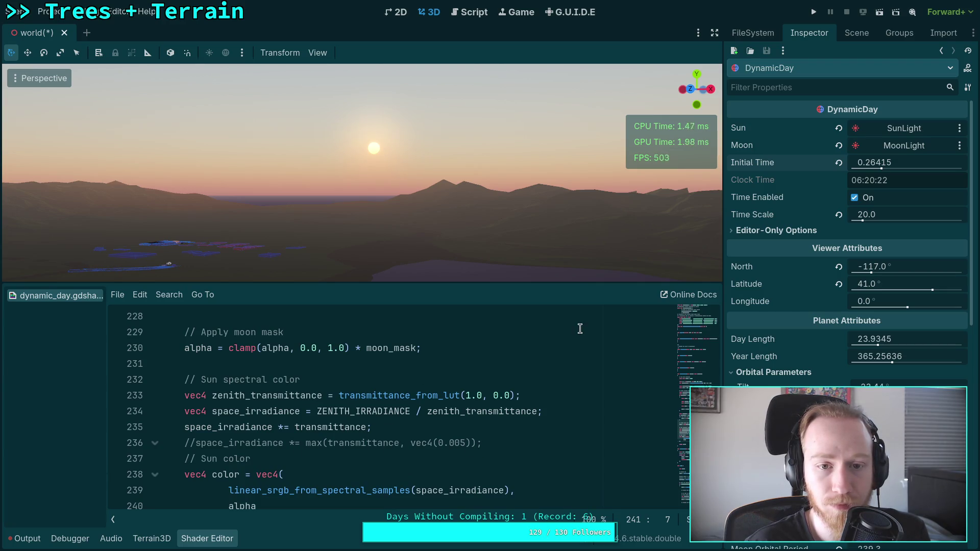
drag(889, 162, 868, 162)
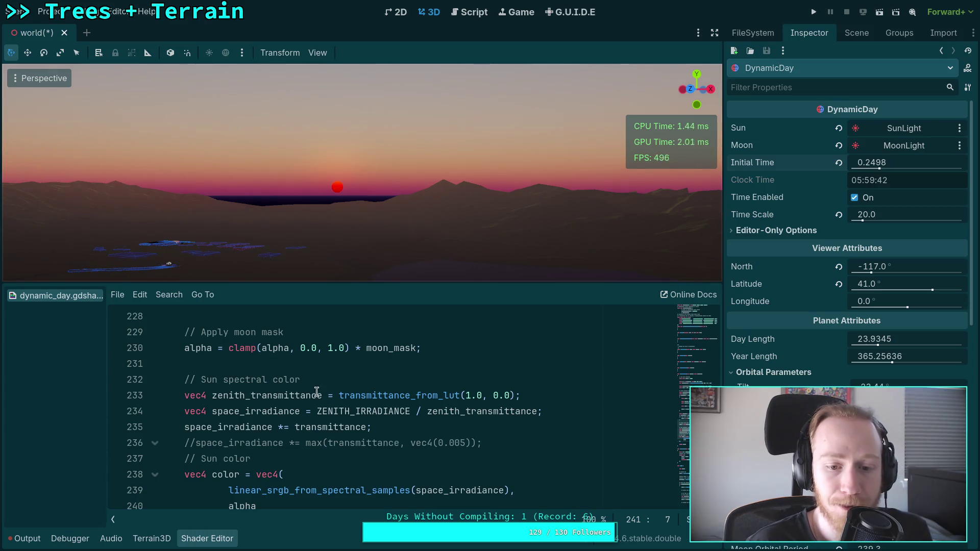
Trace ZENITH_IRRADIANCE from line 233 up to its constant definition near line 19
drag(208, 396, 566, 397)
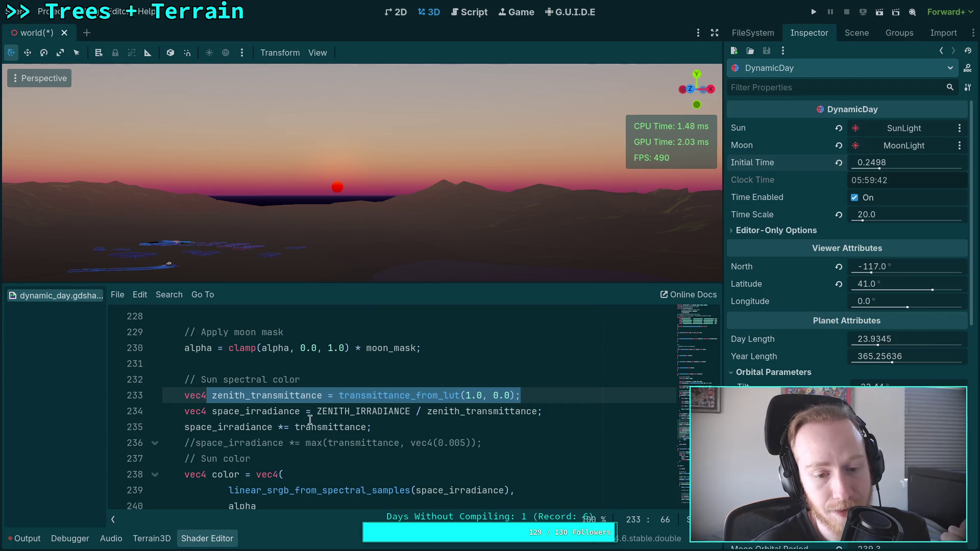
double_click(382, 411)
click(708, 317)
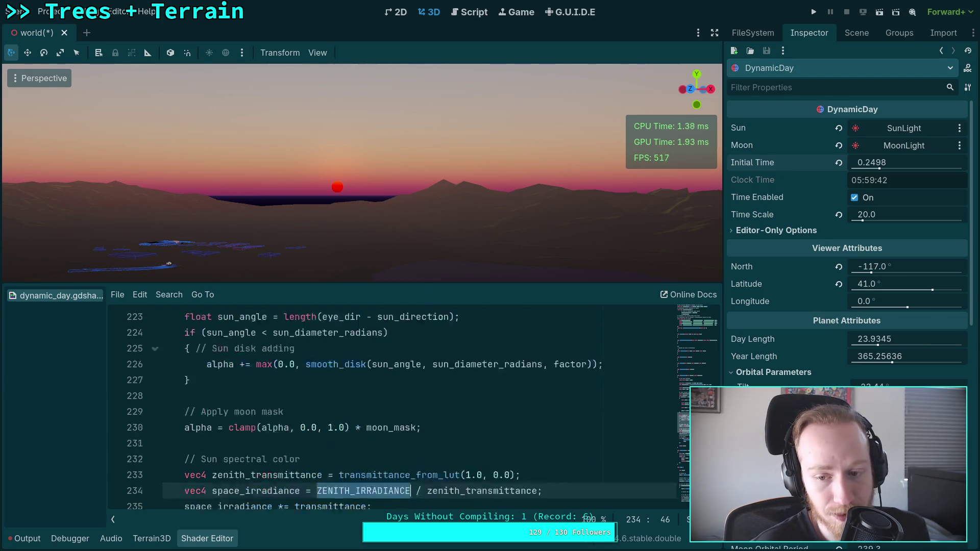
drag(707, 317, 706, 343)
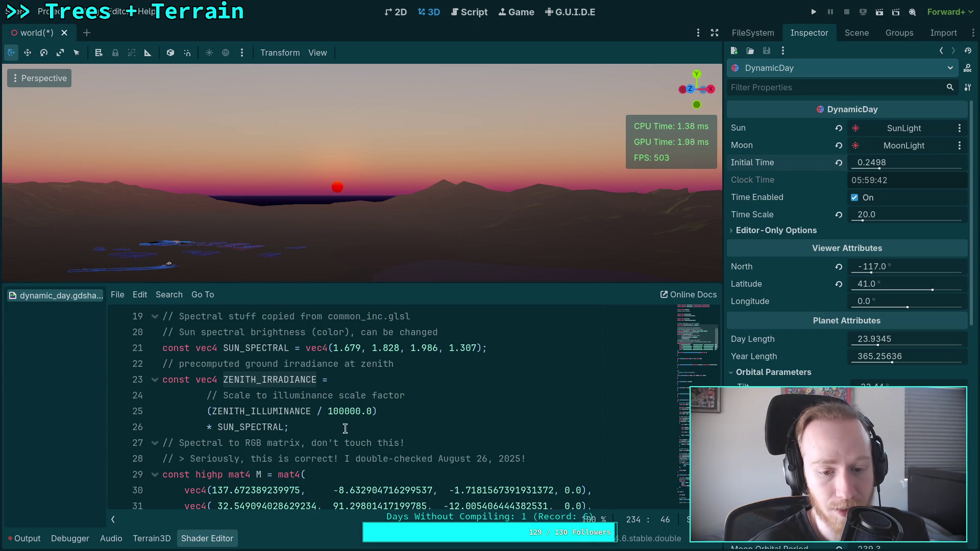
Try the illuminance divisor on line 25 as 10000.0, then as 1.0
click(337, 411)
key(BackSpace)
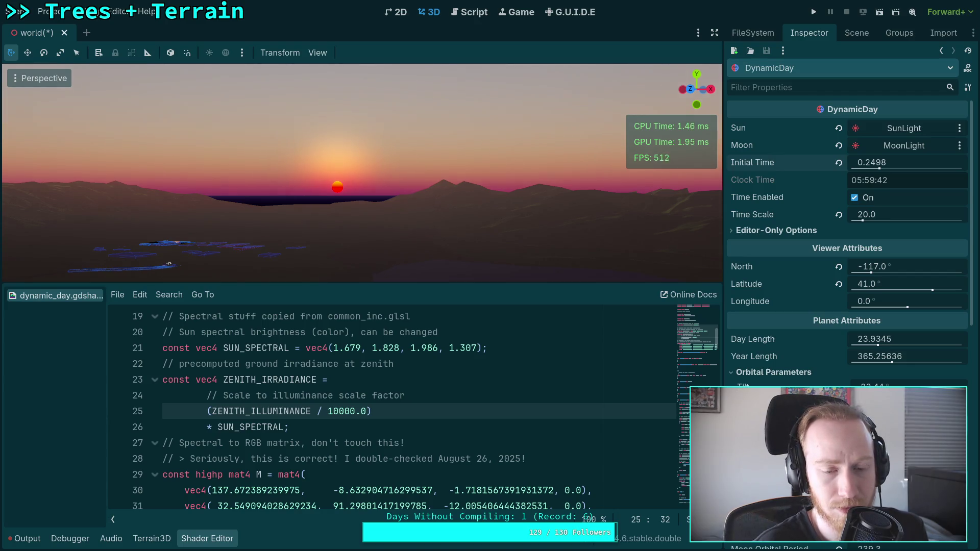
text(0)
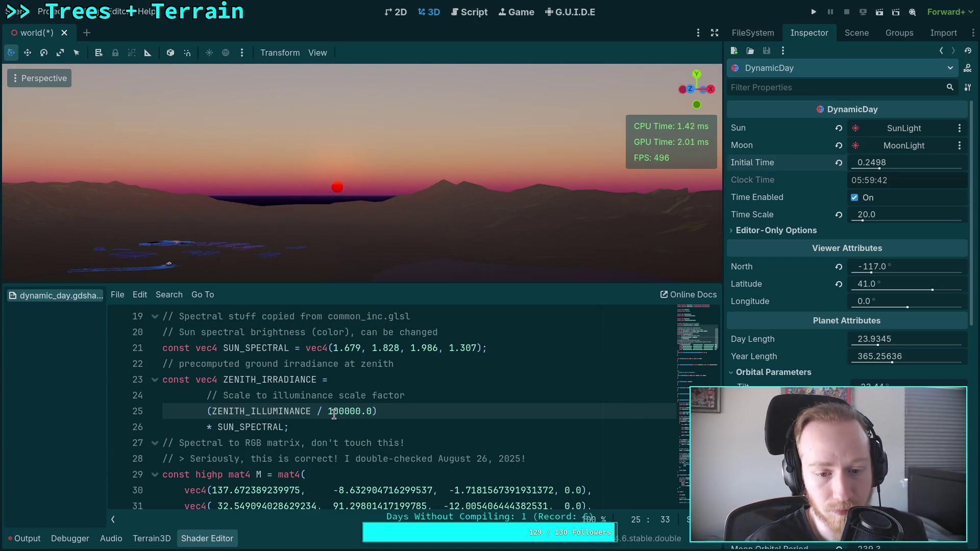
drag(333, 412, 361, 412)
key(BackSpace)
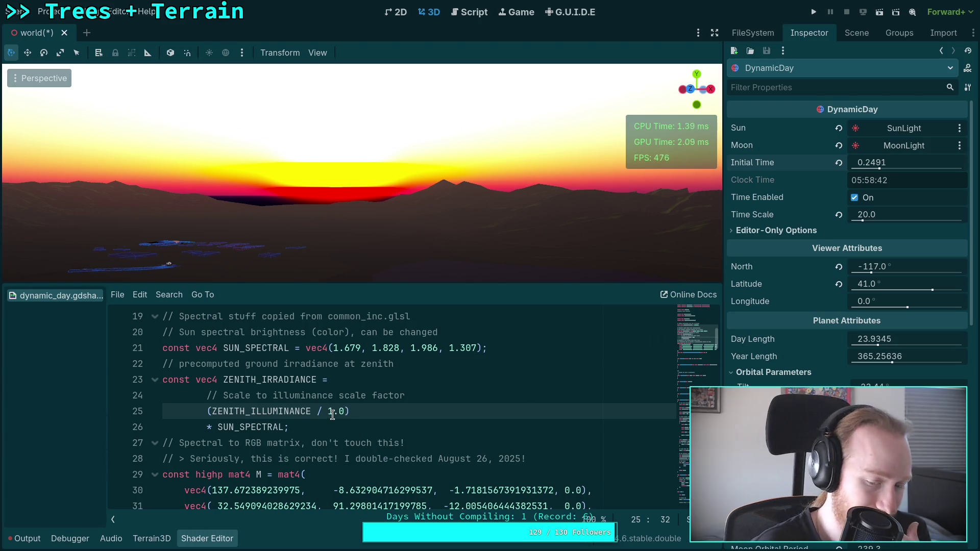
Delete the ZENITH_IRRADIANCE definition block on lines 22–26
double_click(286, 412)
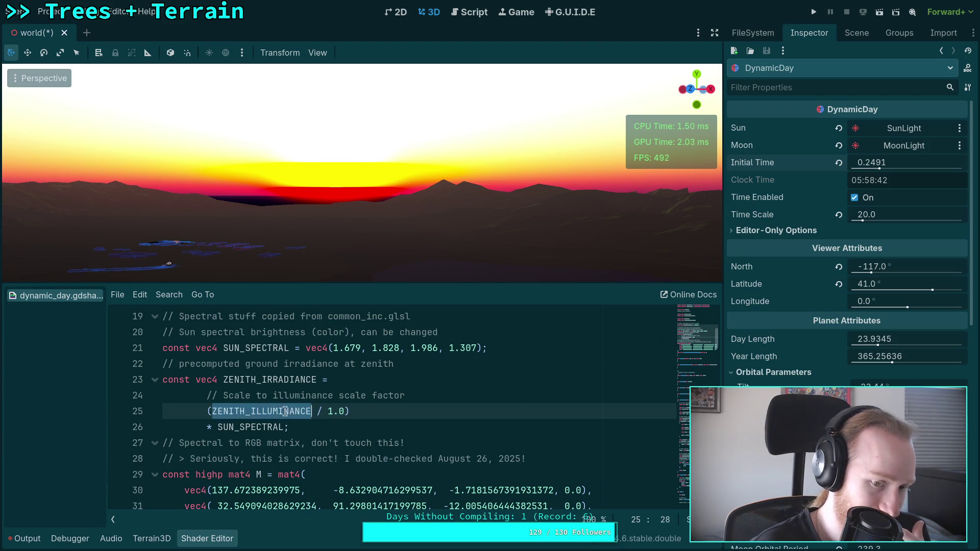
scroll(342, 416, up, 1)
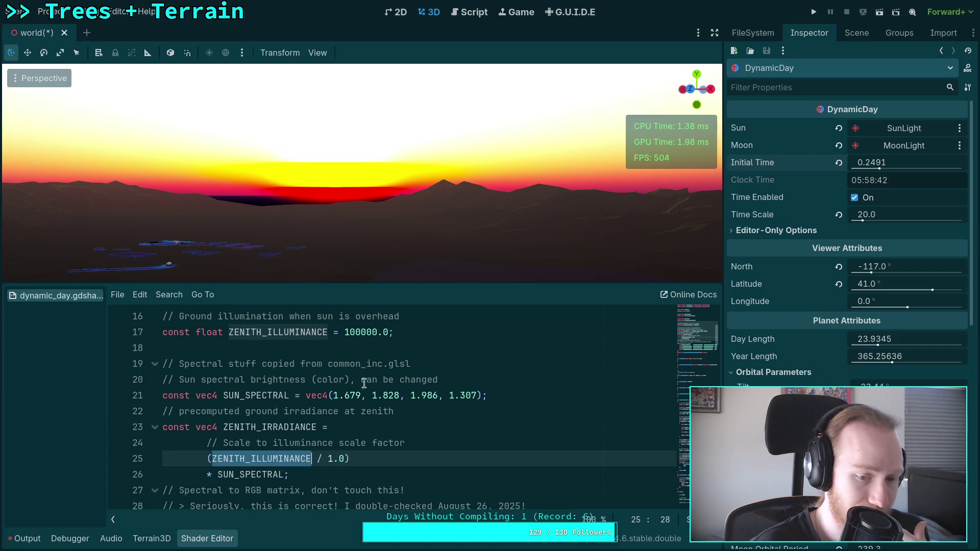
click(358, 458)
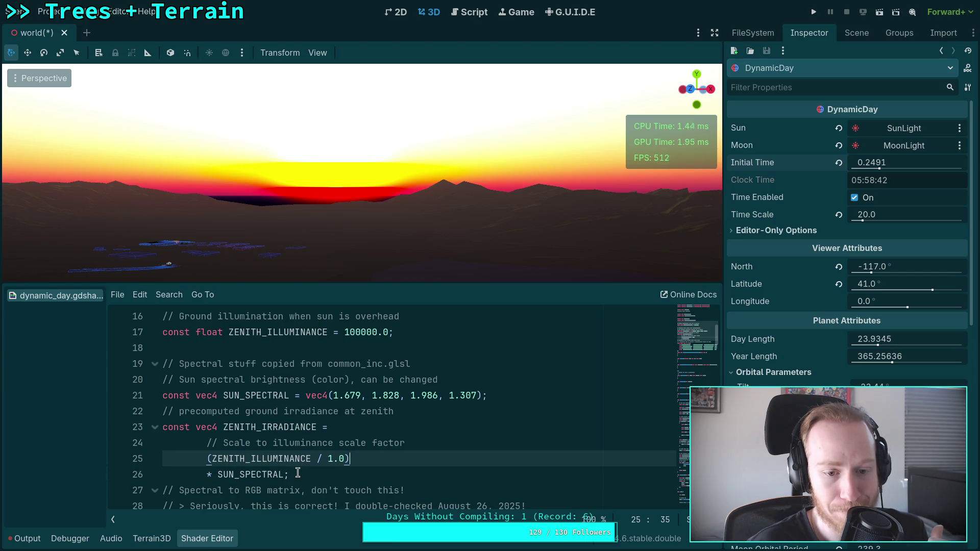
drag(297, 473, 525, 396)
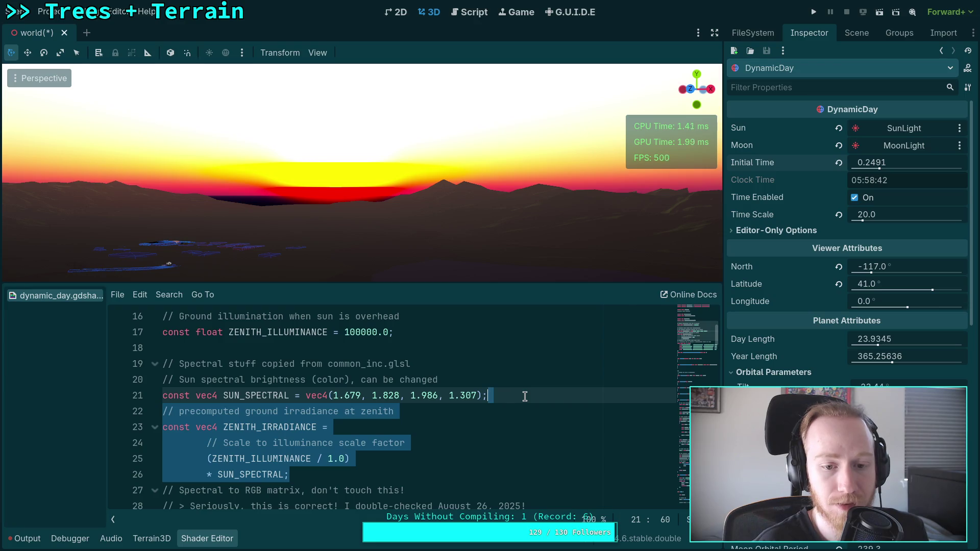
key(Delete)
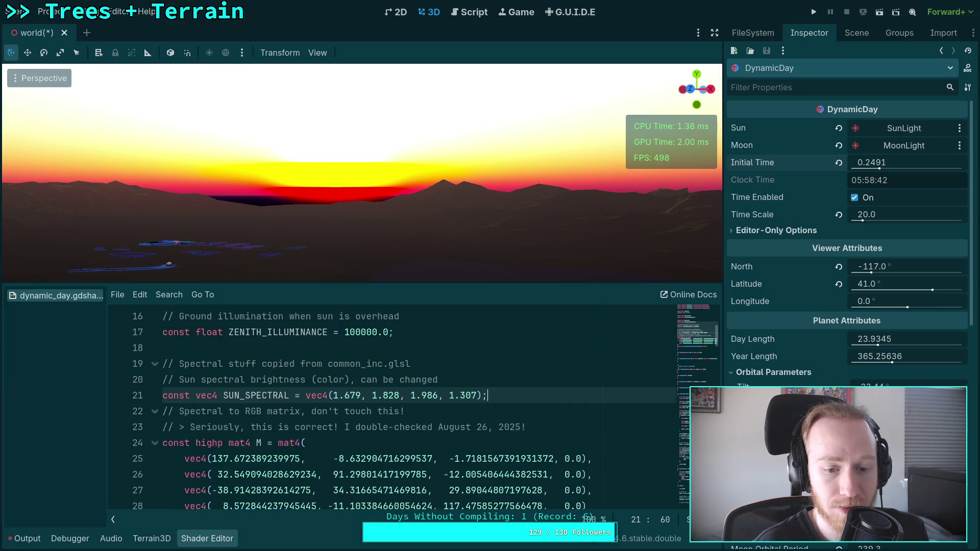
scroll(280, 343, up, 1)
click(279, 392)
double_click(279, 385)
scroll(429, 416, down, 20)
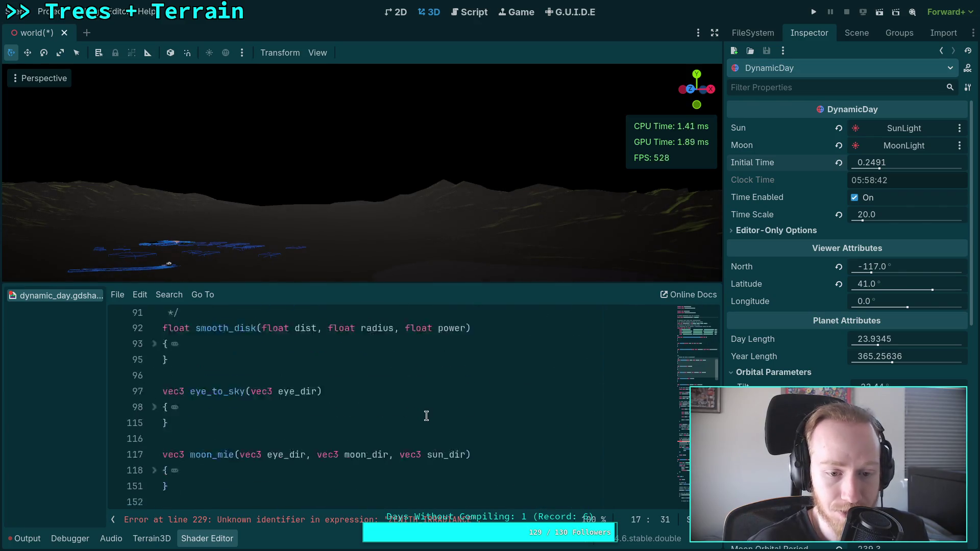
scroll(439, 420, down, 13)
click(418, 426)
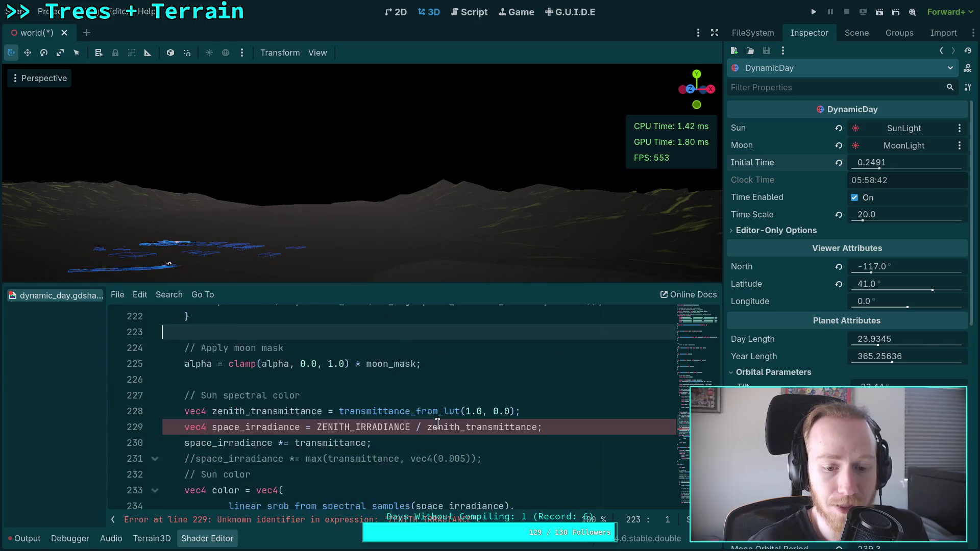
click(25, 539)
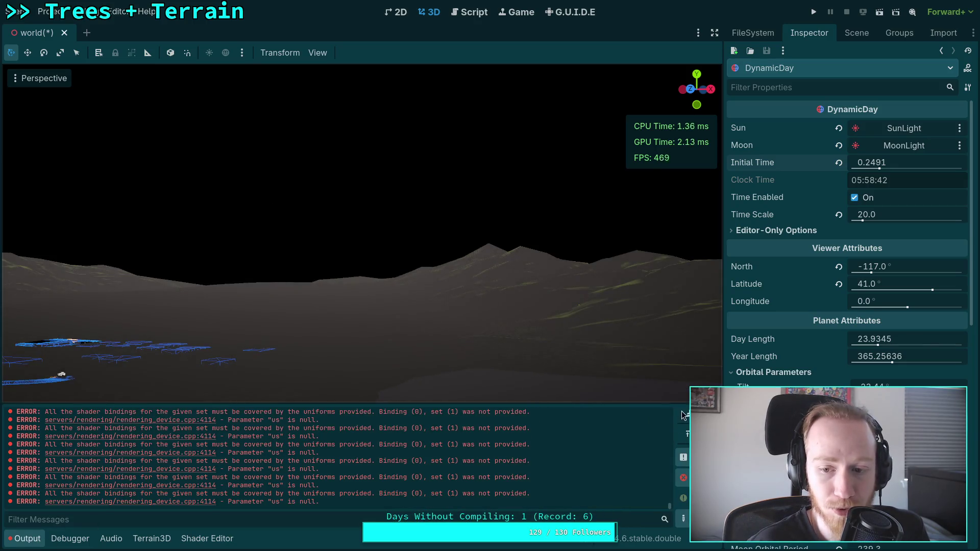
click(207, 538)
scroll(370, 443, down, 3)
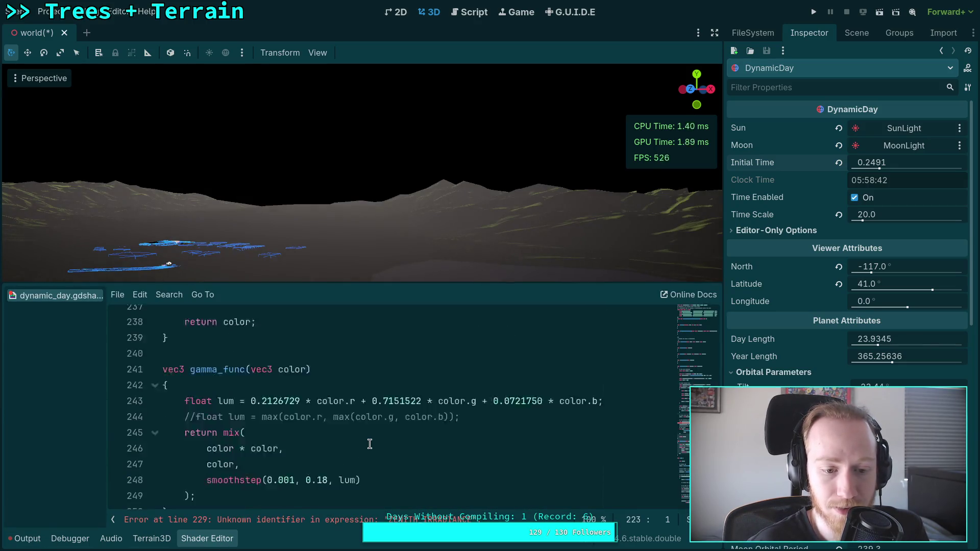
scroll(370, 444, down, 12)
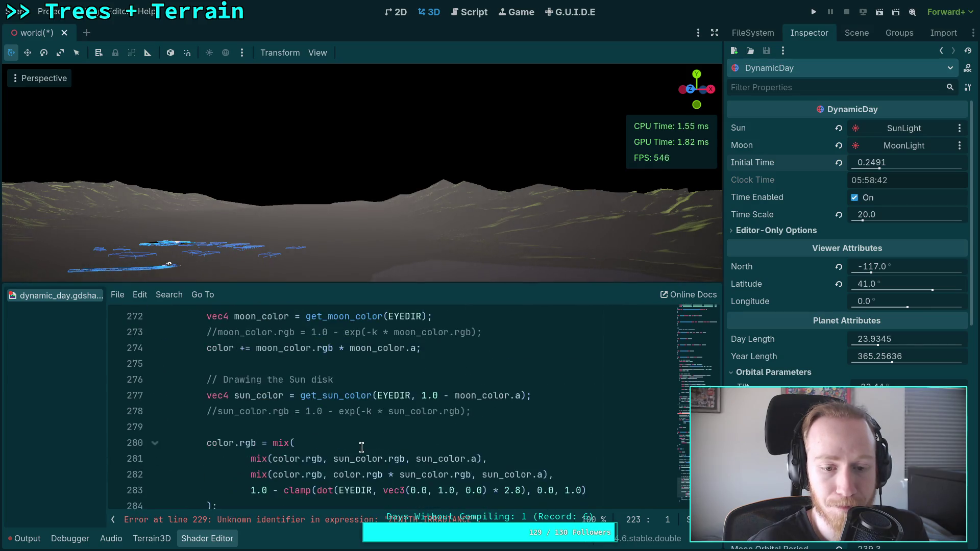
scroll(365, 444, up, 15)
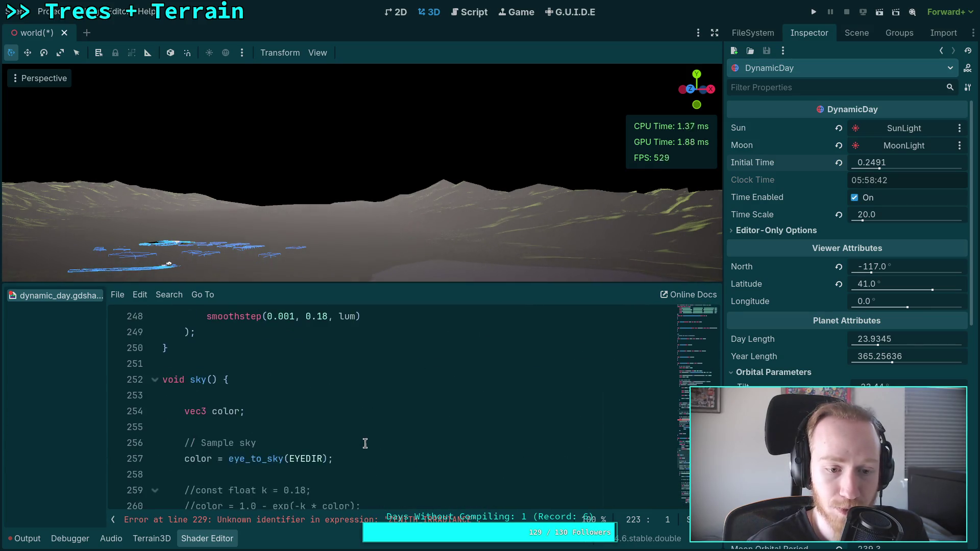
scroll(347, 442, up, 4)
scroll(347, 442, down, 4)
click(155, 459)
scroll(231, 445, up, 3)
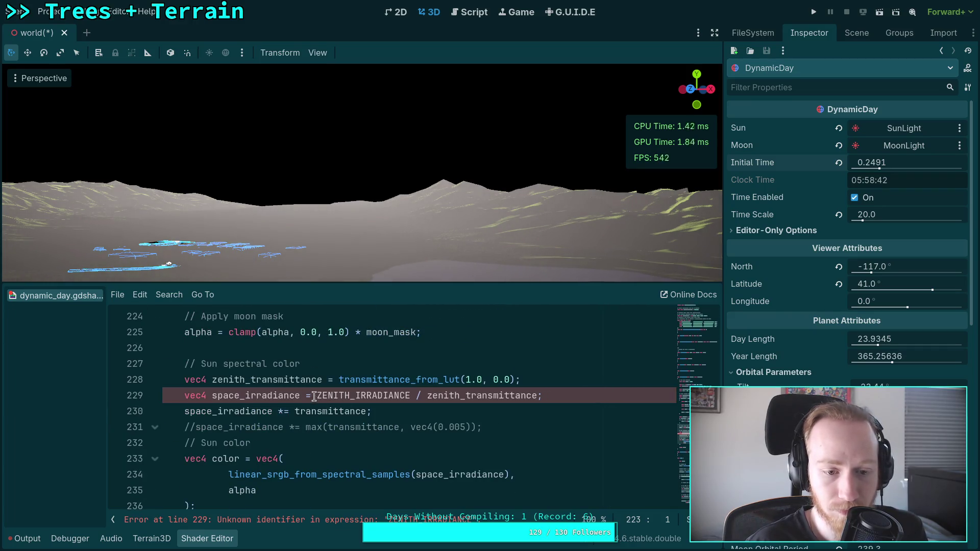
Replace line 229's irradiance-over-transmittance expression with SUN_SPECTRAL *
drag(317, 396, 532, 397)
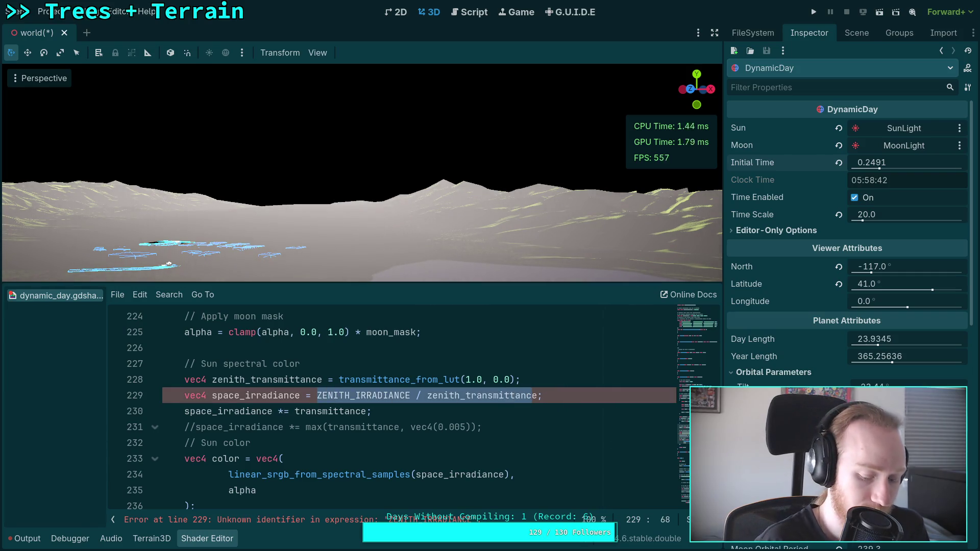
key(BackSpace)
key(ctrl+space)
text(SUN)
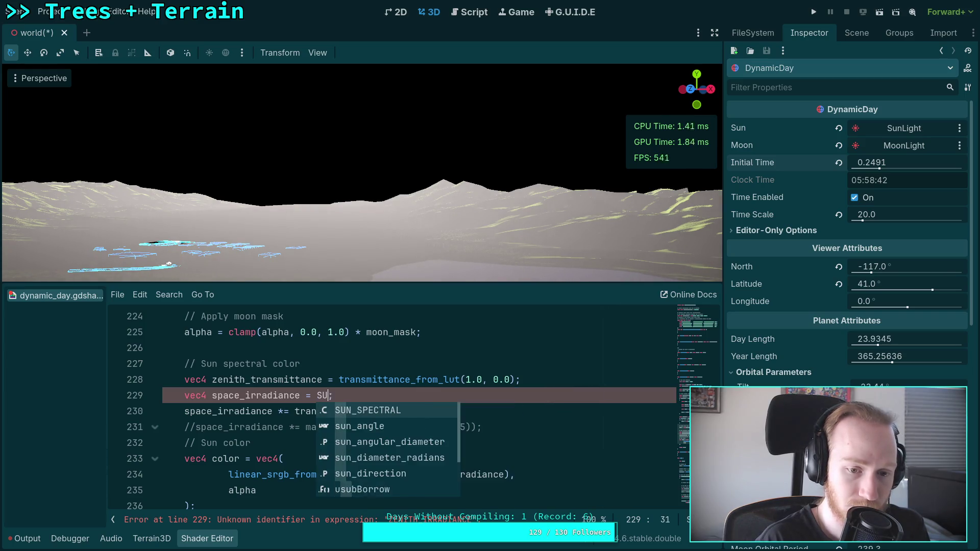
key(Return)
text(*)
key(Escape)
Move transmittance_from_lut(1.0, 0.0) after SUN_SPECTRAL * and remove the emptied zenith_transmittance line
drag(338, 387, 516, 379)
key(ctrl+x)
click(399, 395)
key(ctrl+v)
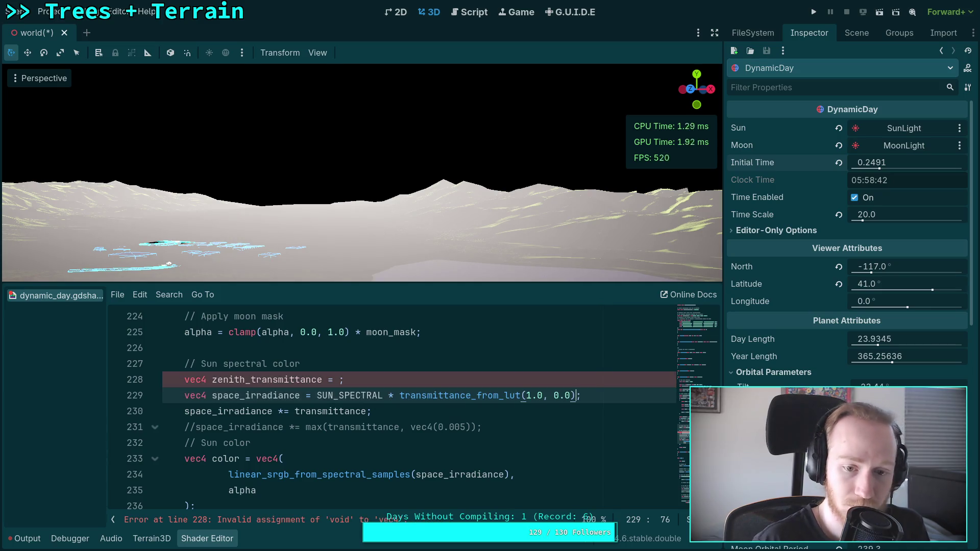
key(Up)
key(shift+Up)
key(BackSpace)
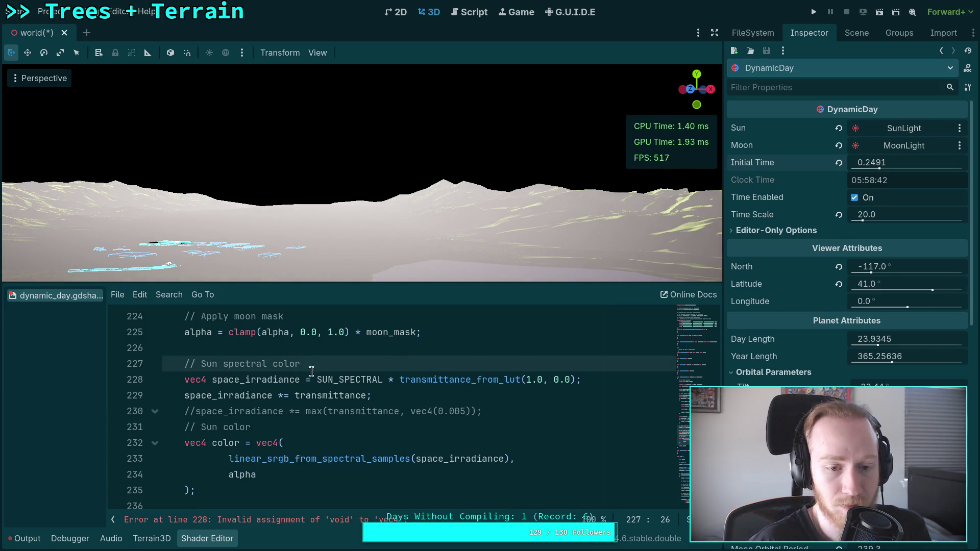
text(ah )
text(t)
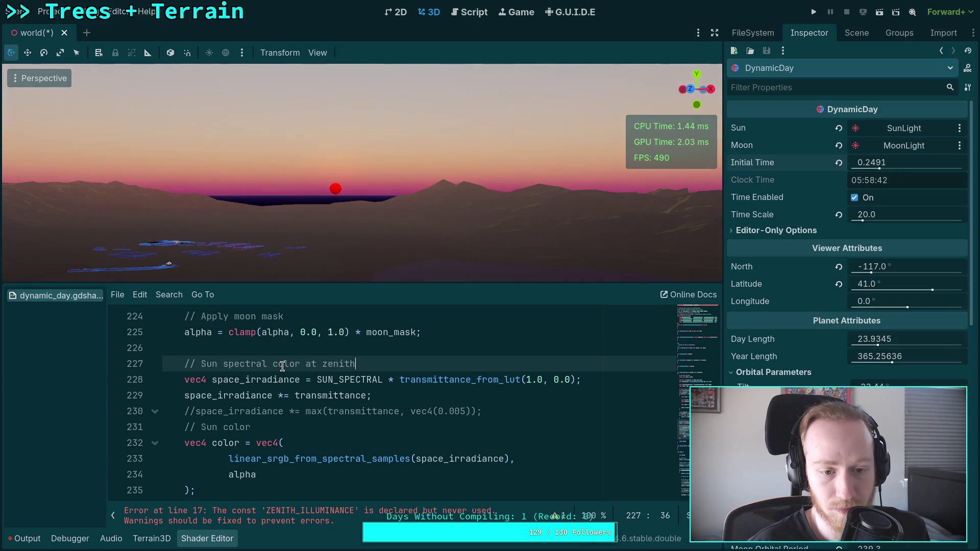
Shorten the comment to 'Sun color at zenith' and delete the commented-out max(transmittance…) line
drag(274, 369, 223, 368)
key(BackSpace)
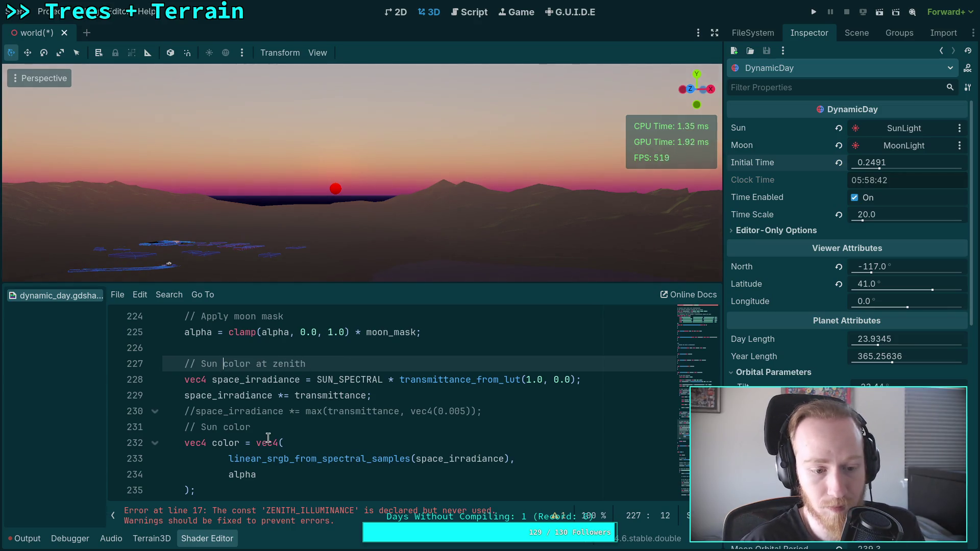
click(21, 539)
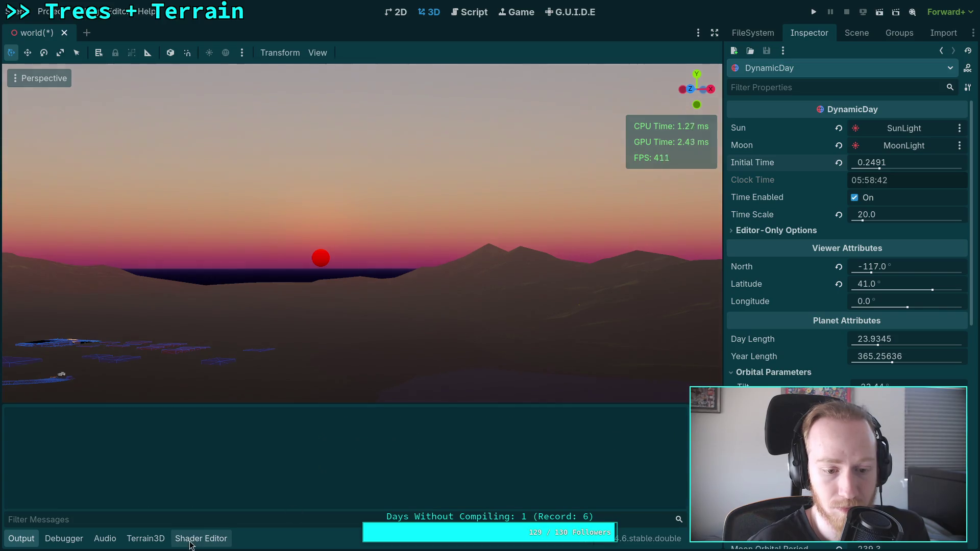
click(197, 539)
drag(879, 163, 875, 163)
scroll(358, 406, down, 1)
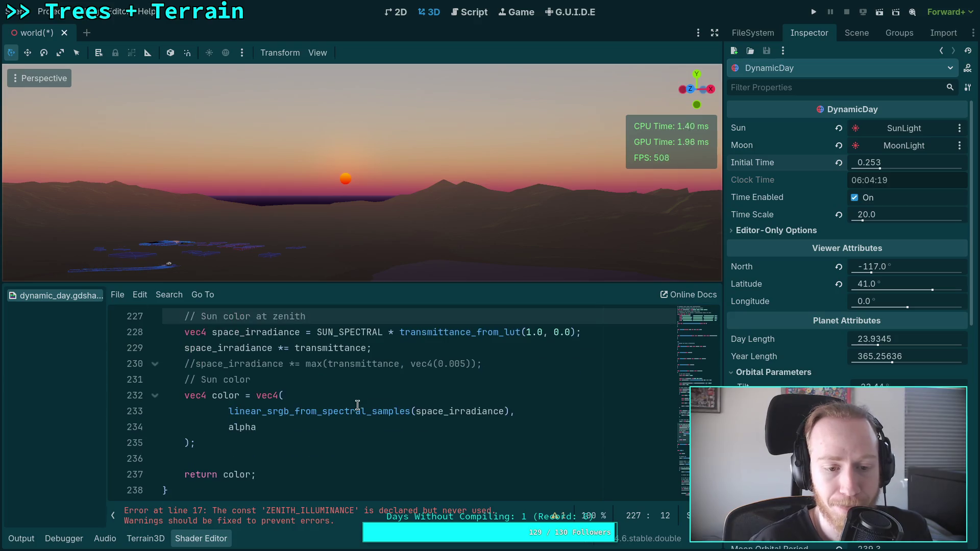
scroll(358, 406, up, 1)
drag(504, 407, 505, 398)
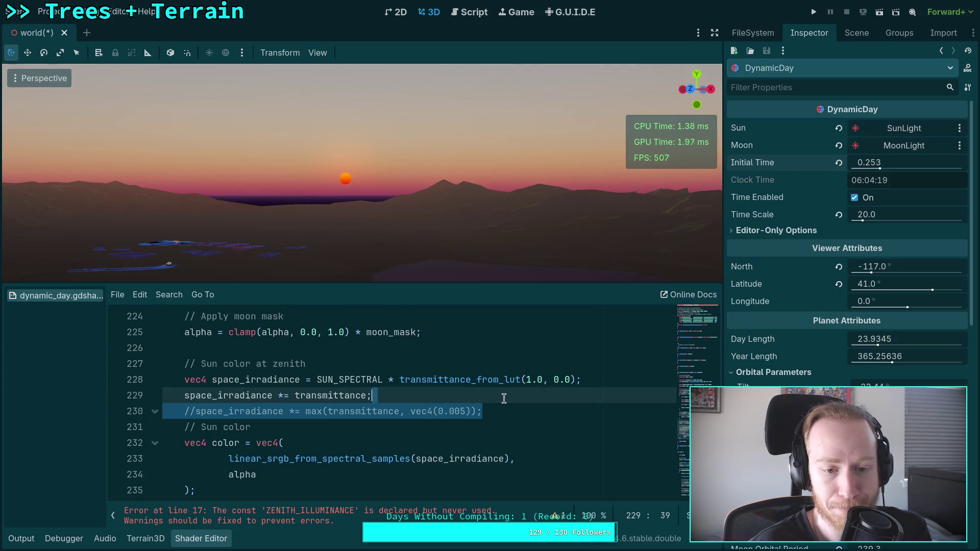
key(BackSpace)
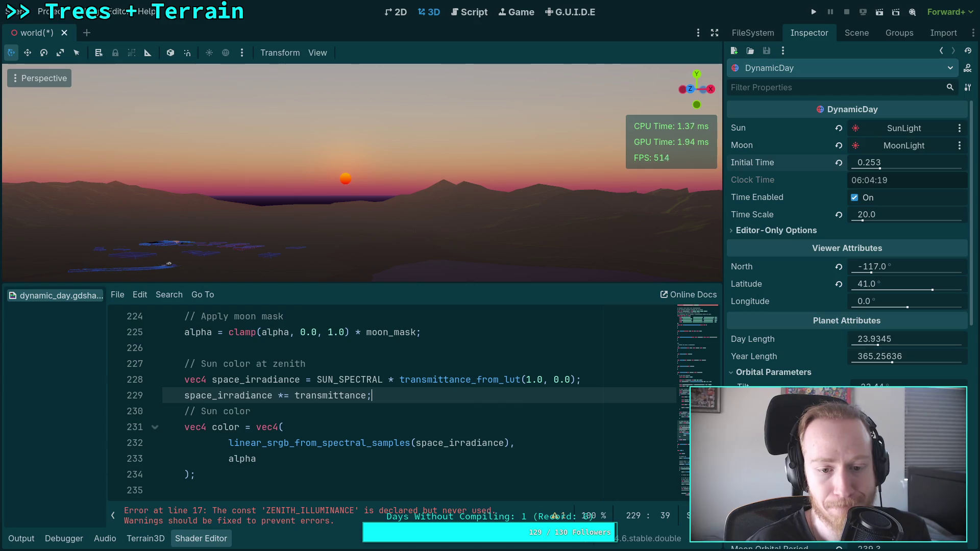
Change line 229 to 'space_irradiance *= transmittance / 0.5;' and view the low sun over the terrain
scroll(367, 412, up, 1)
scroll(367, 412, up, 1)
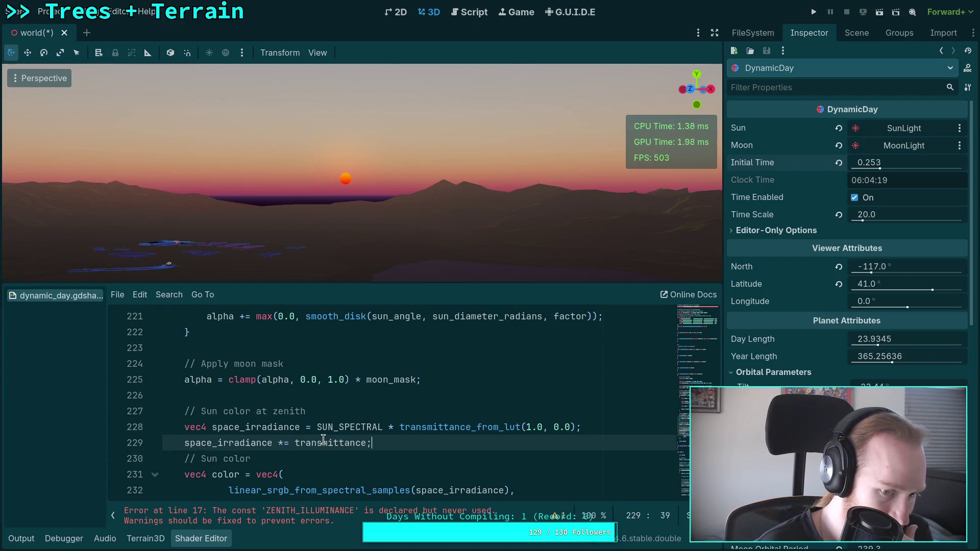
text(* 0.5)
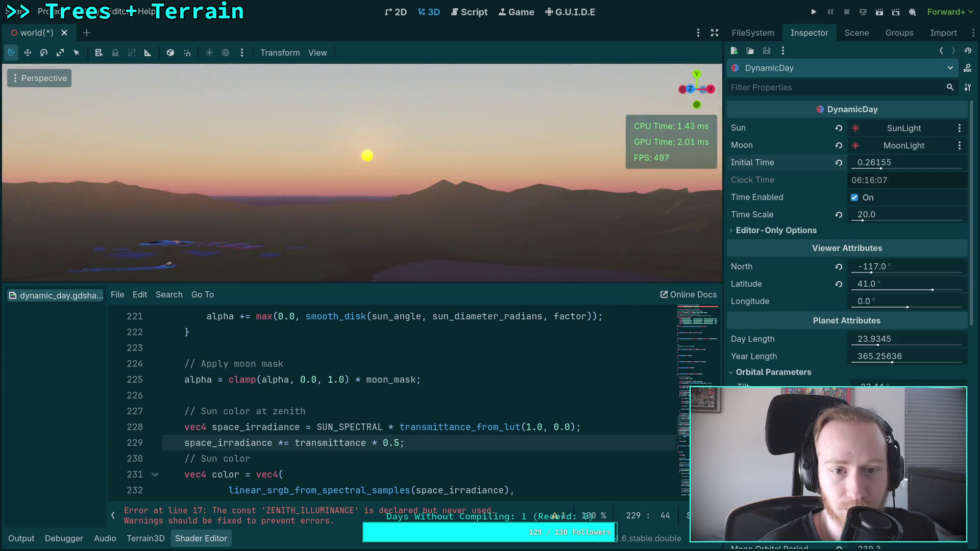
drag(384, 443, 402, 443)
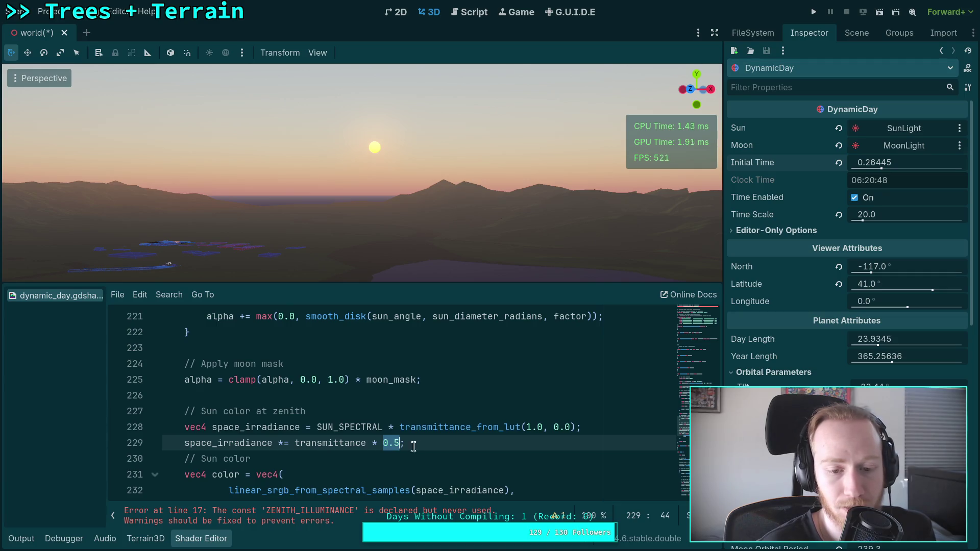
drag(370, 443, 403, 443)
text(/ 0.)
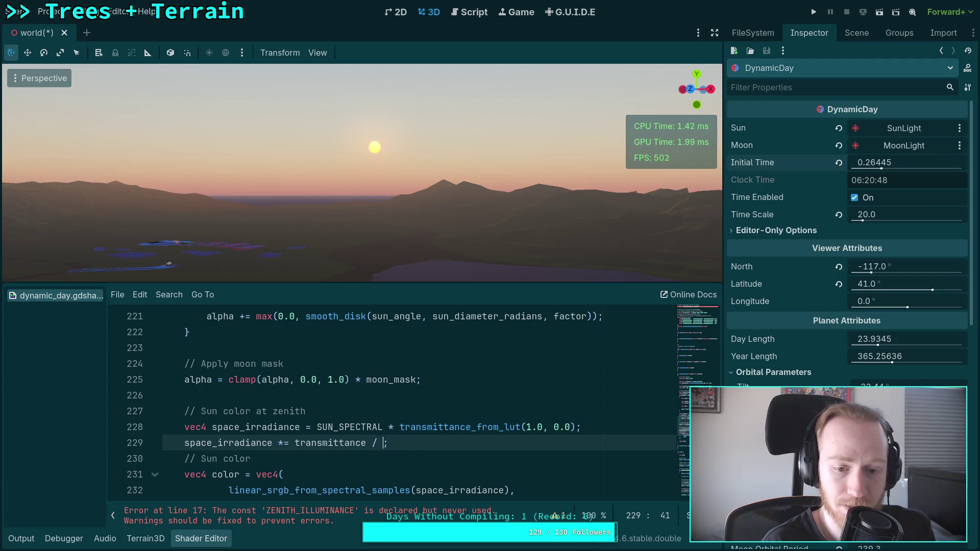
text(5)
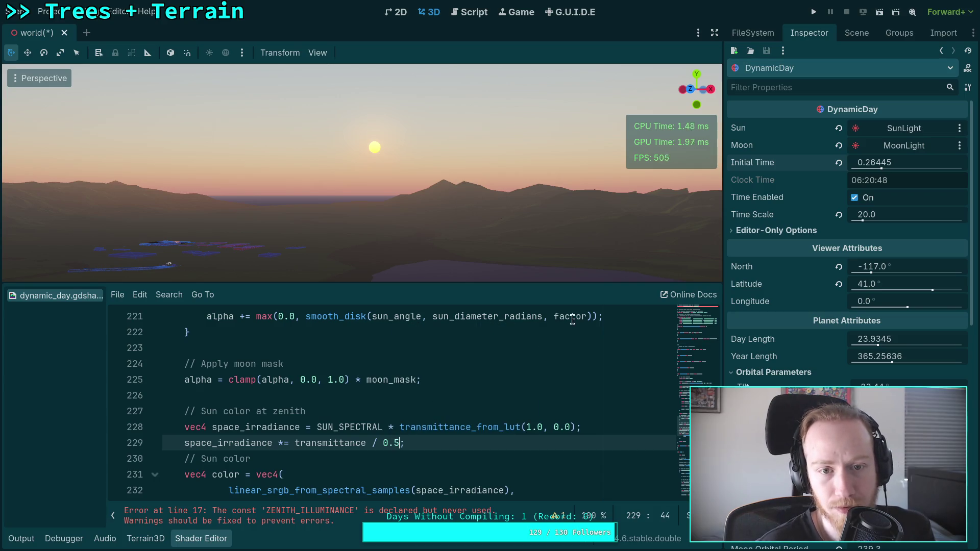
mouse_move(874, 163)
mouse_down()
mouse_move(849, 162)
mouse_move(914, 162)
mouse_move(825, 162)
mouse_up()
drag(518, 179, 503, 199)
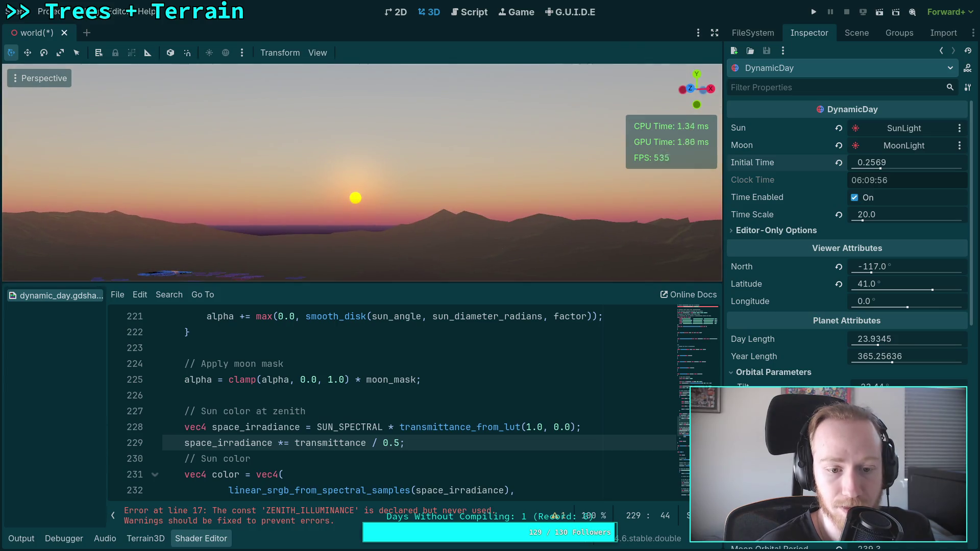
Enlarge the code area and inspect where alpha is used in the sun disk code
scroll(286, 452, up, 1)
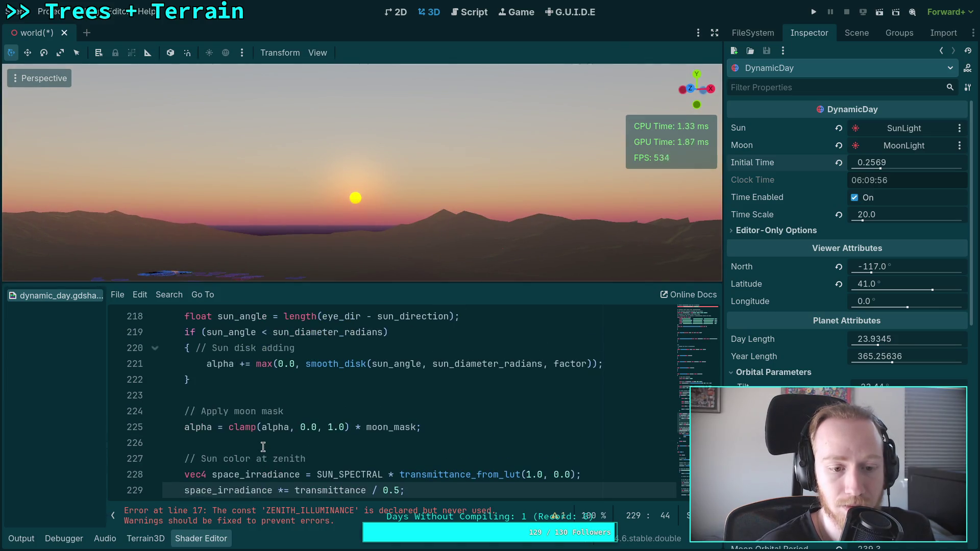
scroll(268, 442, up, 2)
scroll(245, 437, up, 1)
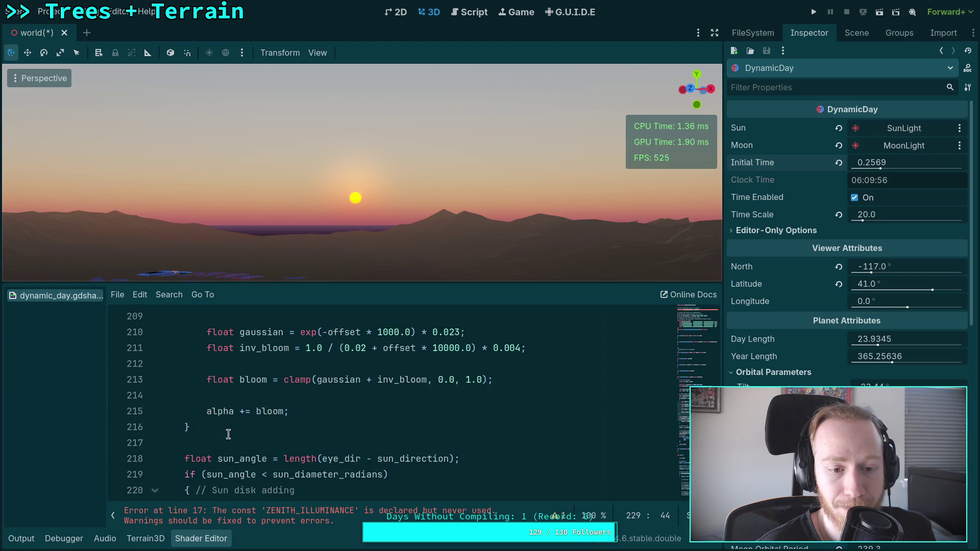
scroll(232, 432, down, 3)
double_click(212, 363)
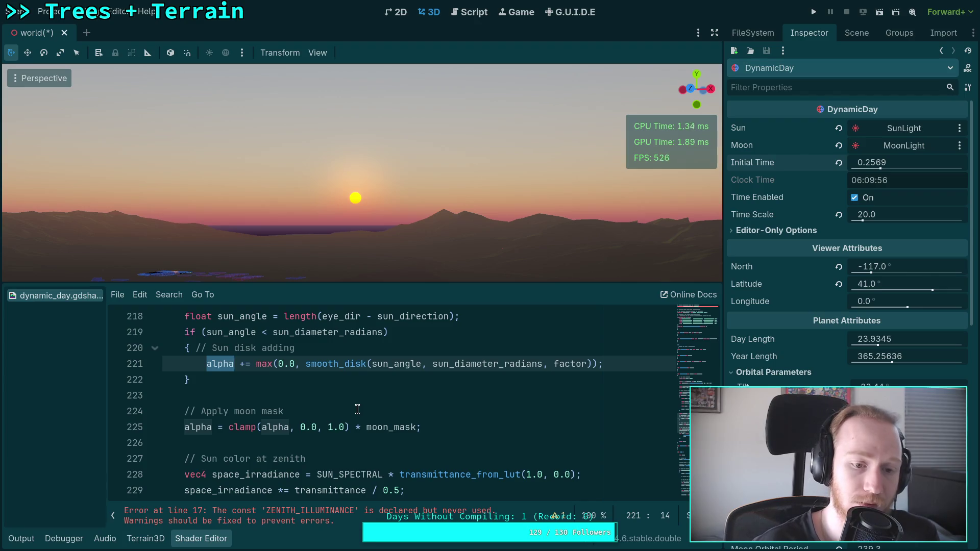
scroll(337, 414, down, 2)
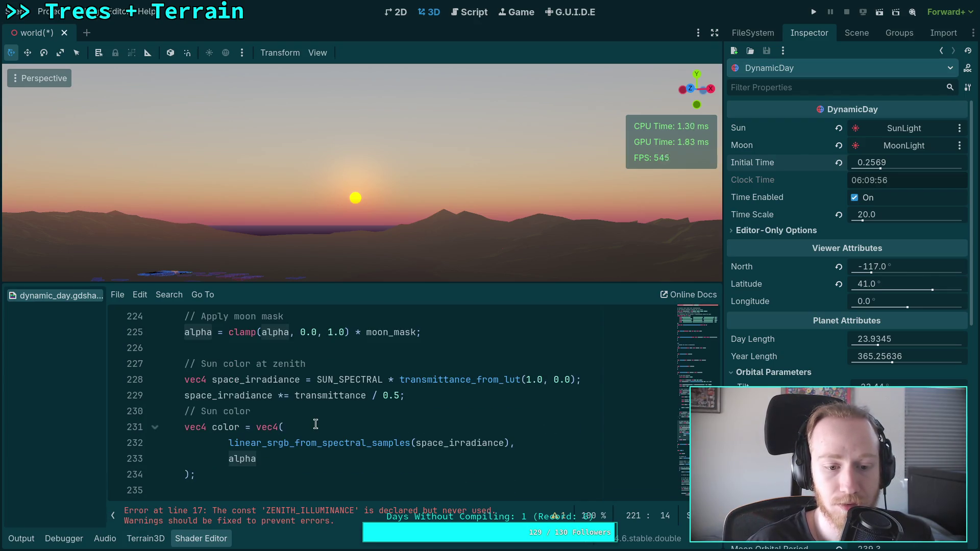
scroll(350, 438, up, 1)
drag(380, 284, 380, 205)
click(281, 429)
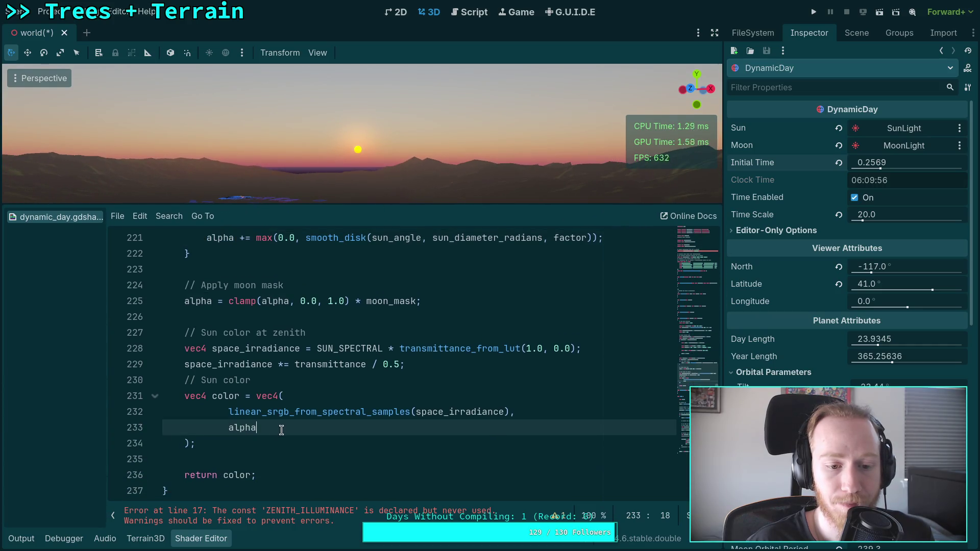
scroll(288, 425, up, 1)
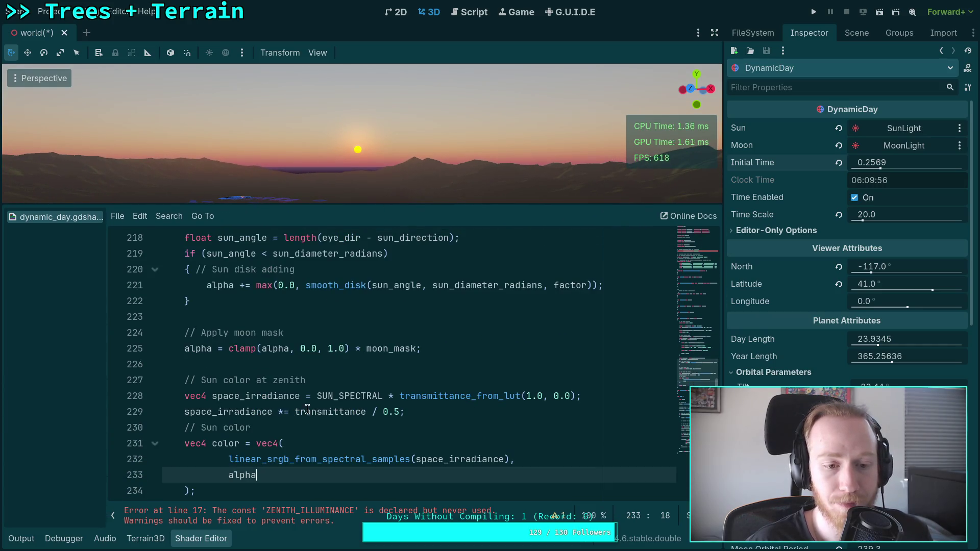
click(421, 276)
click(625, 283)
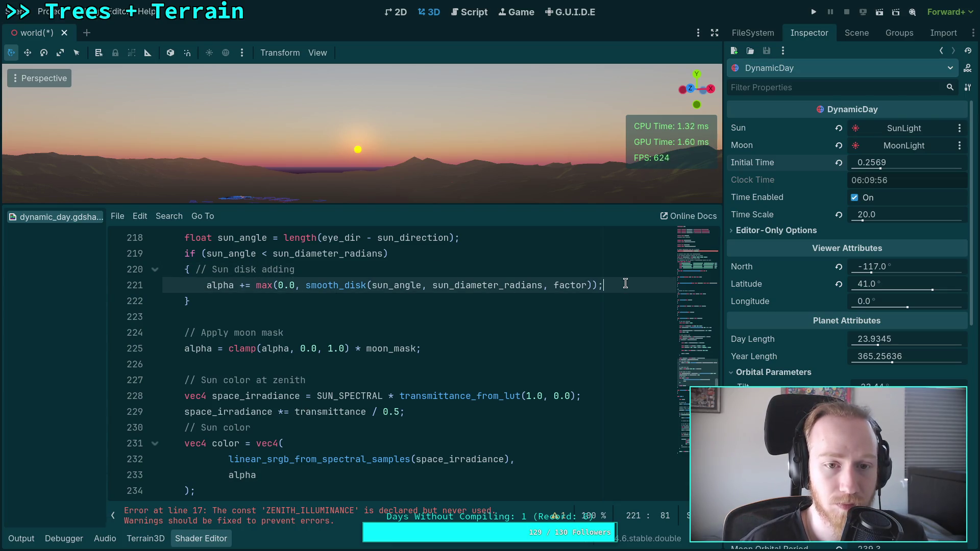
Delete ' / 0.5' from line 229 and select the space_irradiance name on line 228
drag(367, 414, 402, 415)
key(BackSpace)
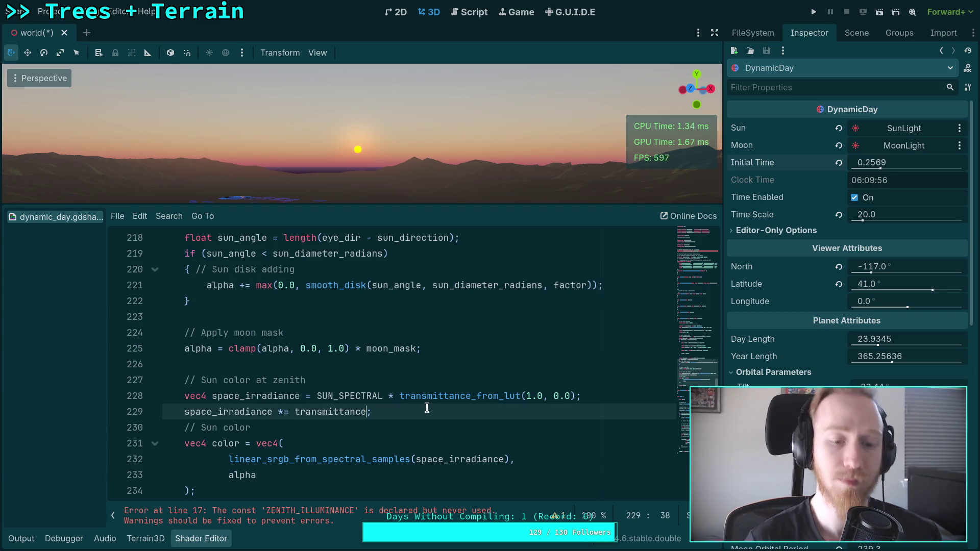
click(388, 397)
scroll(501, 436, up, 1)
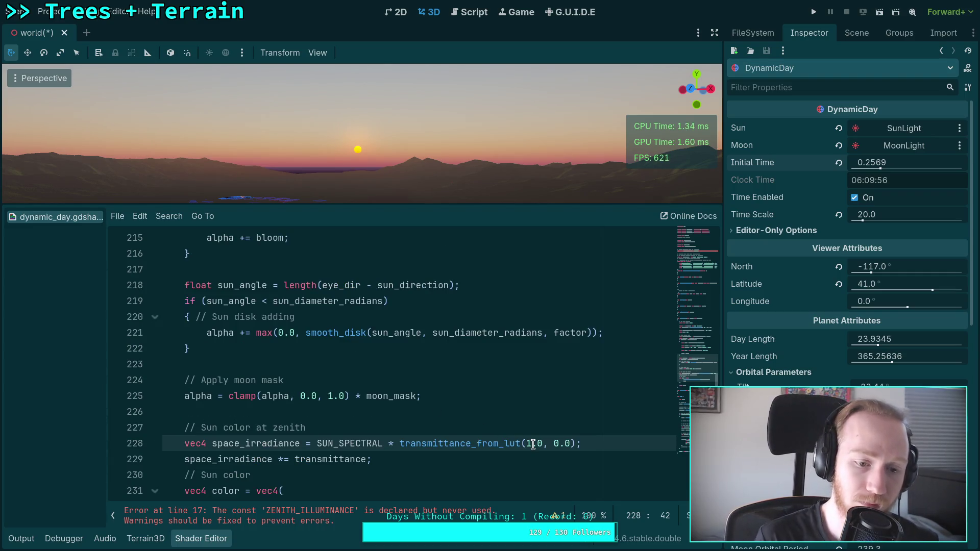
drag(218, 444, 297, 446)
Rename the line 228 variable from space_irradiance to sun_color
text(se)
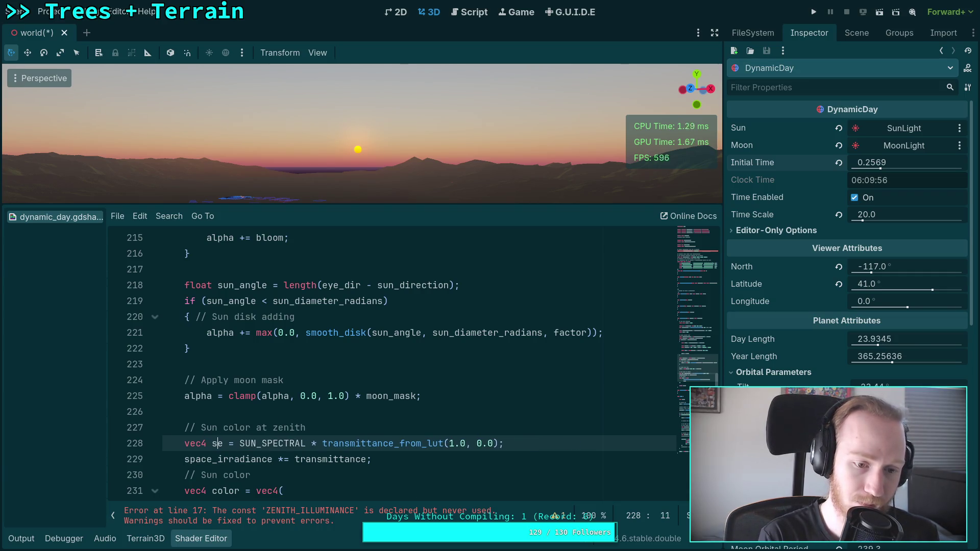
text(un_color)
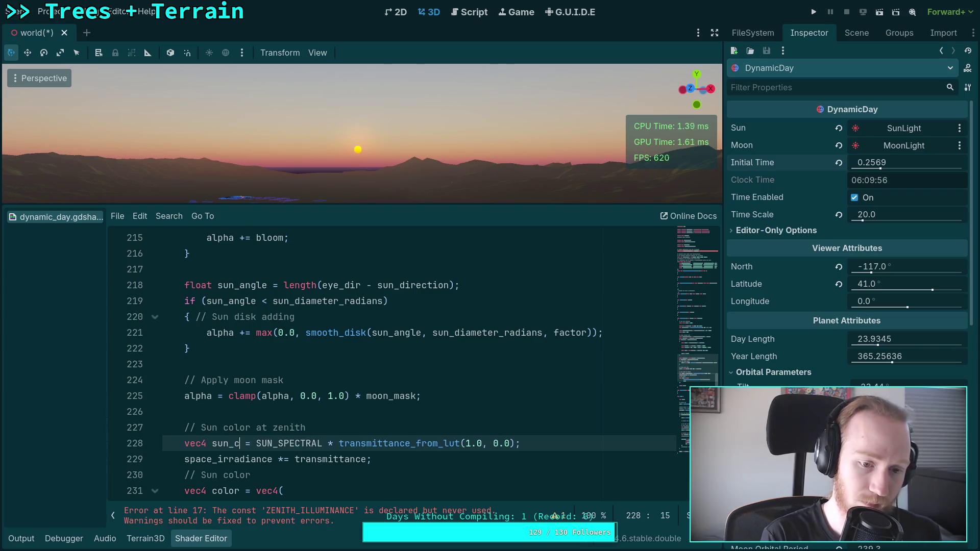
click(240, 442)
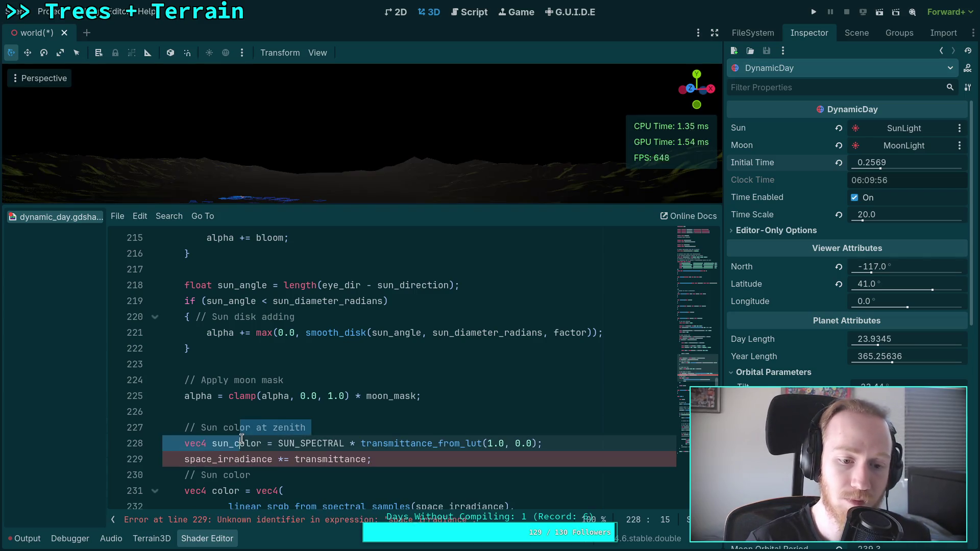
scroll(408, 444, up, 3)
scroll(411, 449, up, 2)
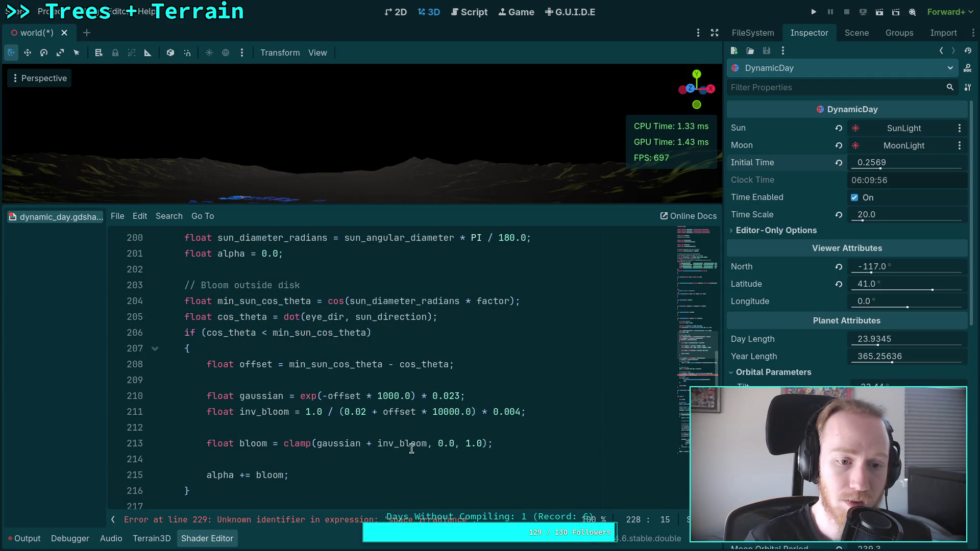
scroll(412, 449, up, 3)
Move the 'Sun color at zenith' lines up to lines 194–195 with Alt+Up
key(shift+Up)
key(alt+Up)
key(alt+Up)
key(alt+Up)
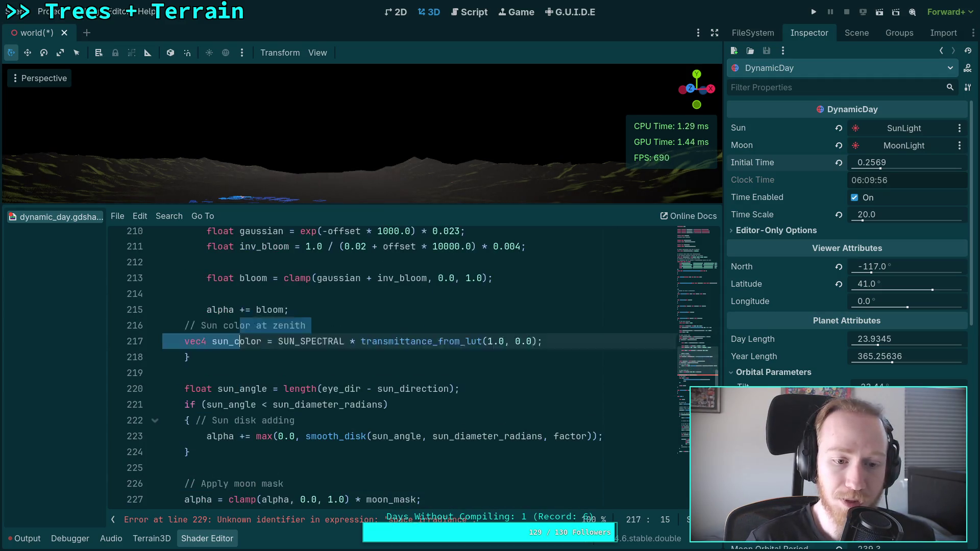
key(alt+Up)
key(alt+Up)
key(alt+Up)
key(alt+Down)
key(alt+Down)
key(alt+Up)
key(alt+Up)
key(Down)
key(Down)
key(Down)
key(End)
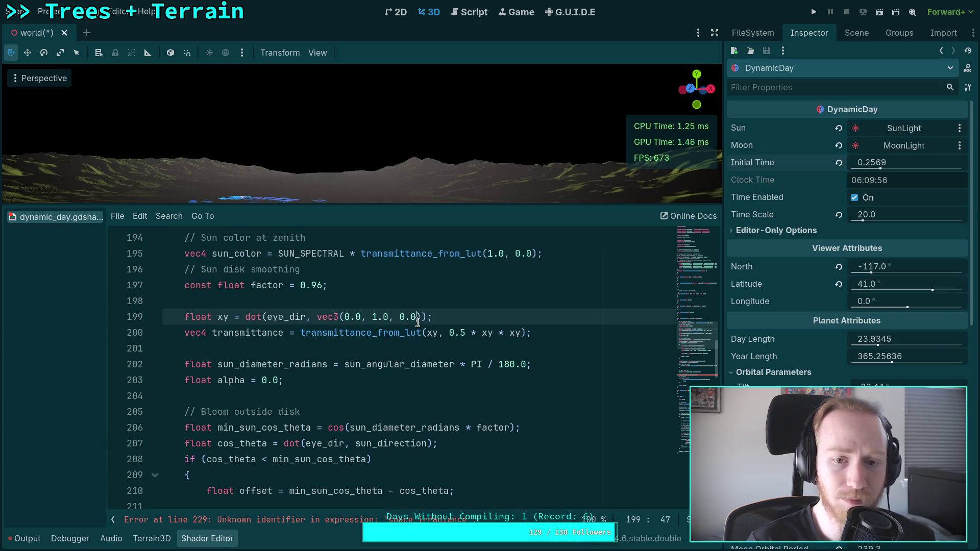
scroll(473, 355, down, 2)
scroll(474, 355, down, 6)
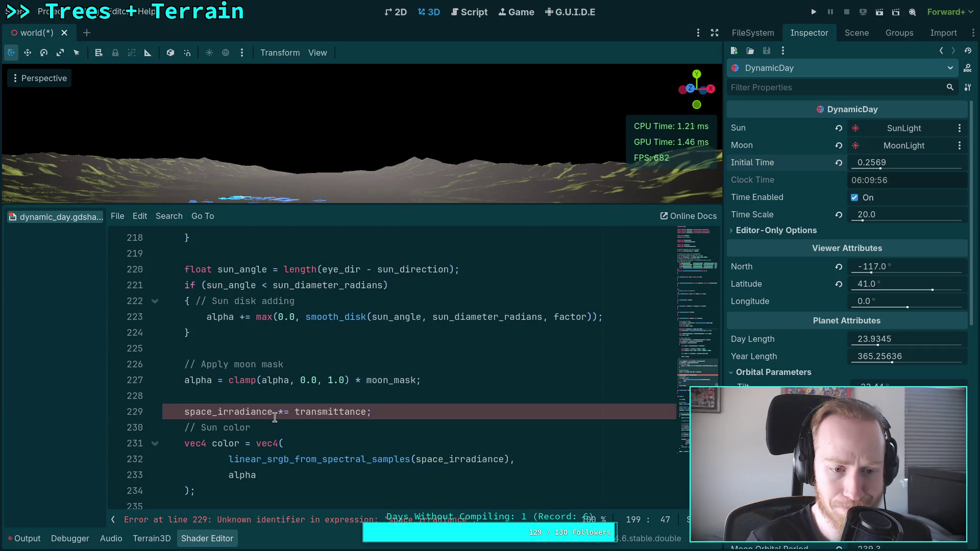
Review the sun disk block and add a blank line after the Sun disk comment
scroll(275, 418, up, 1)
scroll(274, 418, up, 4)
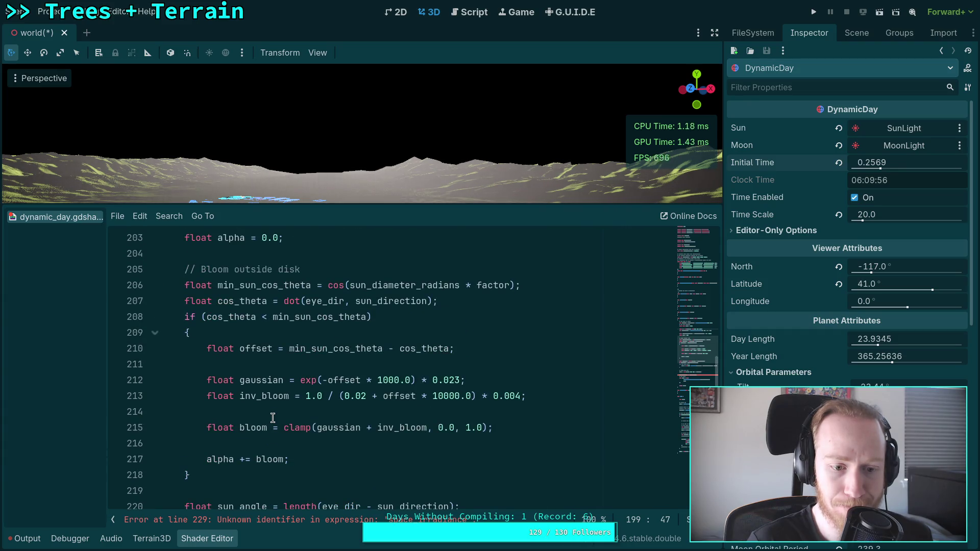
scroll(273, 418, down, 5)
scroll(314, 420, down, 1)
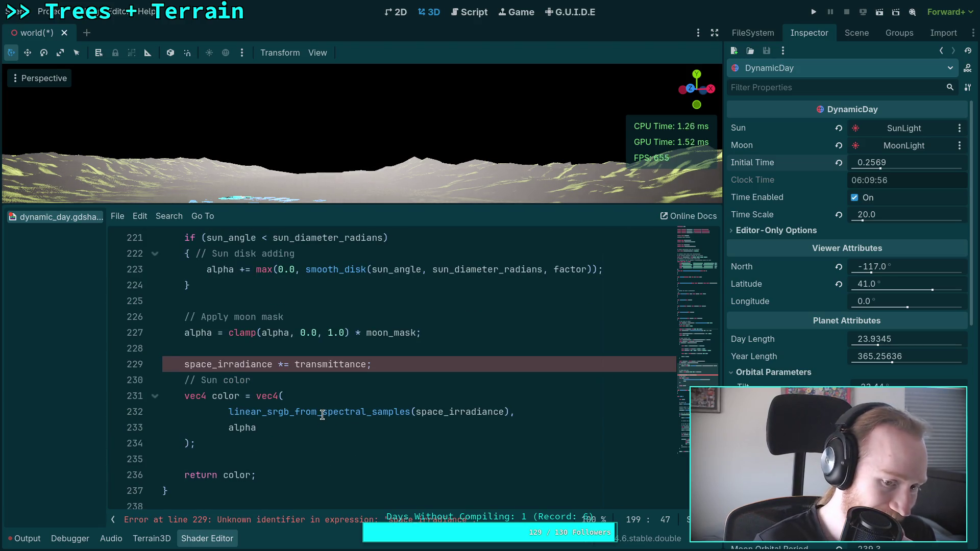
scroll(325, 423, up, 1)
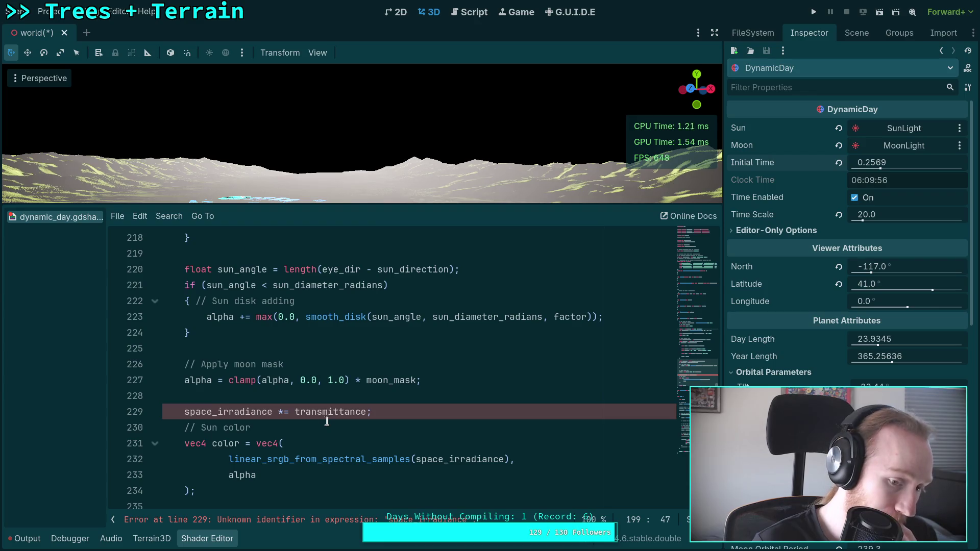
scroll(327, 421, up, 3)
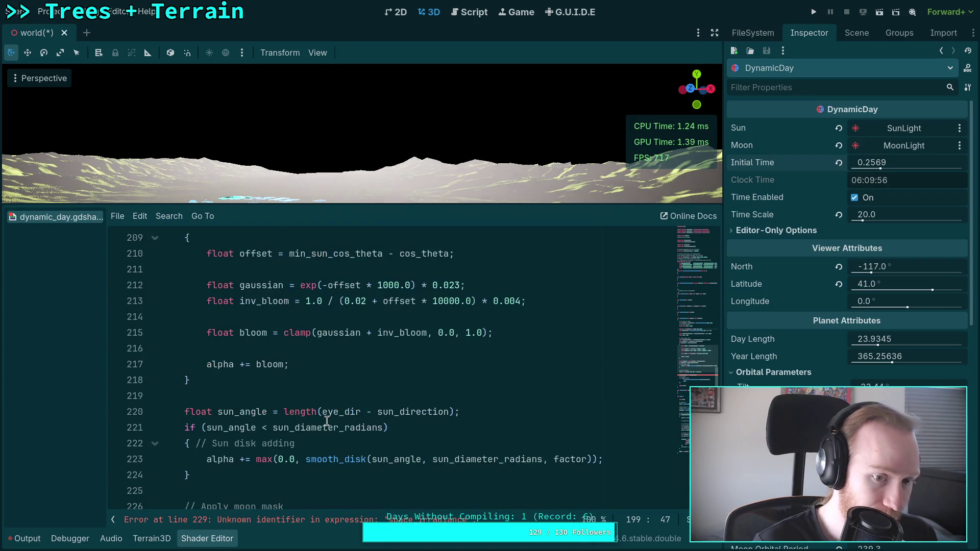
scroll(326, 421, down, 1)
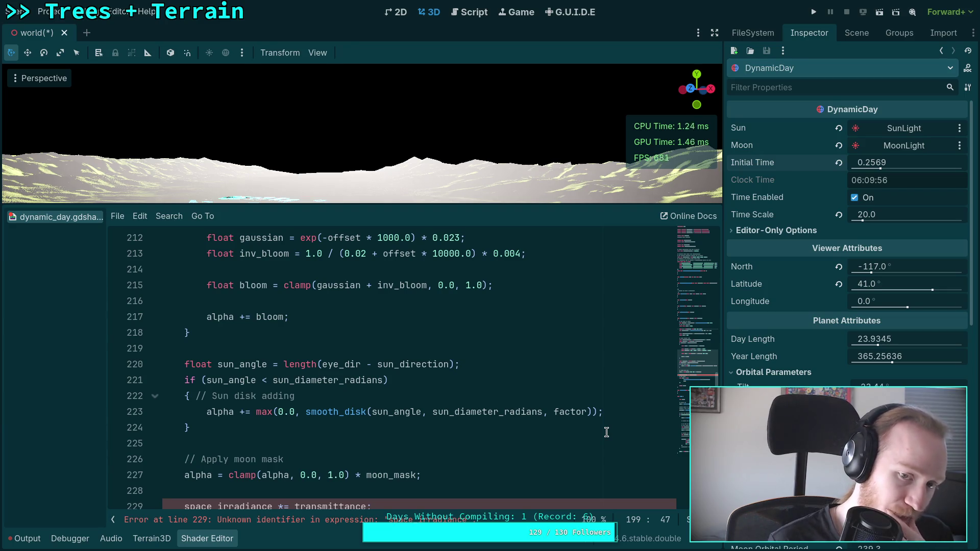
scroll(347, 415, up, 2)
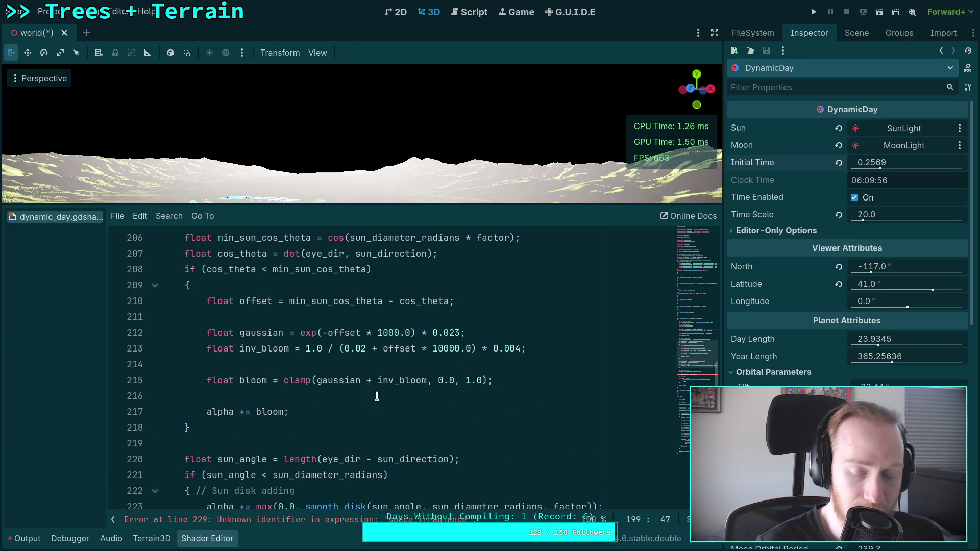
scroll(347, 415, up, 4)
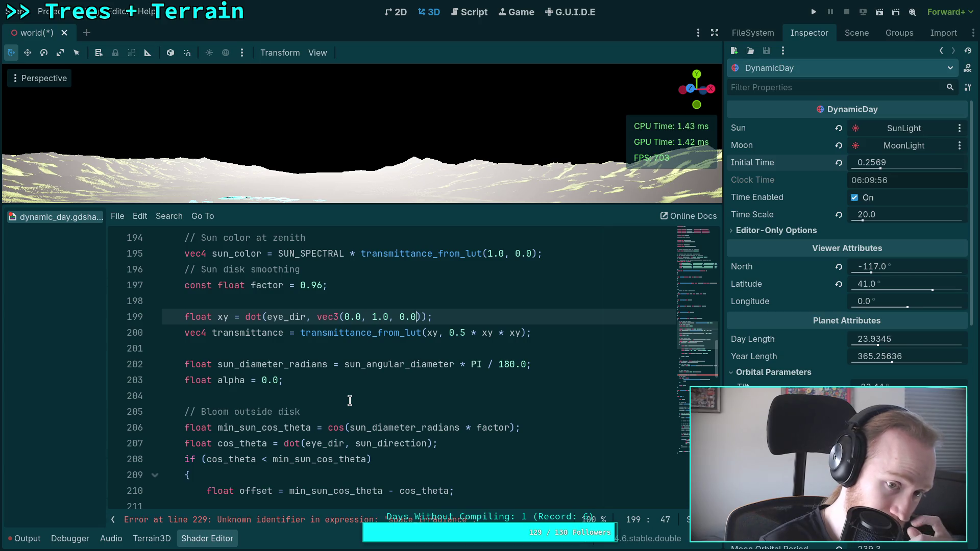
scroll(400, 367, down, 1)
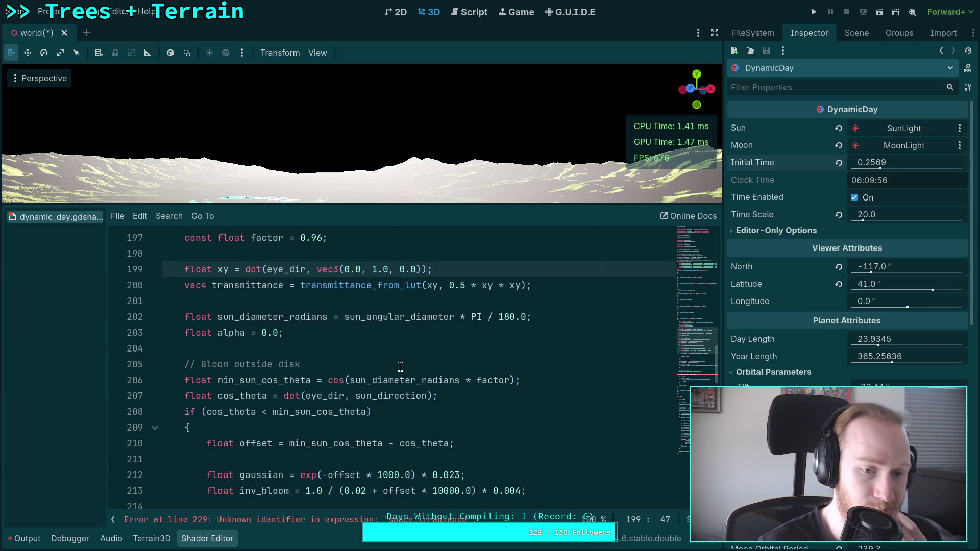
scroll(400, 366, down, 1)
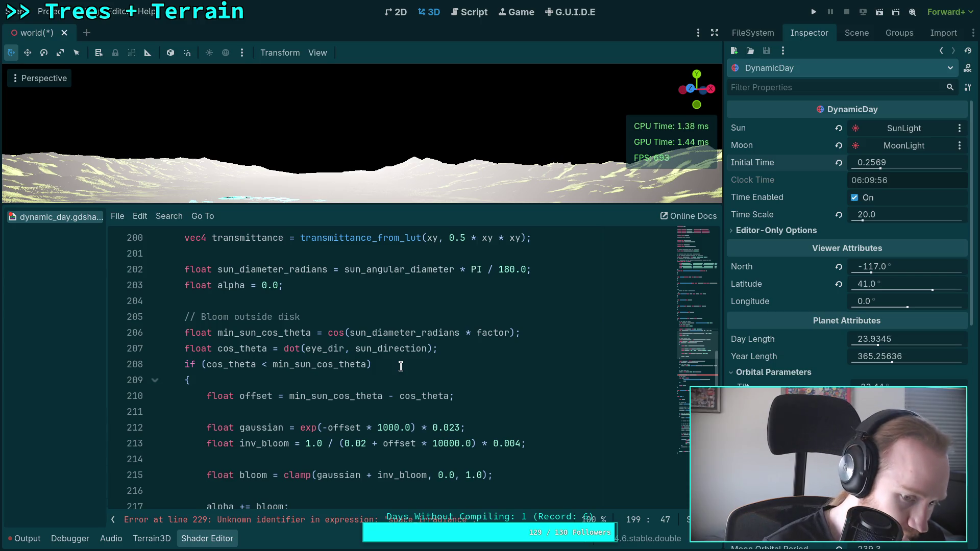
scroll(401, 366, down, 1)
scroll(401, 366, down, 2)
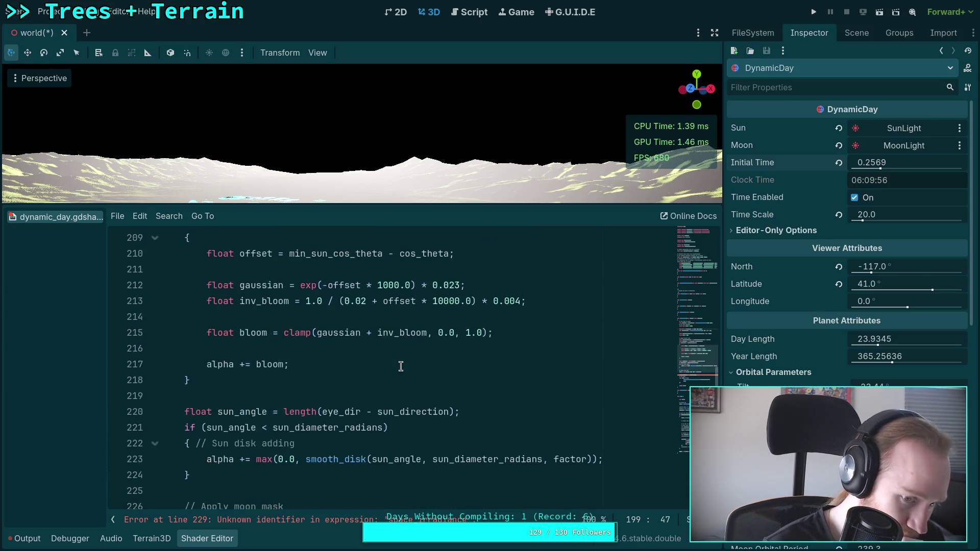
scroll(401, 366, up, 2)
scroll(400, 366, down, 1)
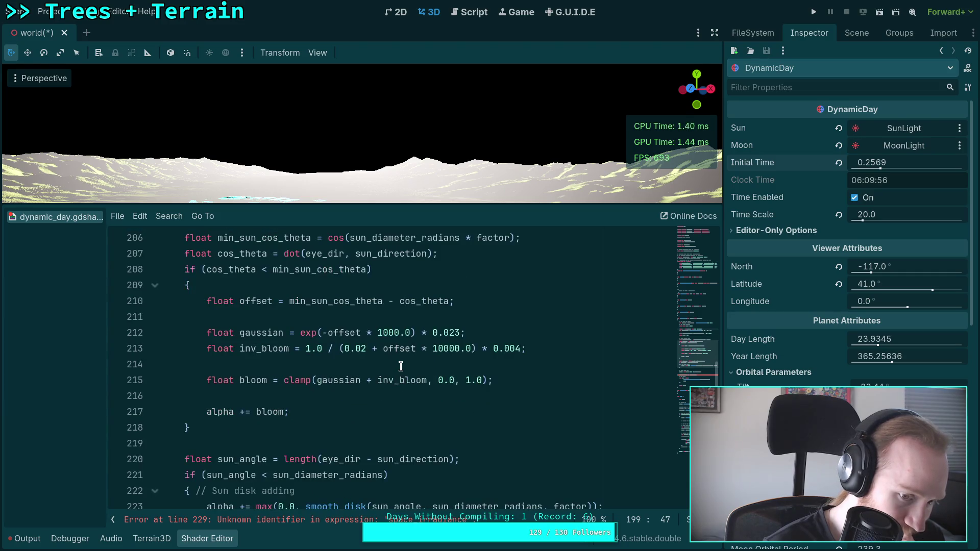
click(353, 411)
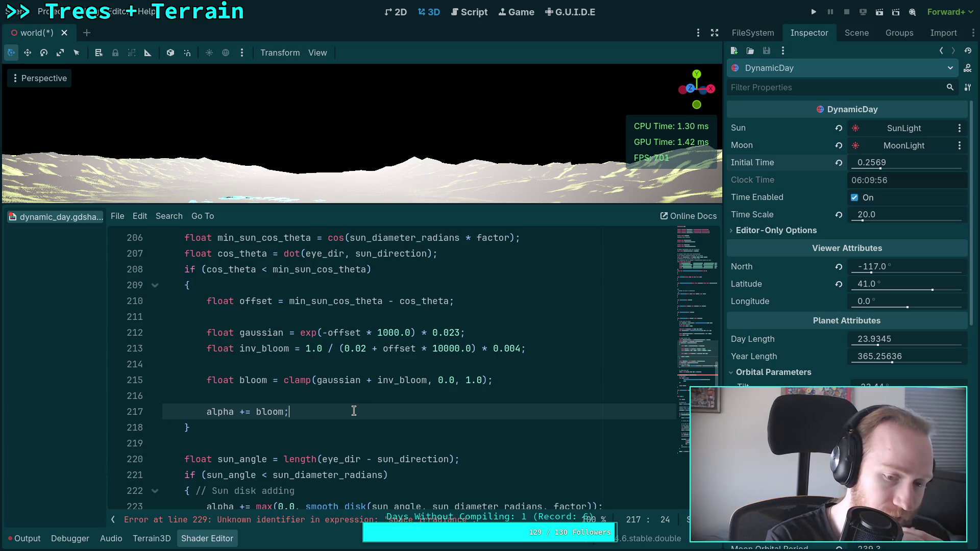
scroll(354, 411, down, 2)
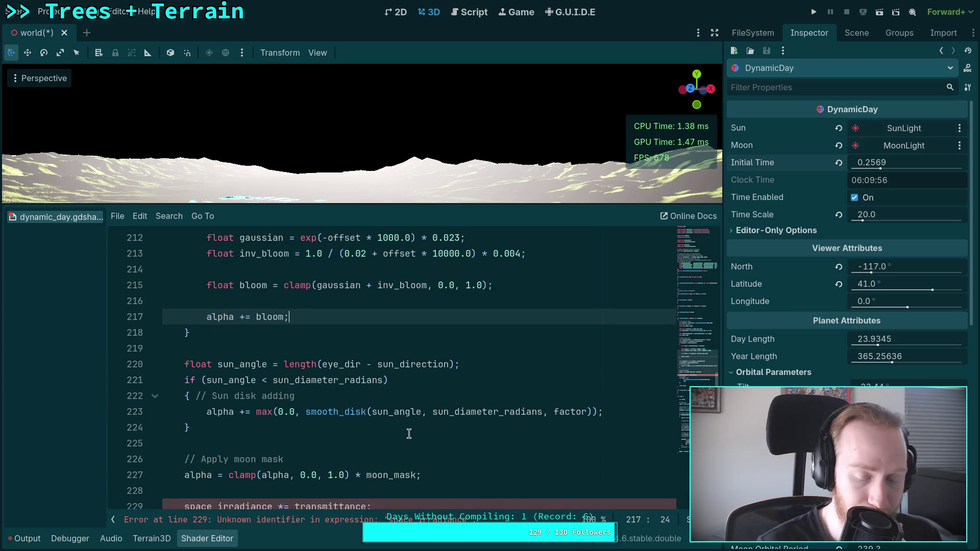
click(576, 396)
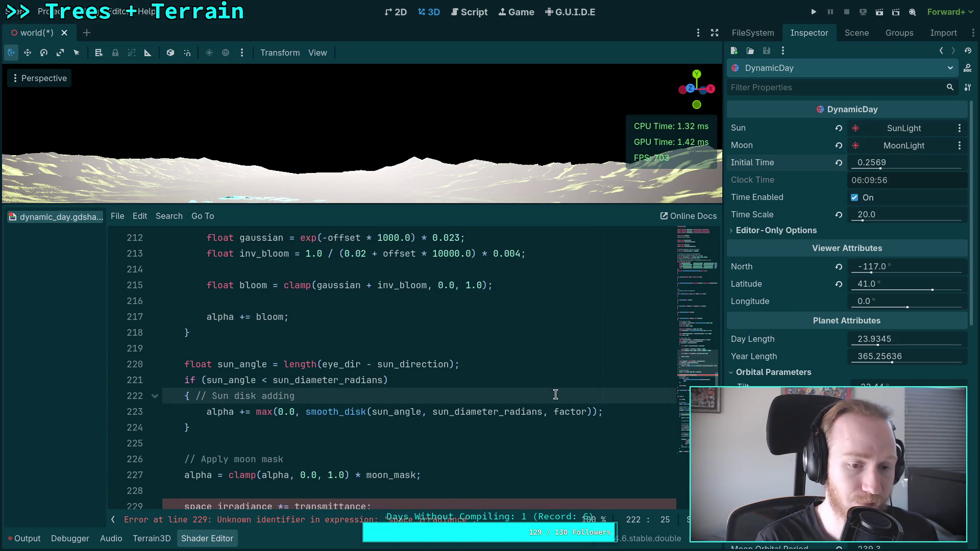
key(Return)
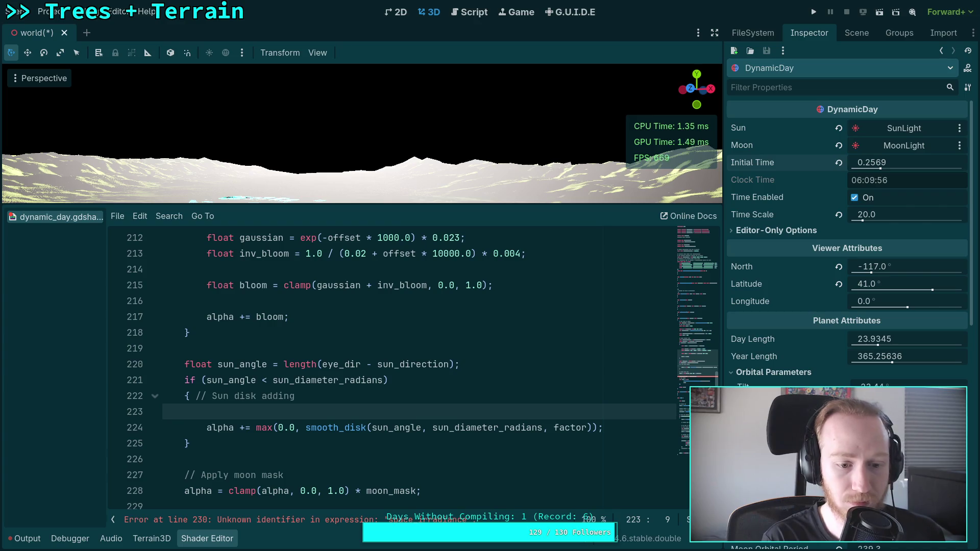
Replace space_irradiance with sun_color in the colour conversion call on lines 232–235
scroll(190, 455, down, 3)
scroll(190, 456, up, 1)
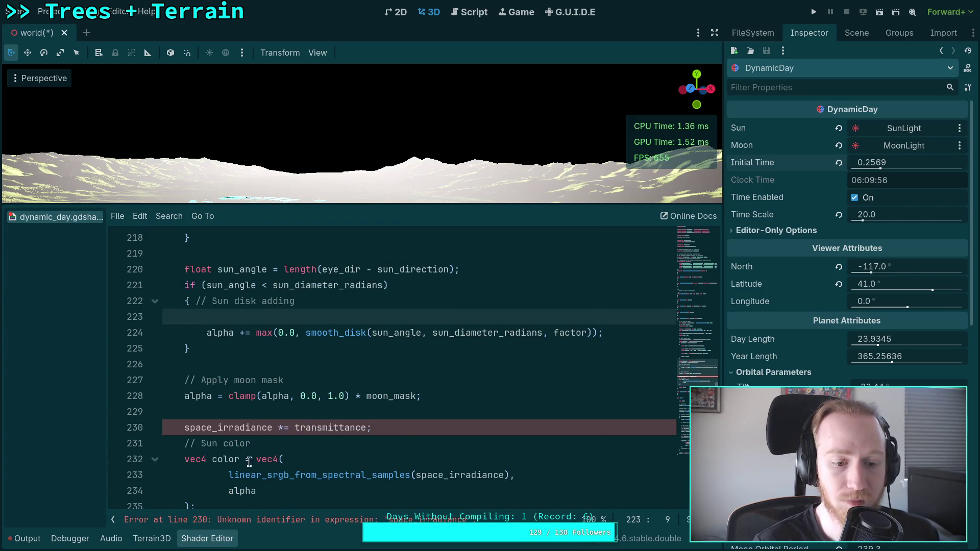
drag(191, 456, 199, 499)
drag(207, 452, 207, 498)
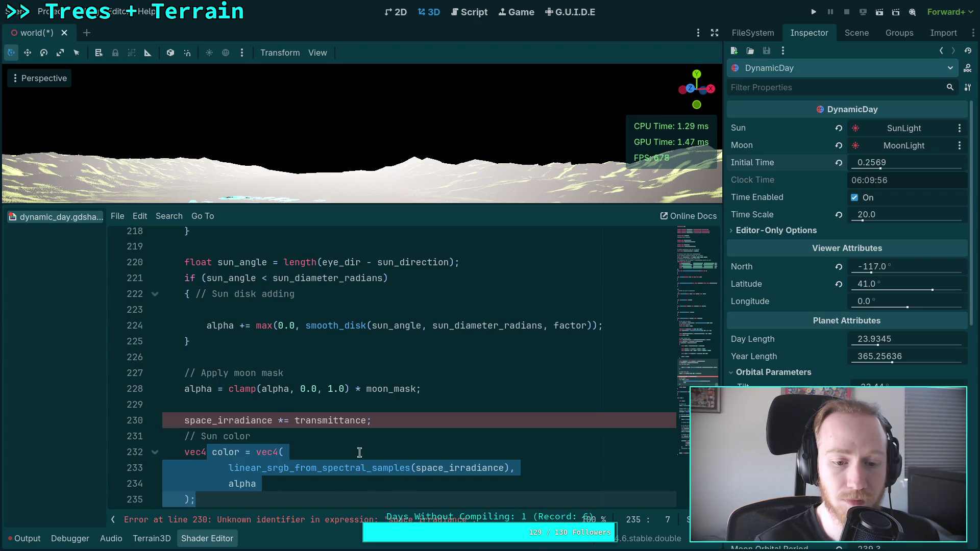
drag(416, 468, 506, 468)
text(sun_)
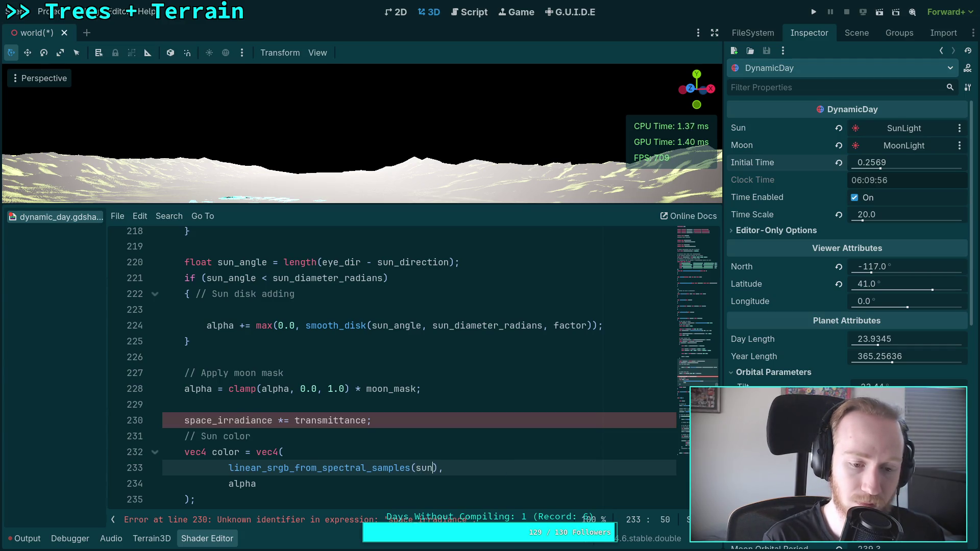
text(color)
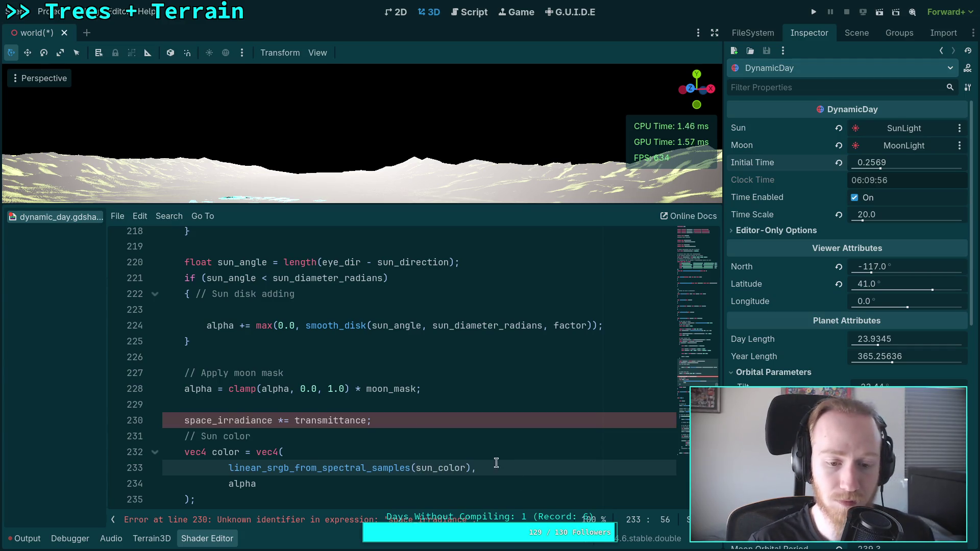
scroll(350, 443, down, 1)
click(210, 453)
drag(198, 452, 185, 405)
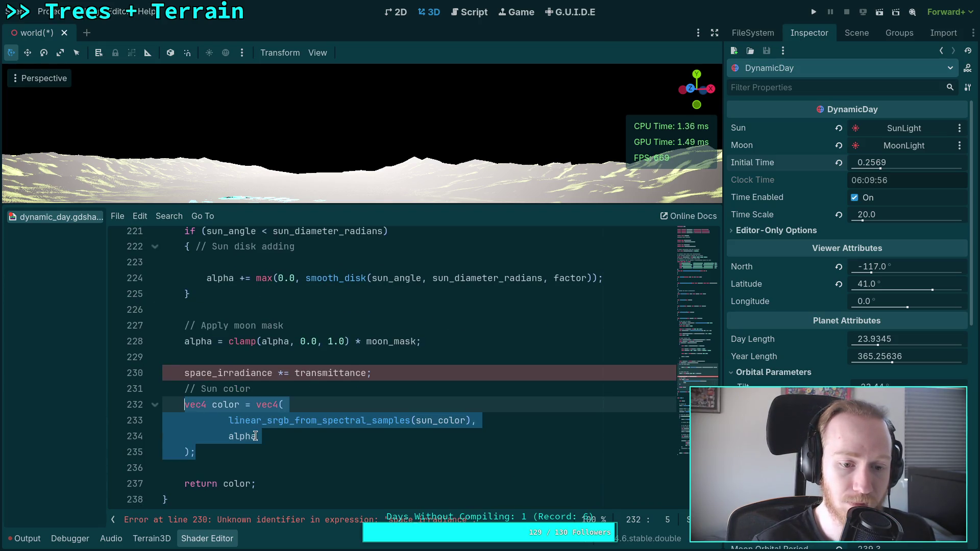
Remove the extra space after the equals sign on line 195
scroll(254, 408, up, 10)
scroll(254, 409, up, 1)
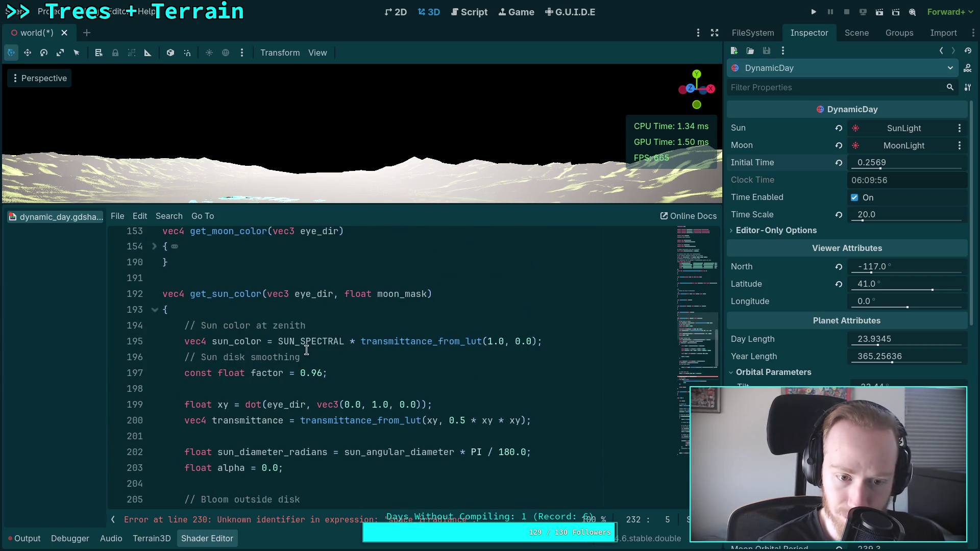
click(278, 341)
key(Left)
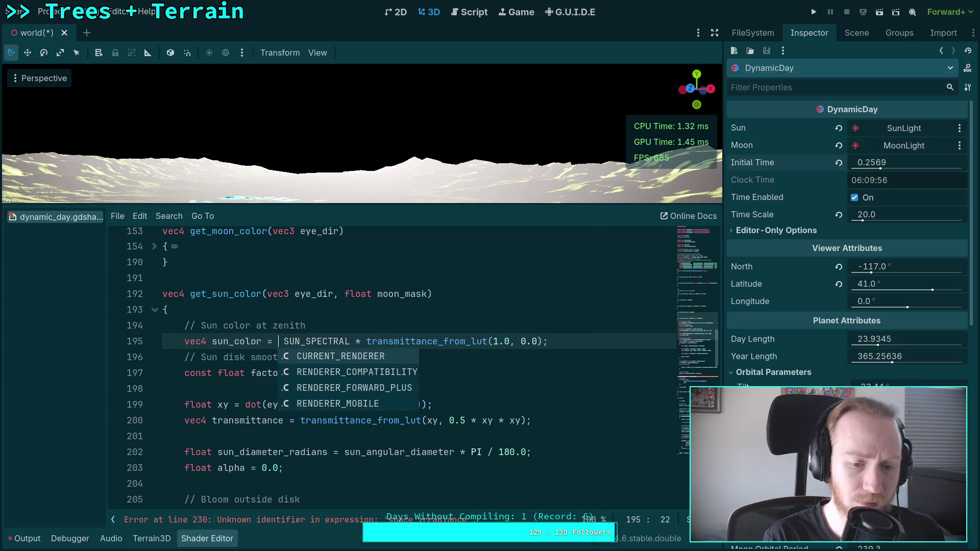
key(BackSpace)
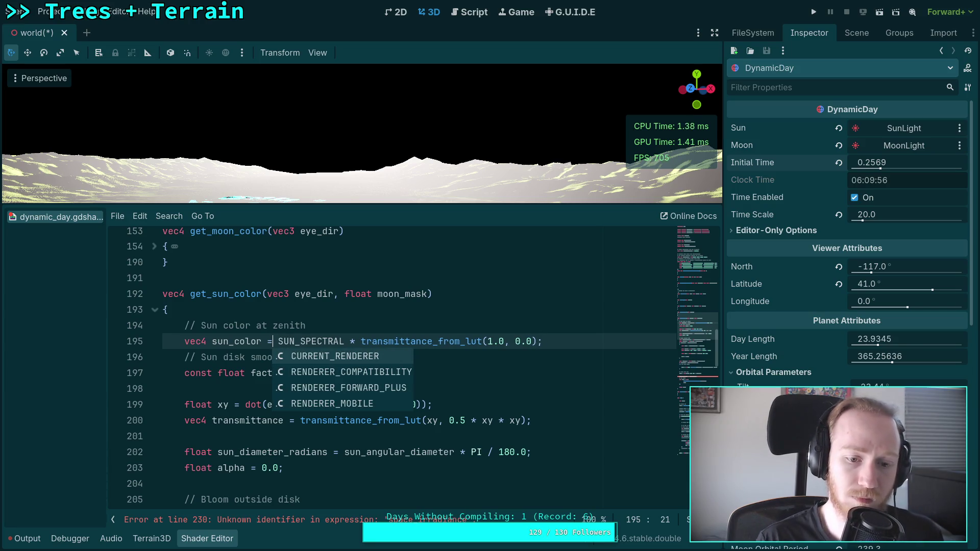
click(457, 387)
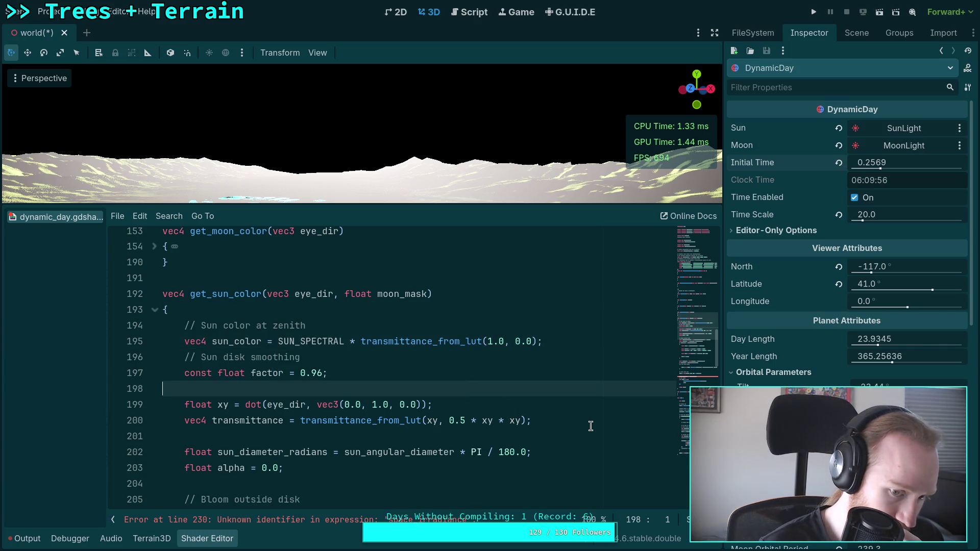
Move the sun disk alpha line up by one line
scroll(508, 410, down, 15)
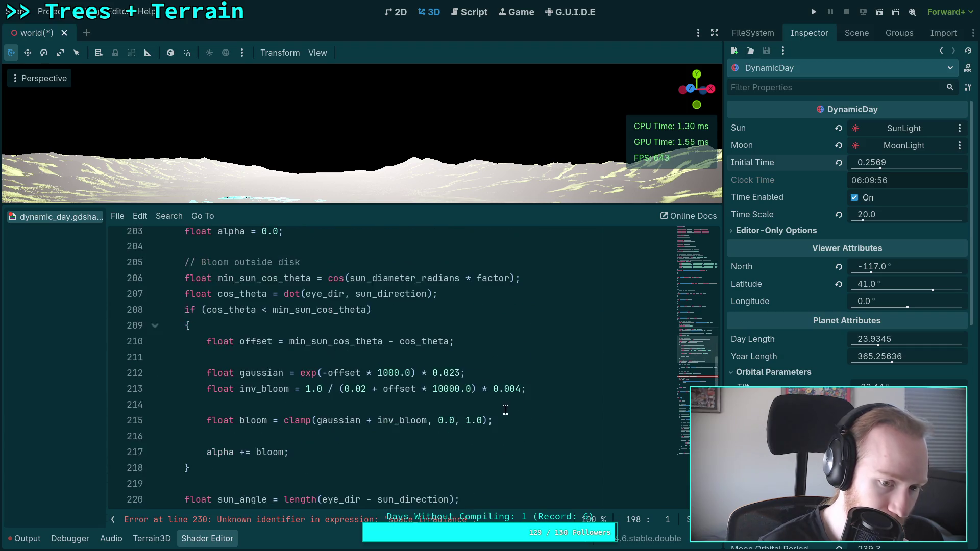
scroll(505, 410, down, 1)
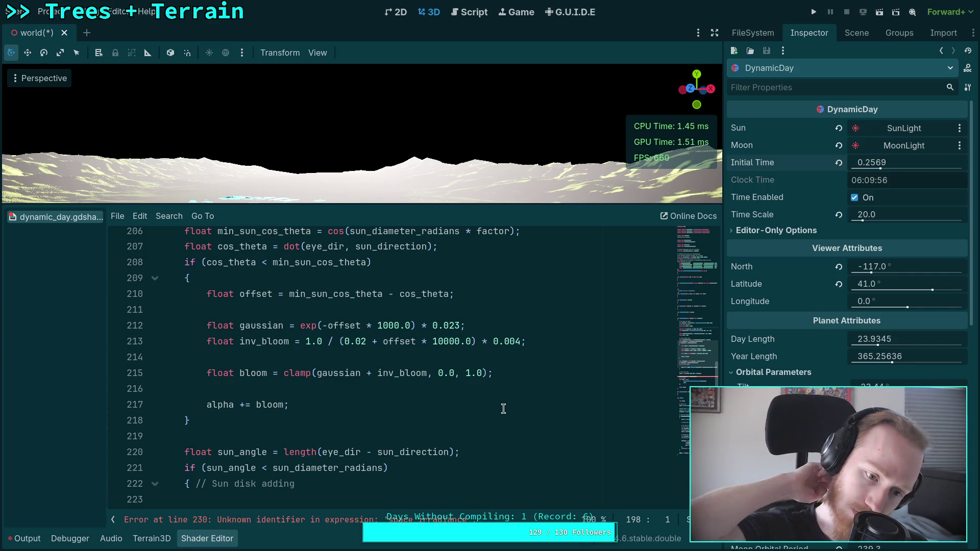
scroll(478, 382, down, 3)
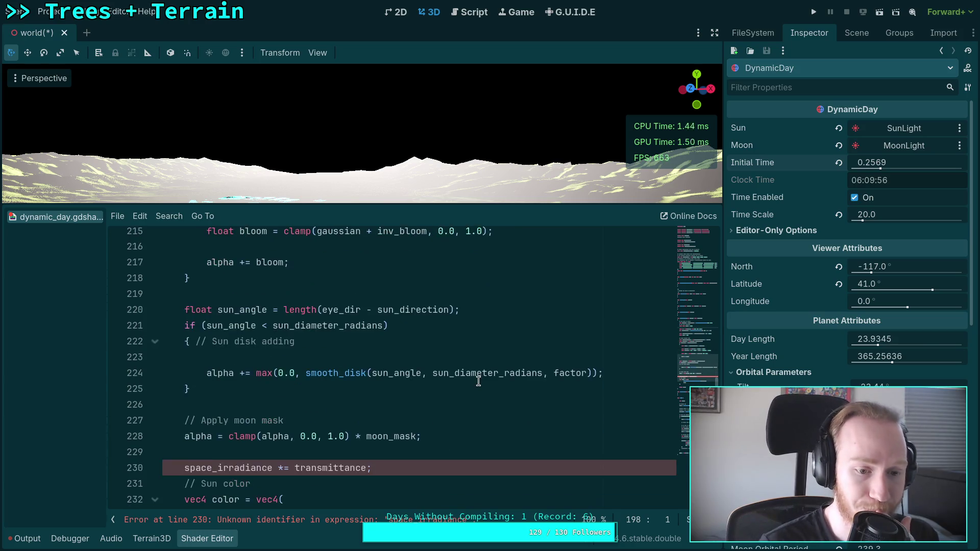
click(484, 356)
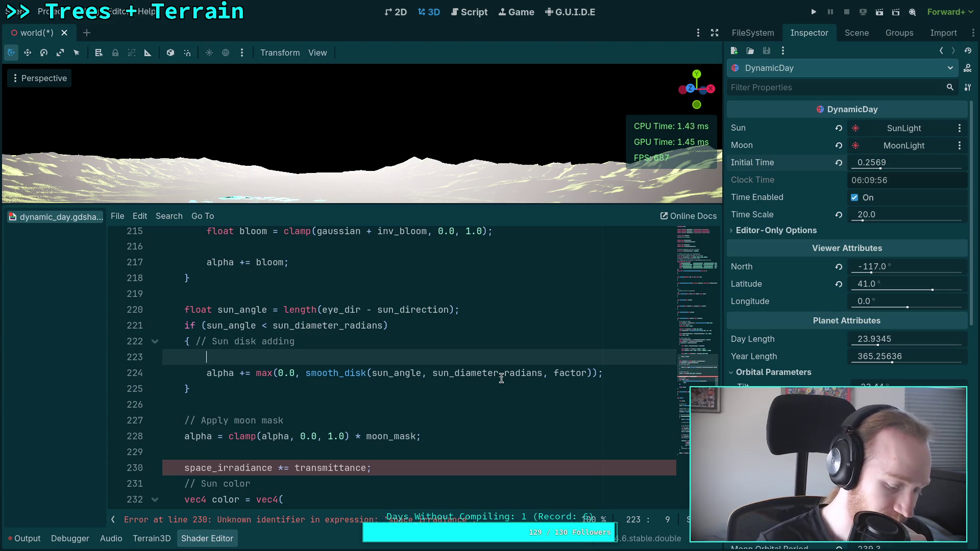
key(alt+Down)
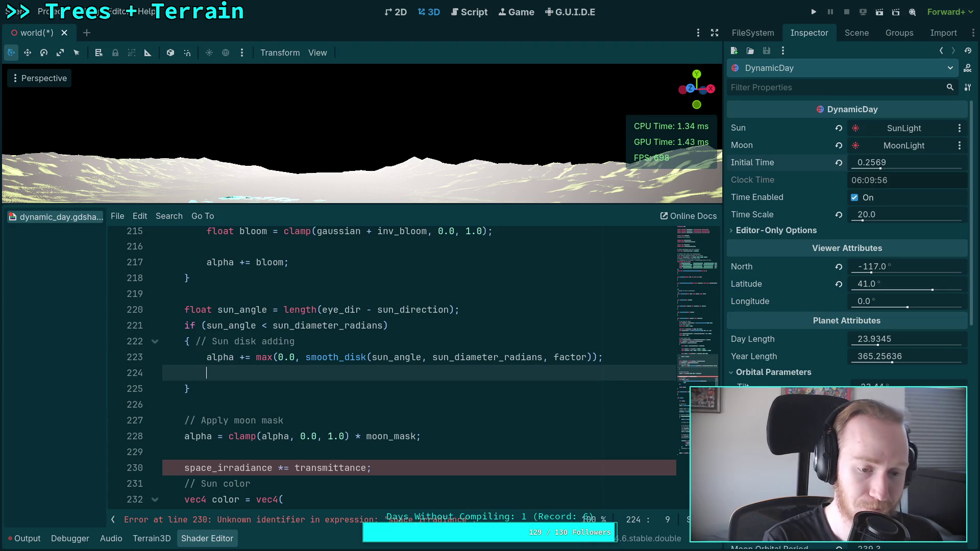
Cut 'linear_srgb_from_spectral_samples(' out of the colour line 233
scroll(485, 380, down, 2)
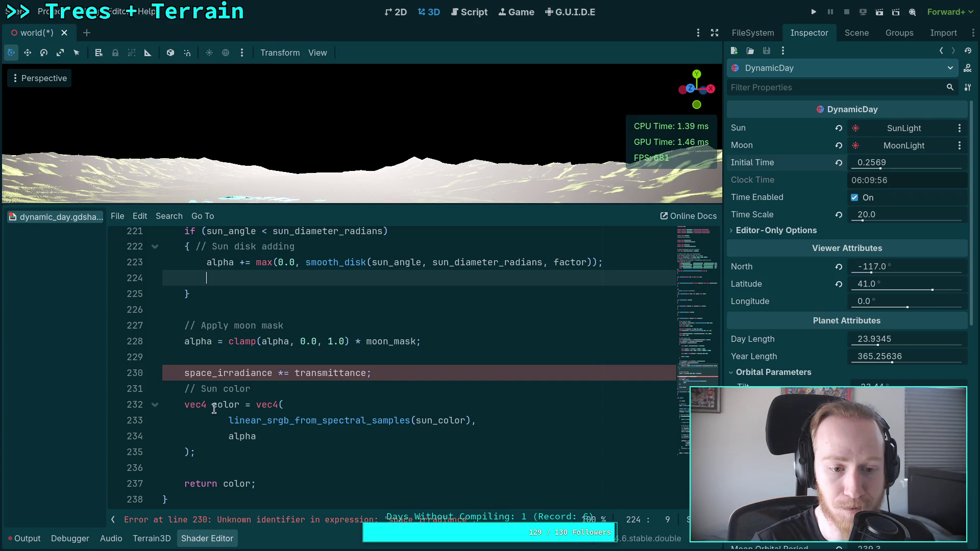
scroll(214, 407, up, 1)
scroll(215, 409, down, 1)
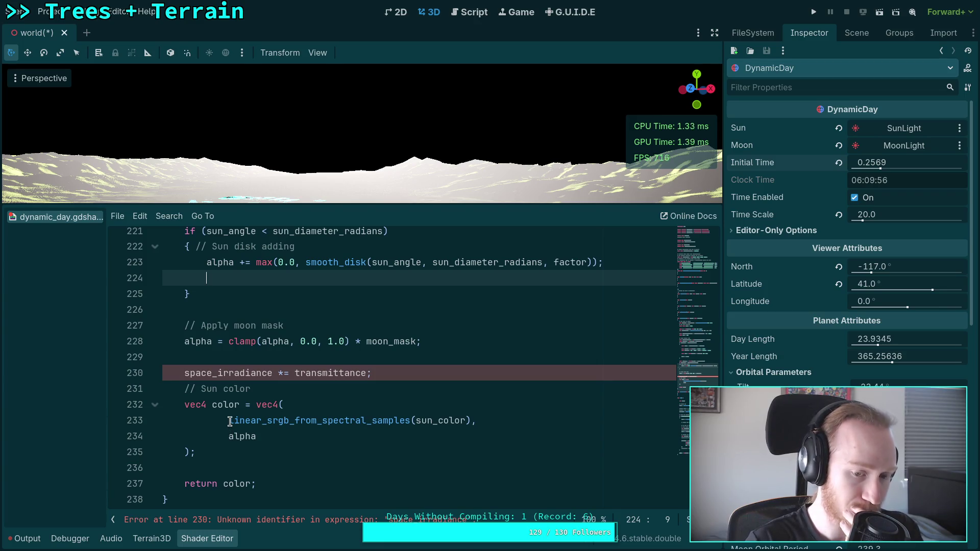
drag(229, 421, 417, 420)
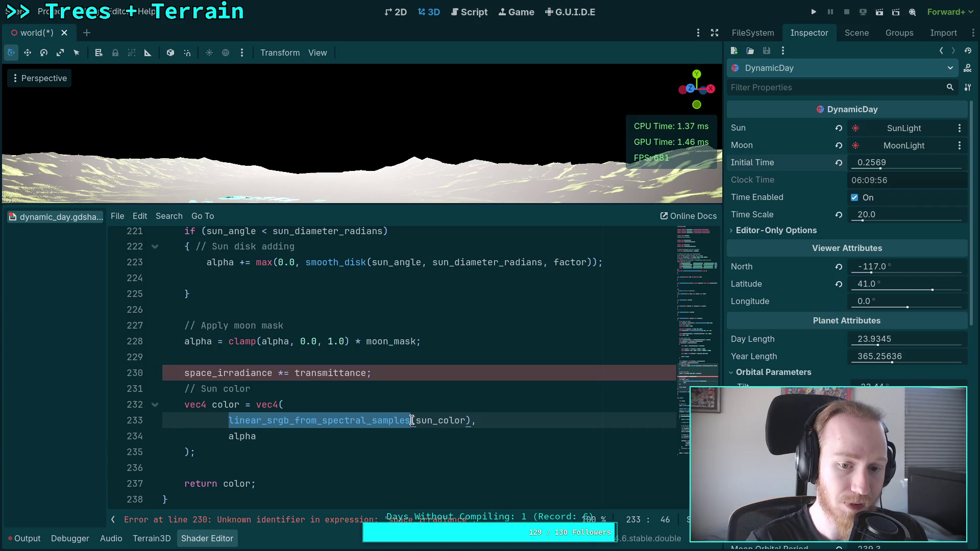
right_click(351, 418)
click(378, 418)
Put the caret at the end of the transmittance line in get_sun_color
scroll(333, 410, up, 10)
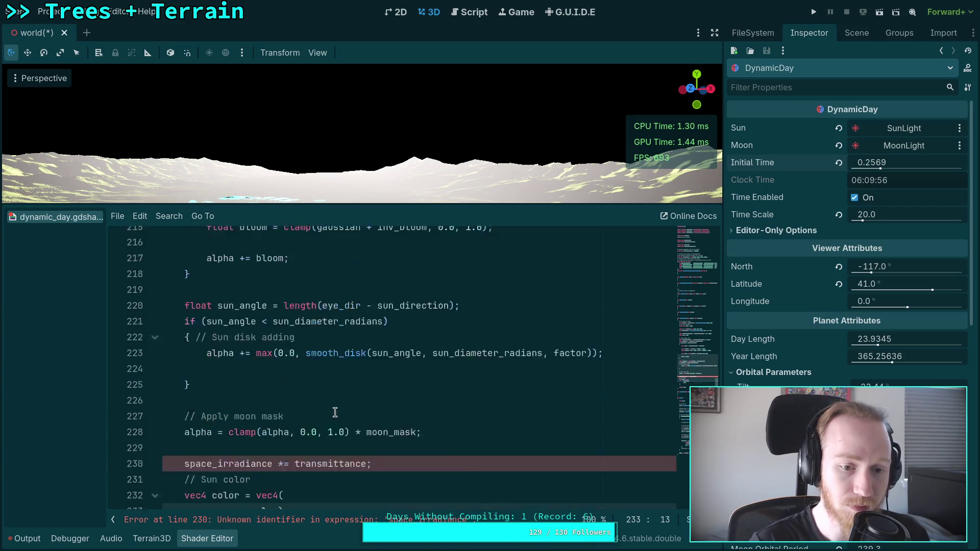
scroll(334, 410, up, 2)
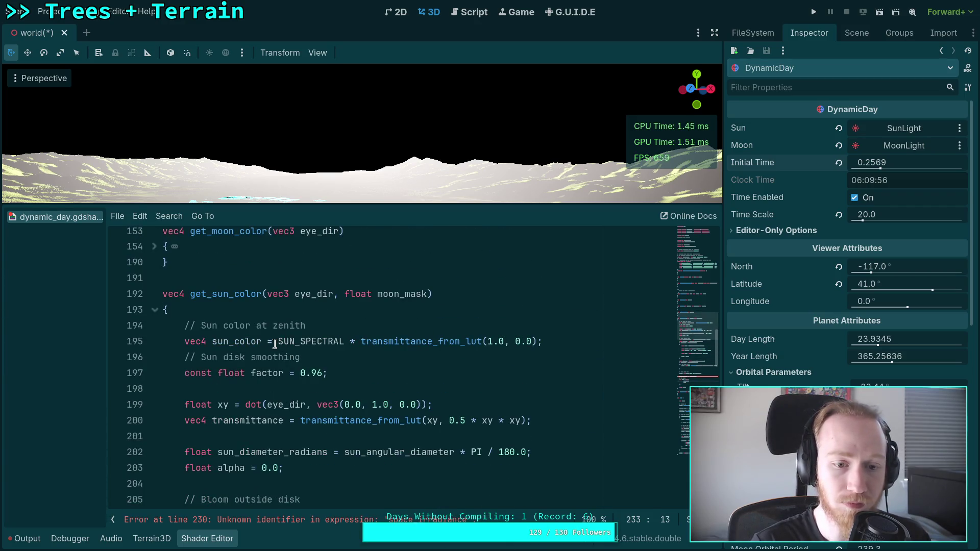
click(279, 341)
scroll(367, 378, down, 1)
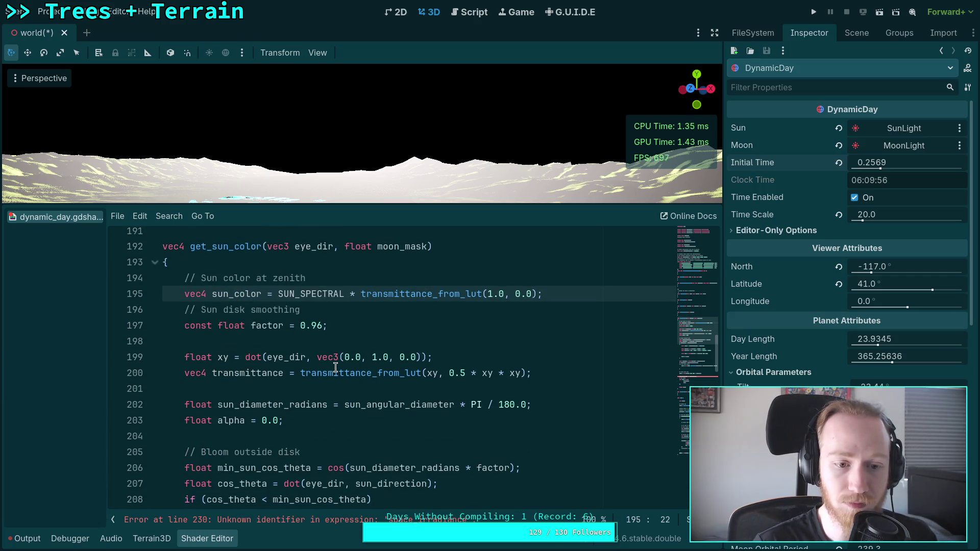
click(561, 296)
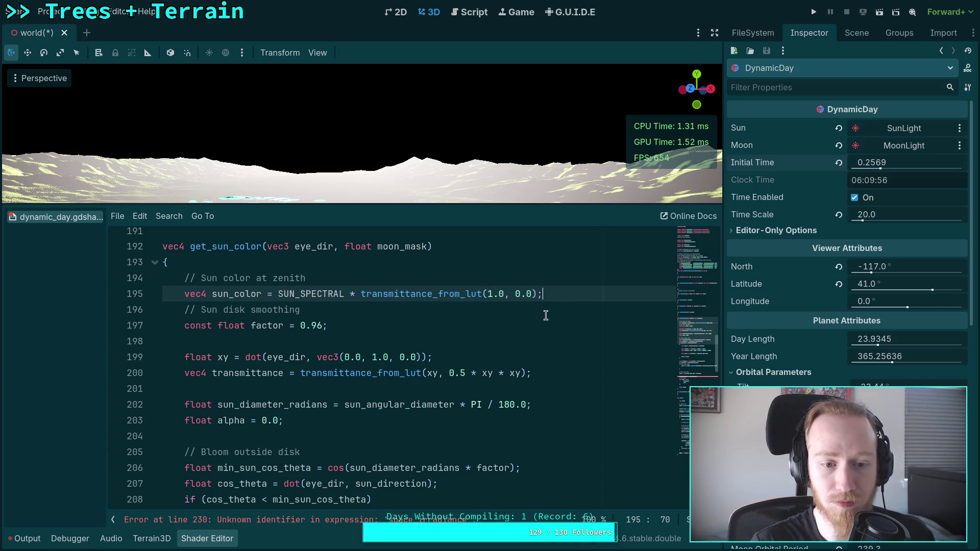
click(579, 368)
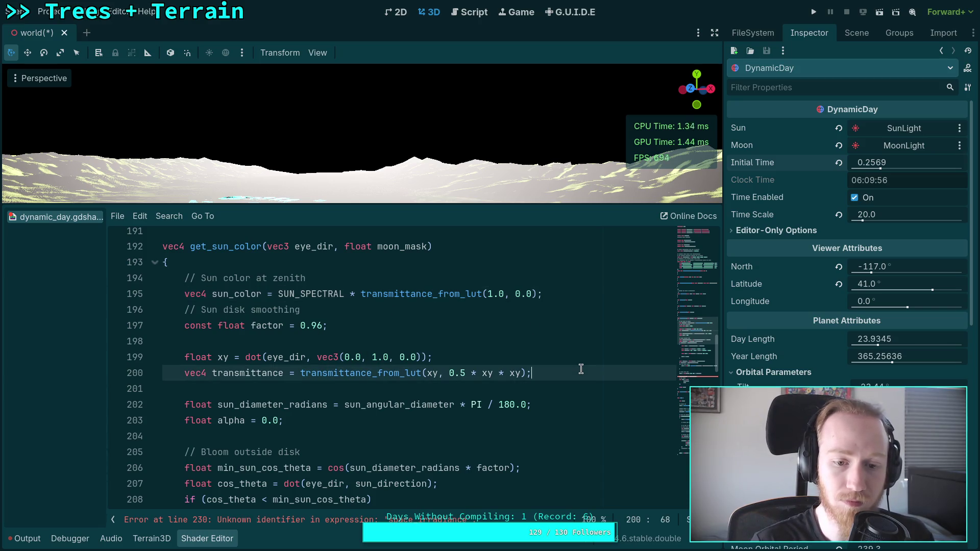
Add 'sun_color = linear_srgb_from_spectral_samples(sun_color * transmittance);' after the transmittance line
key(Return)
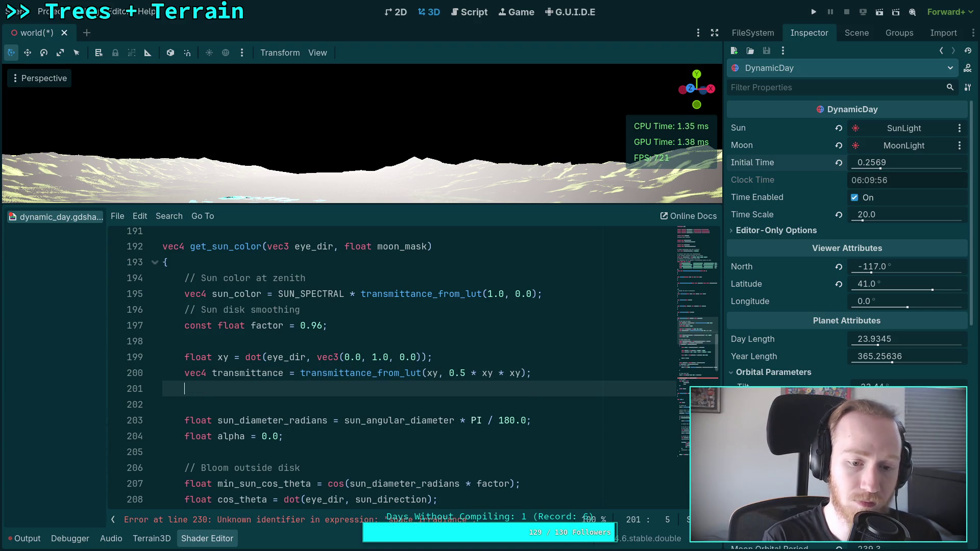
text(sun_col)
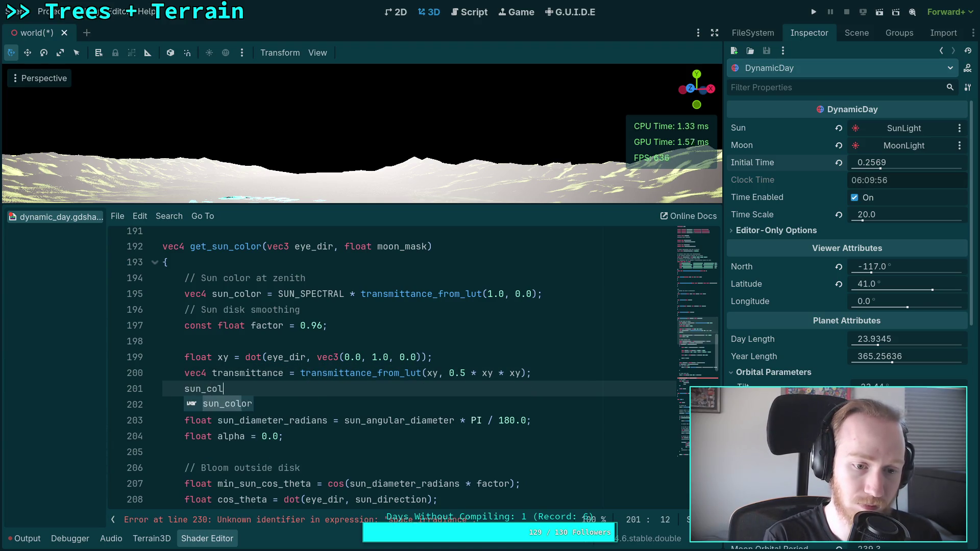
text(or = linear_srgb_from_spectral_samples(sun)
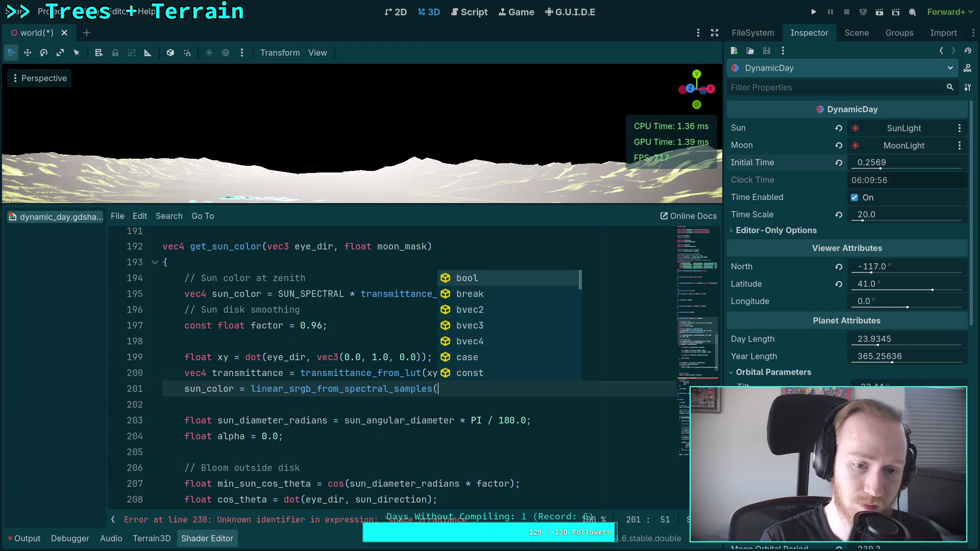
text(_co)
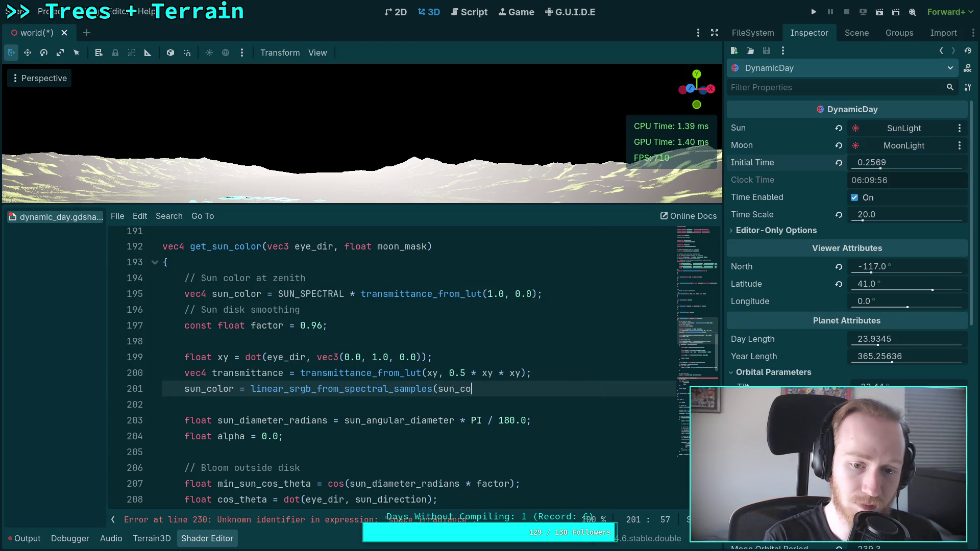
text(lor * transmittance);)
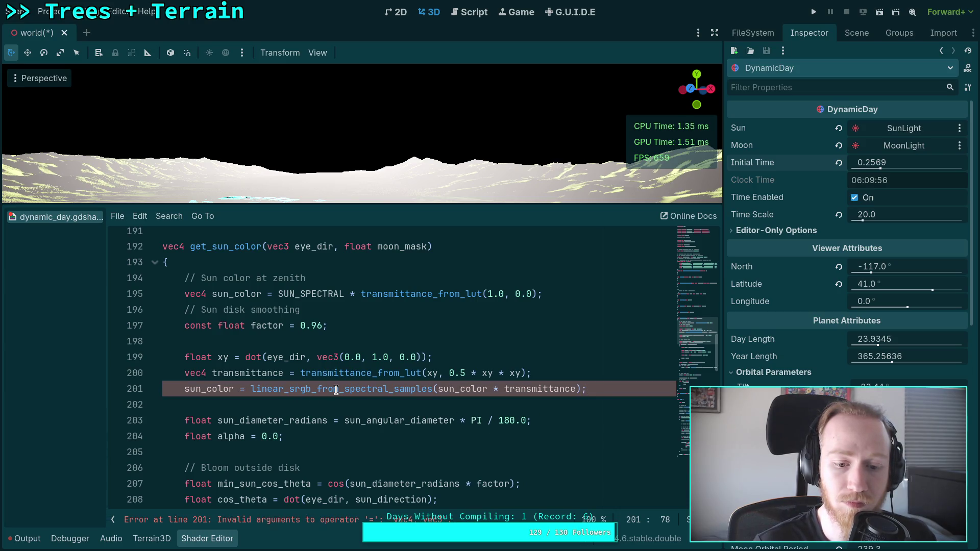
click(251, 389)
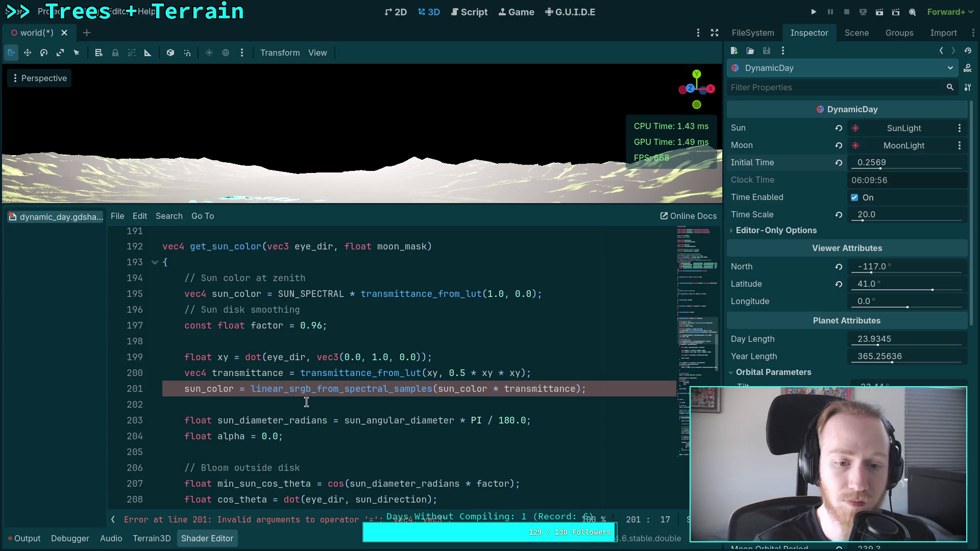
drag(278, 294, 537, 295)
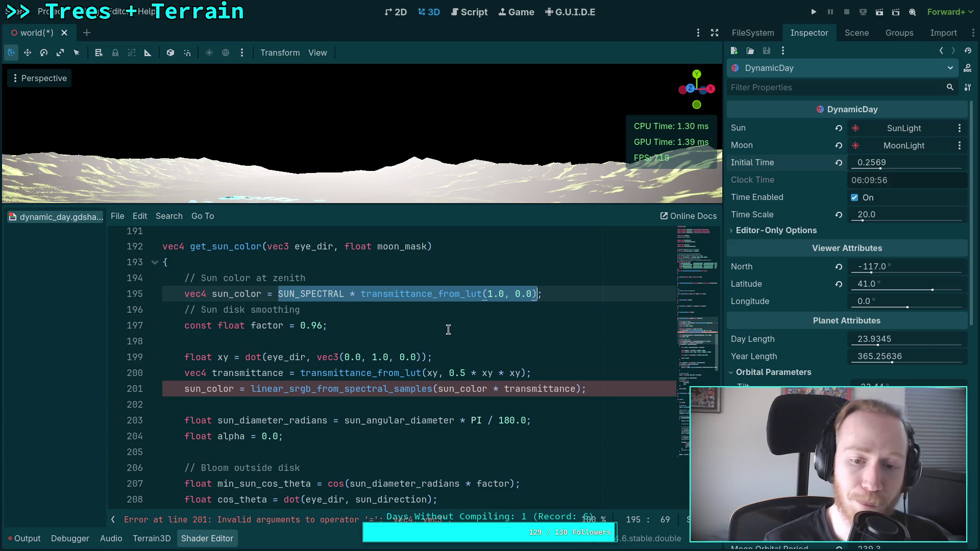
double_click(449, 389)
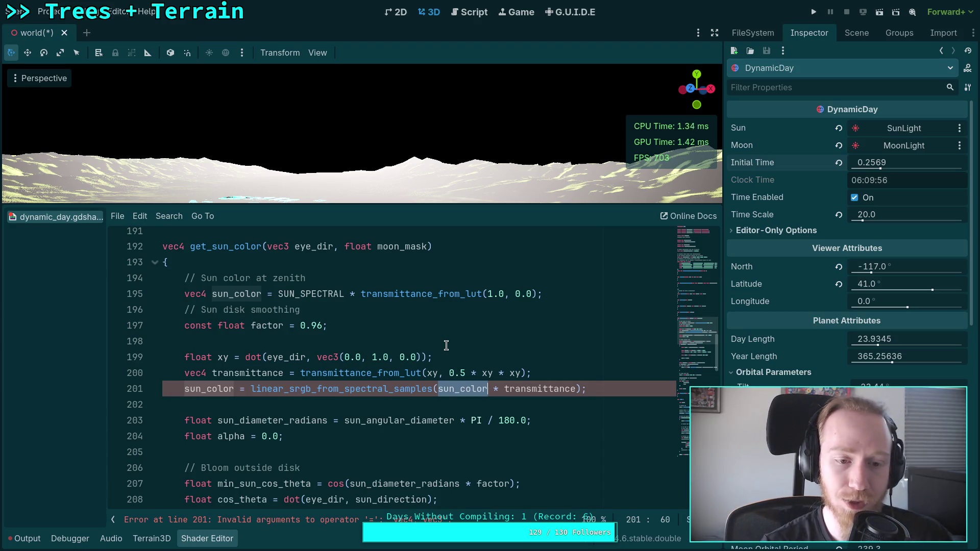
click(543, 349)
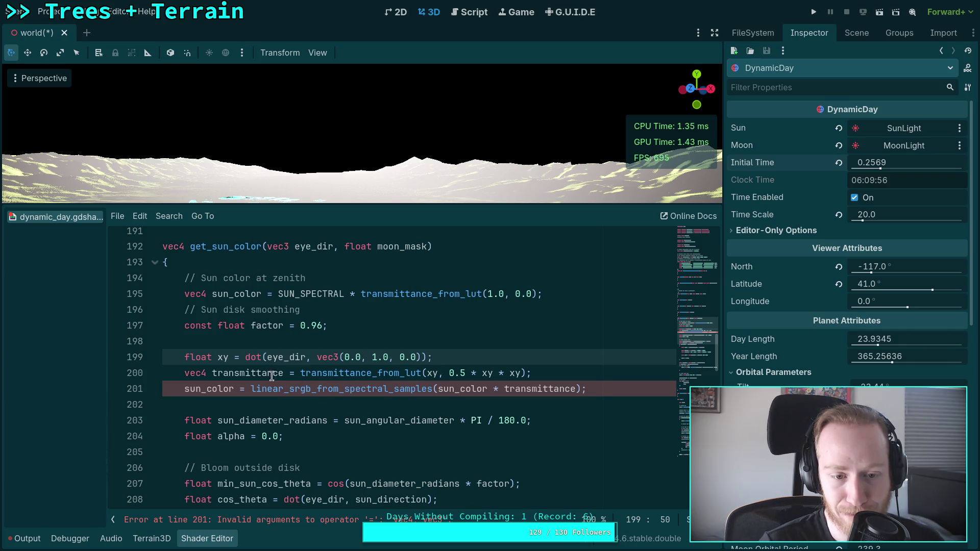
Move the Sun color at zenith comment and declaration below the transmittance line
click(228, 373)
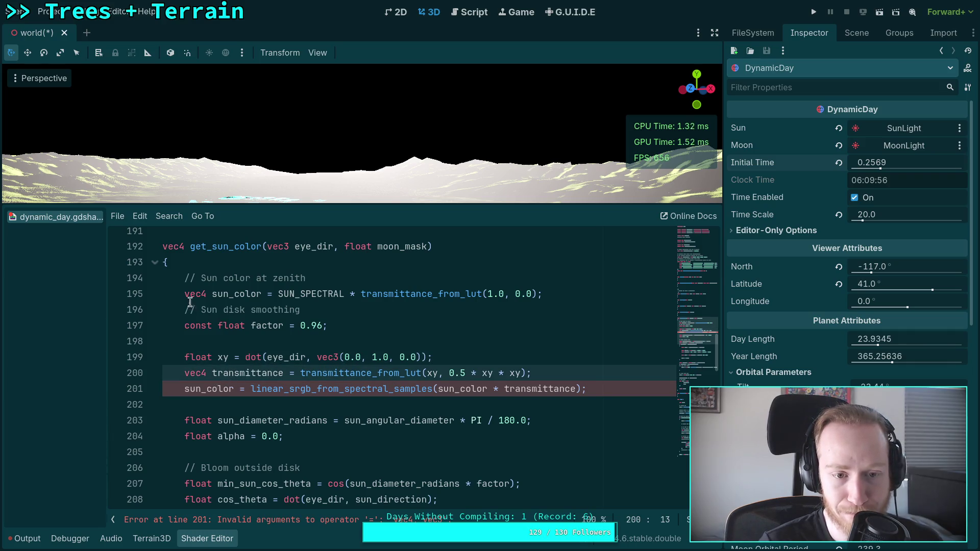
drag(220, 279, 221, 294)
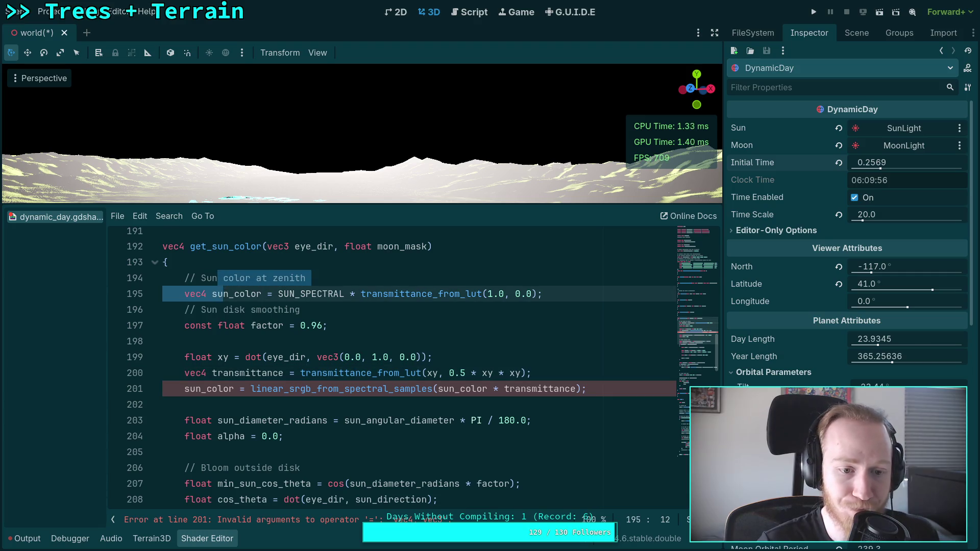
key(alt+Down)
key(alt+Down)
key(alt+Down)
click(386, 341)
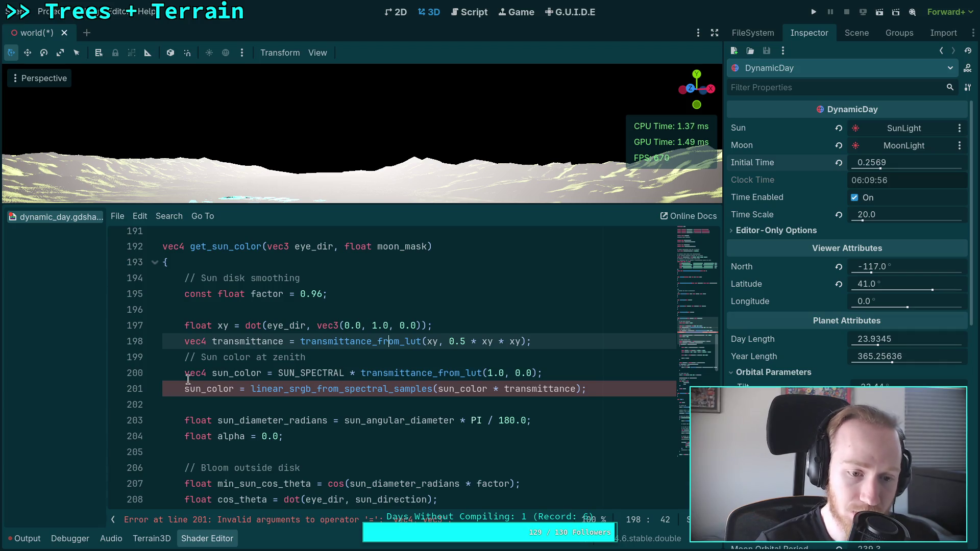
Turn the new line 201 into a 'vec3 color' declaration
click(185, 387)
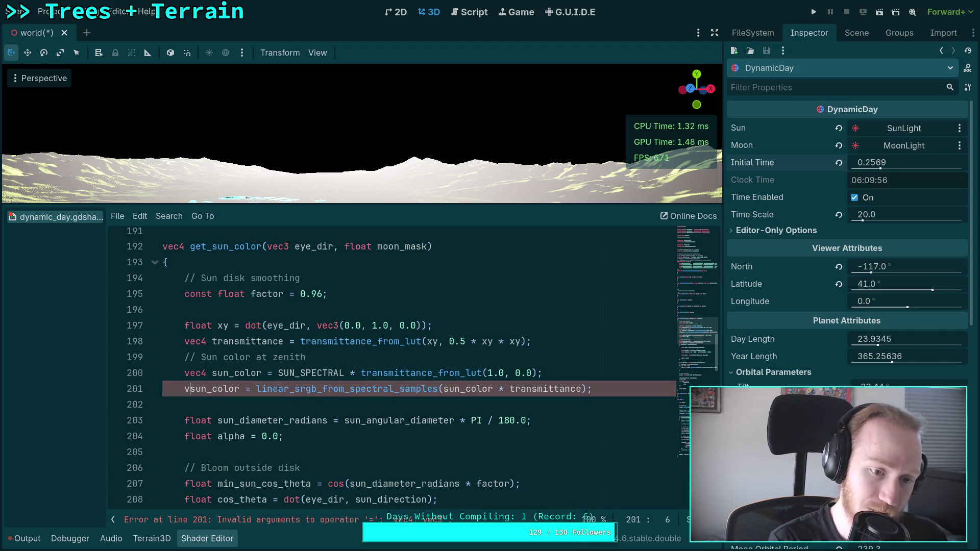
text(vec3)
key(Delete)
key(Delete)
key(Delete)
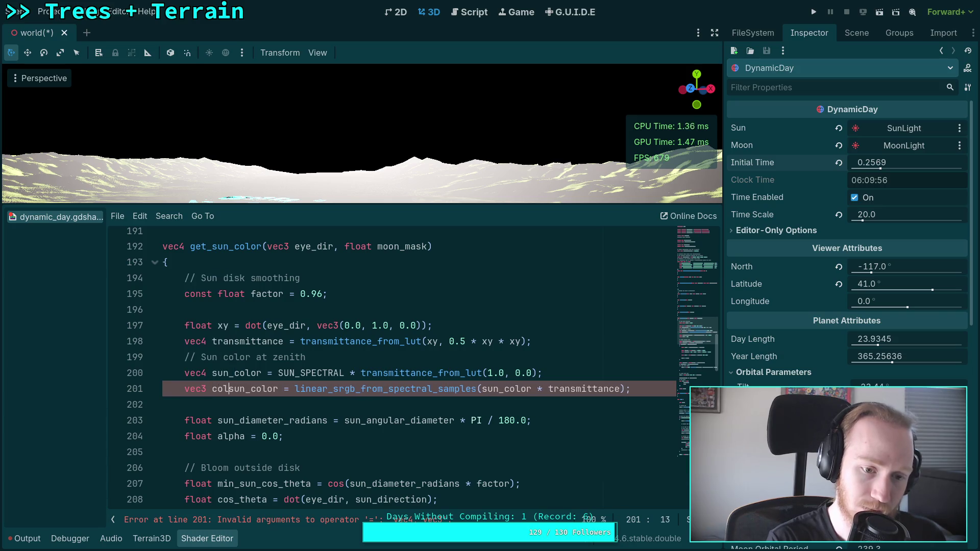
key(Delete)
key(Delete)
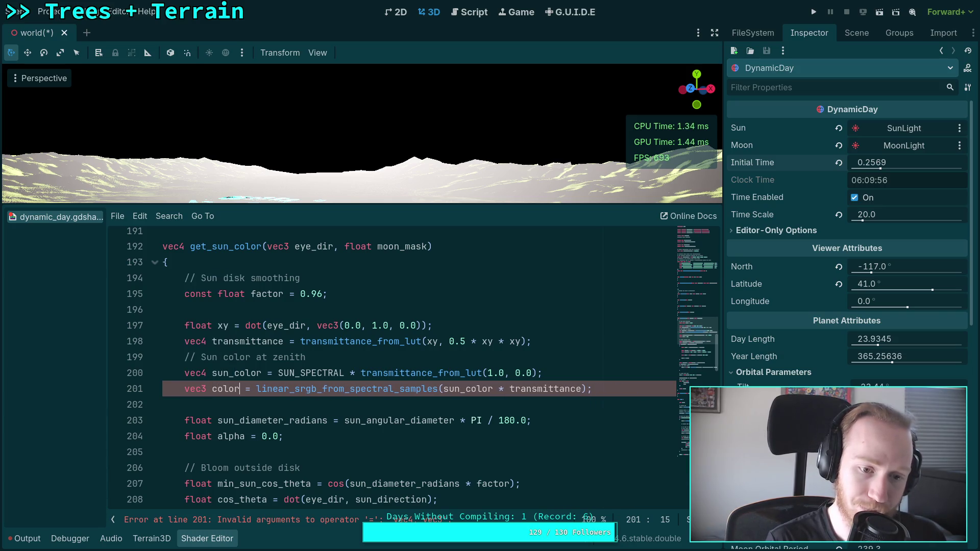
click(213, 391)
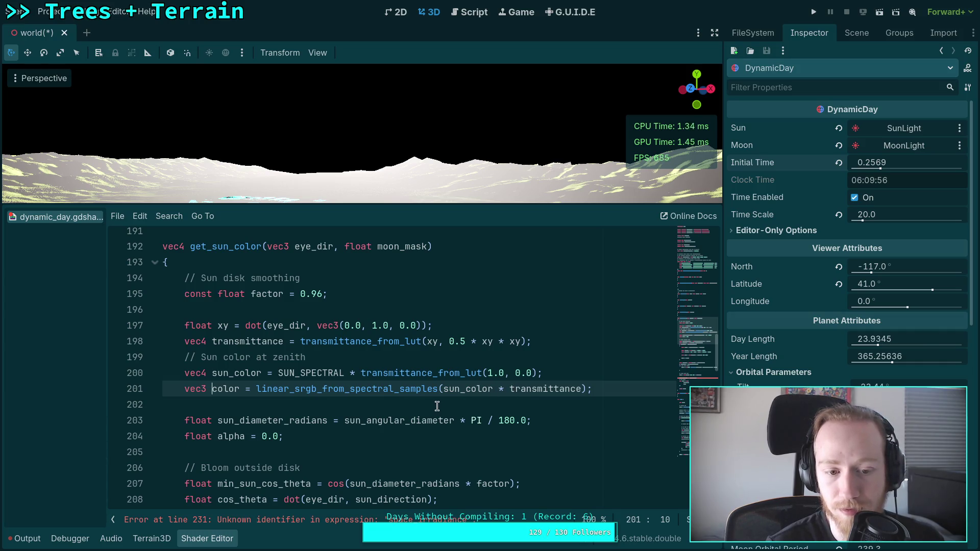
Make the return statement output vec4(color, alpha)
scroll(424, 401, down, 10)
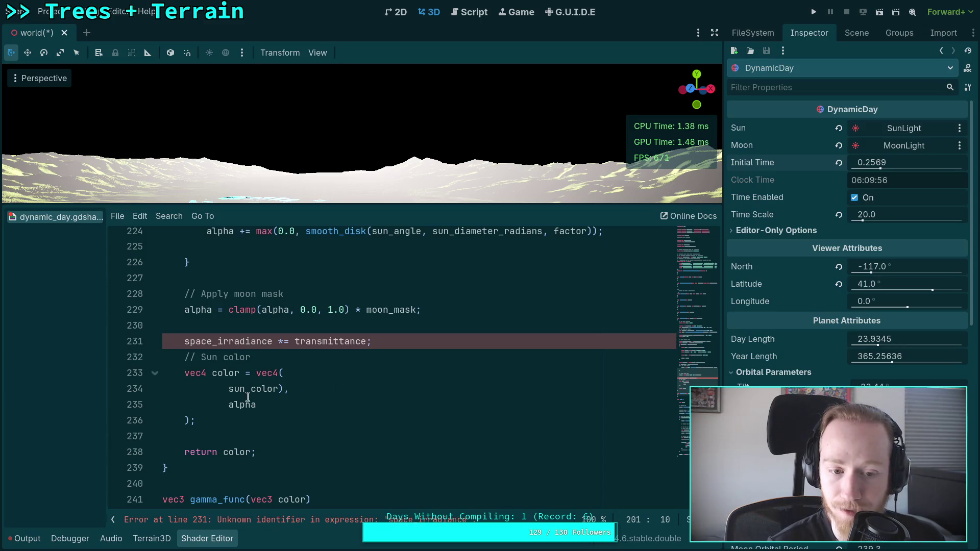
double_click(237, 452)
text(vec)
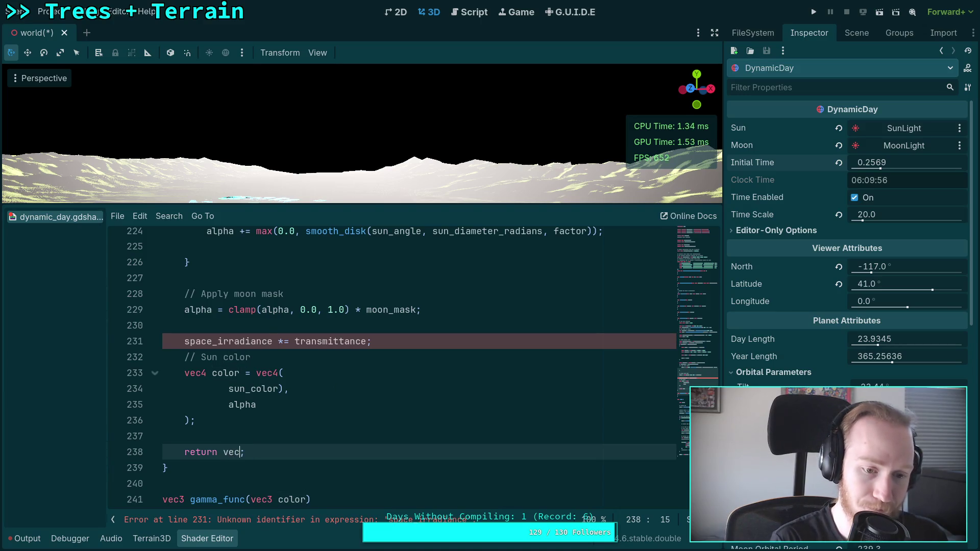
text(4)
text(color, )
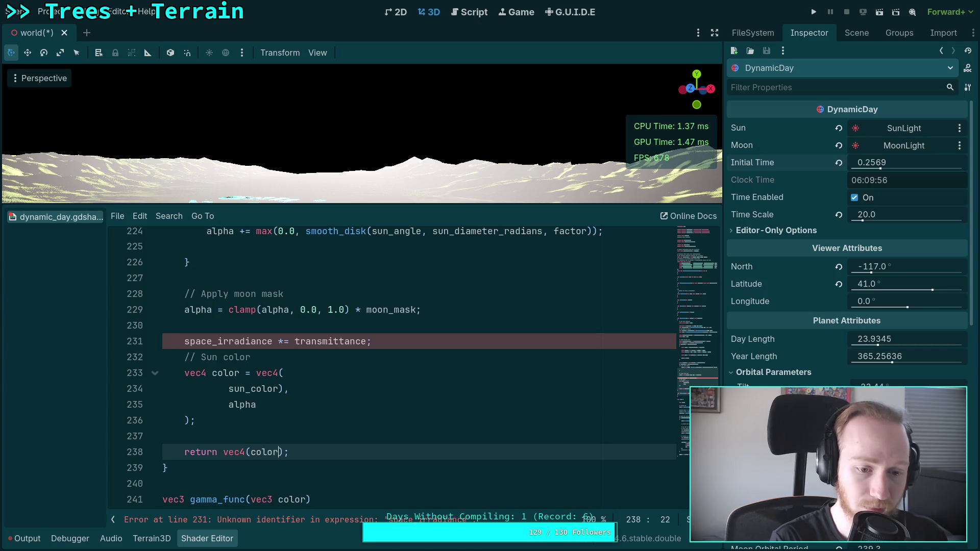
text(alpha)
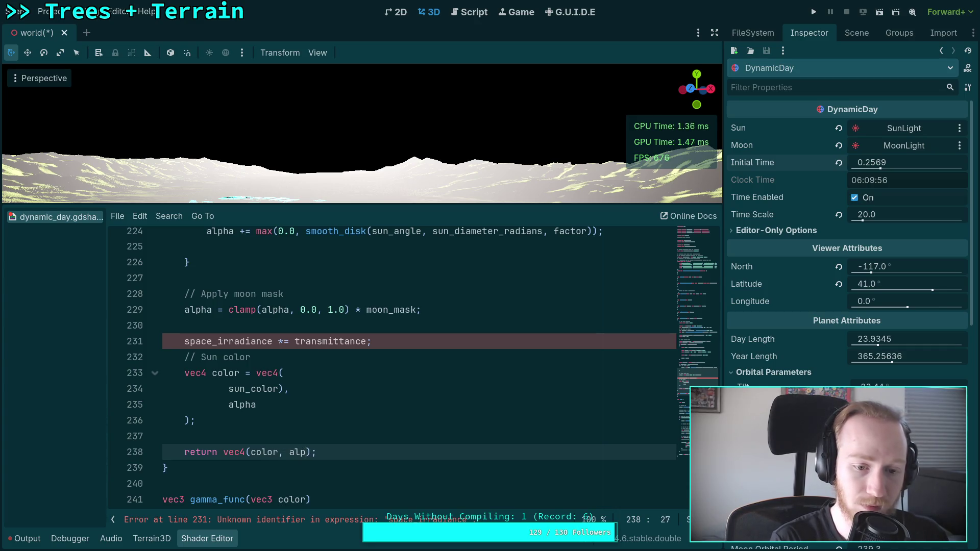
Delete the old space_irradiance line and vec4 color block on lines 230–236
mouse_move(195, 420)
mouse_down()
mouse_move(327, 342)
mouse_move(409, 341)
mouse_up()
mouse_move(196, 420)
mouse_down()
mouse_move(291, 394)
mouse_move(449, 325)
mouse_up()
key(BackSpace)
key(BackSpace)
scroll(444, 342, up, 2)
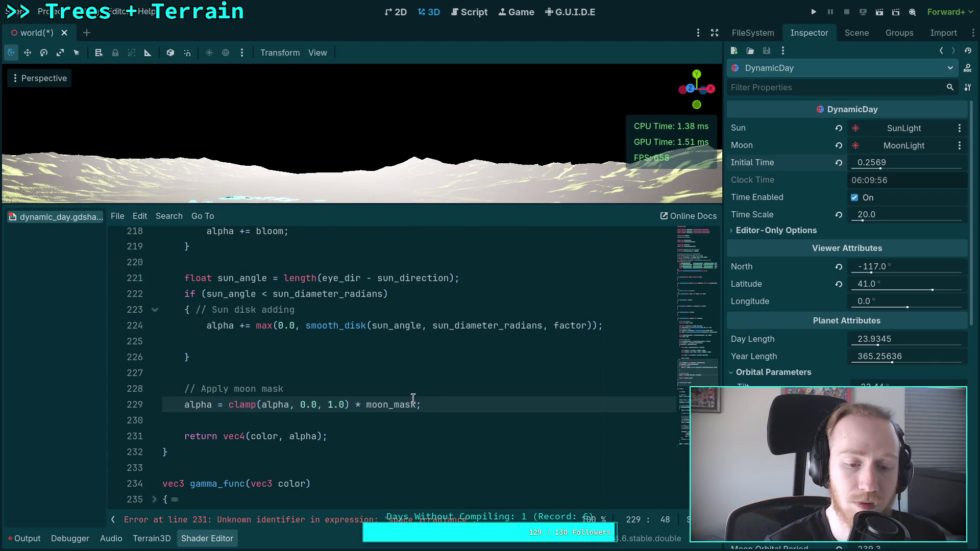
click(429, 390)
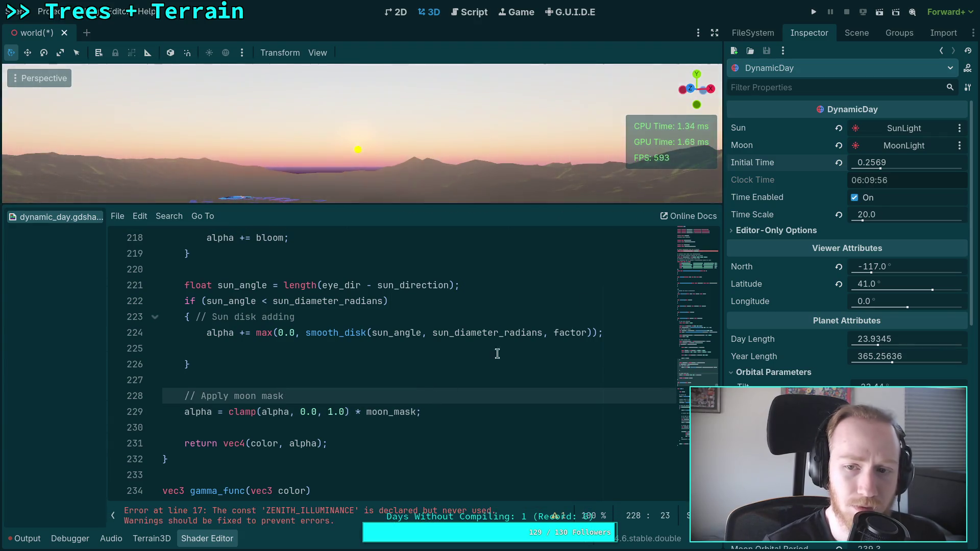
Drag Initial Time in the Inspector toward sunset
mouse_move(859, 168)
mouse_down()
mouse_move(849, 169)
mouse_move(873, 168)
mouse_move(843, 168)
mouse_up()
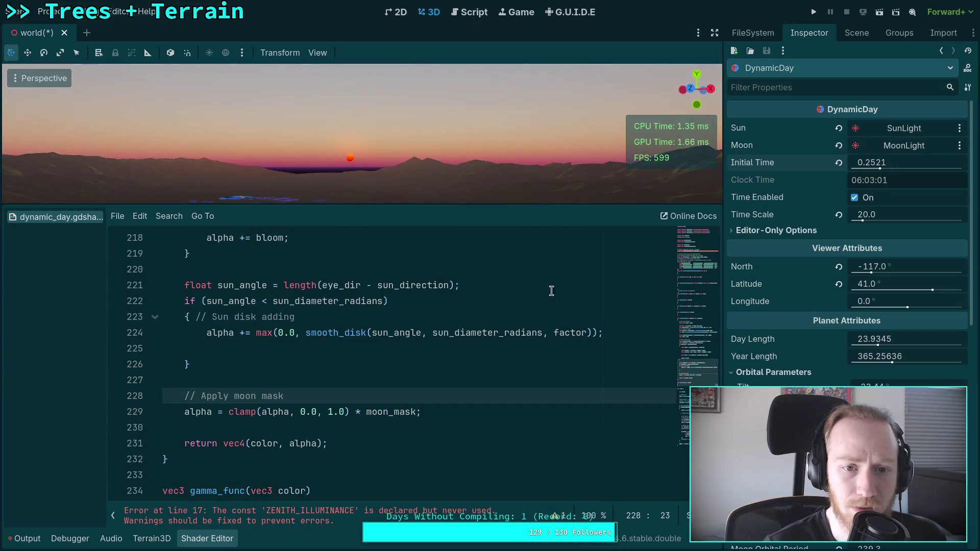
scroll(382, 391, up, 1)
click(328, 394)
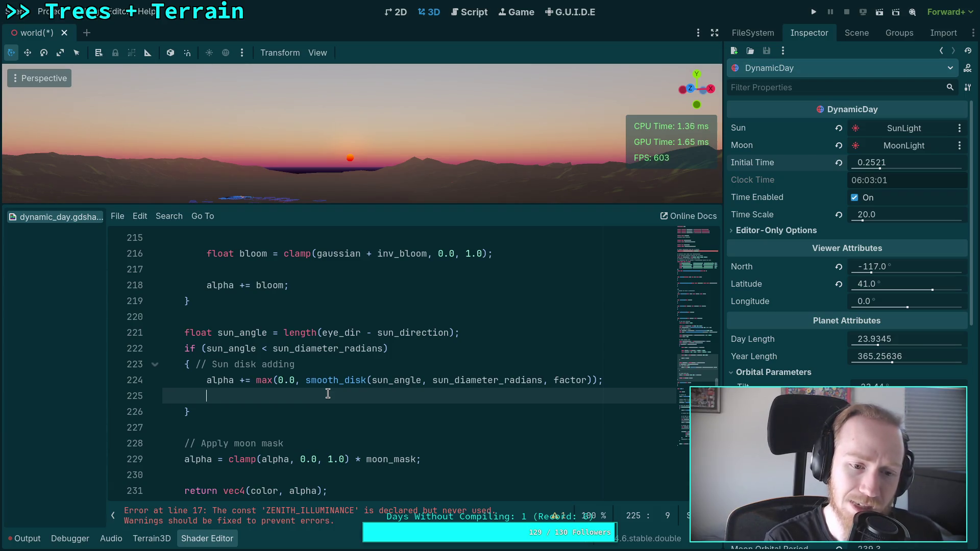
Write 'color = mix(color, color * color' on the empty sun disk line
text(color)
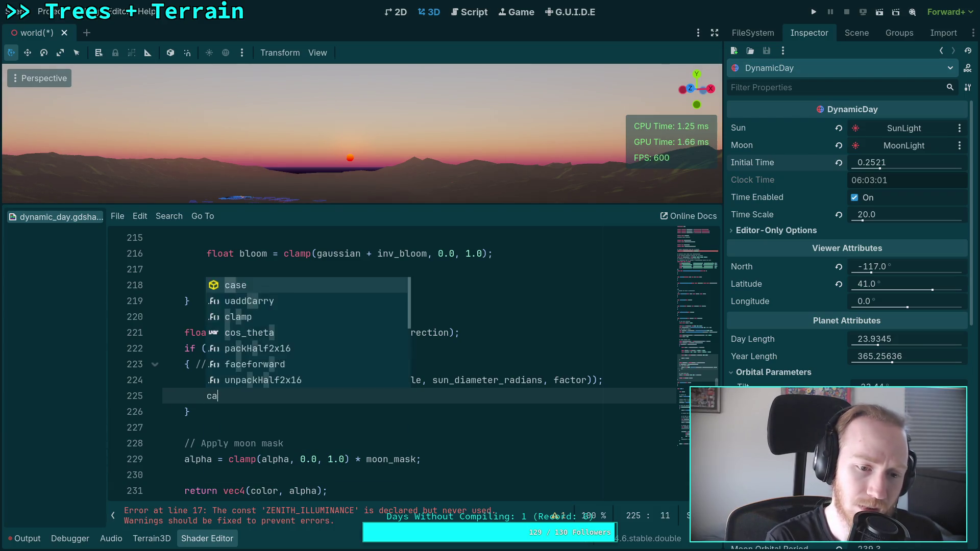
text( *)
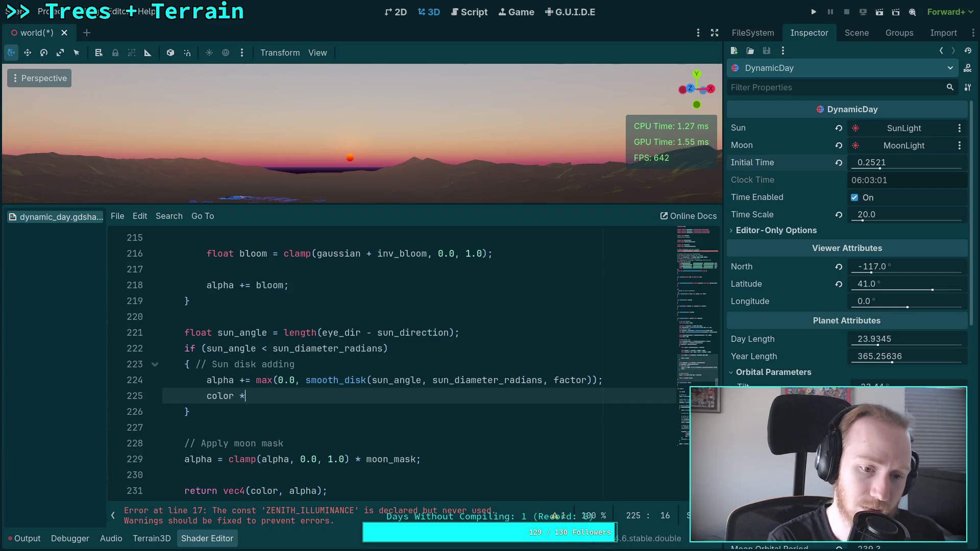
text(= me)
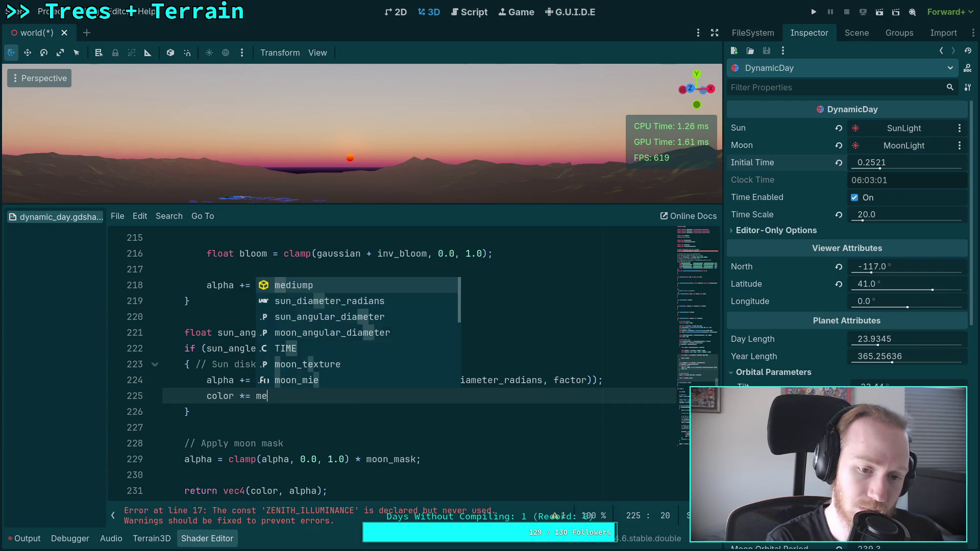
key(BackSpace)
key(BackSpace)
key(BackSpace)
text(m)
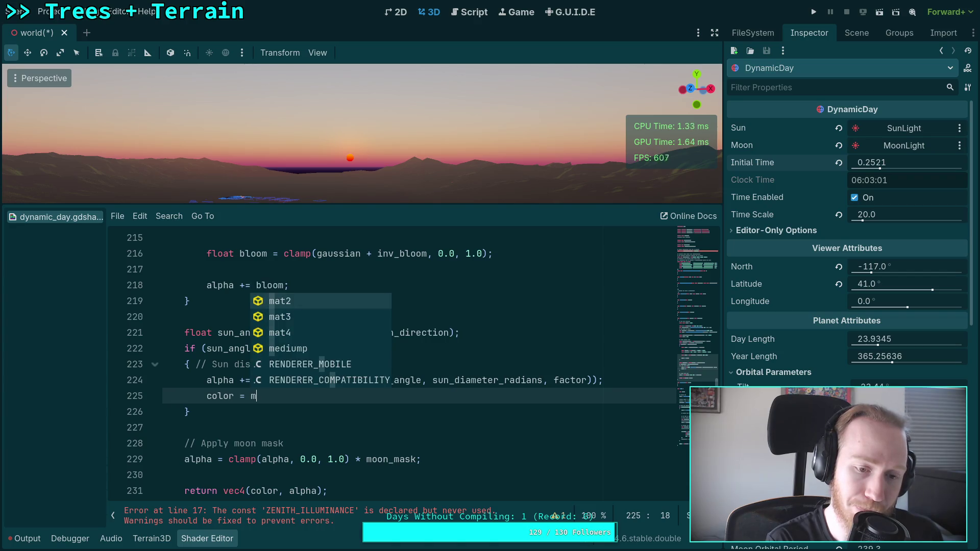
text(ix(color * co)
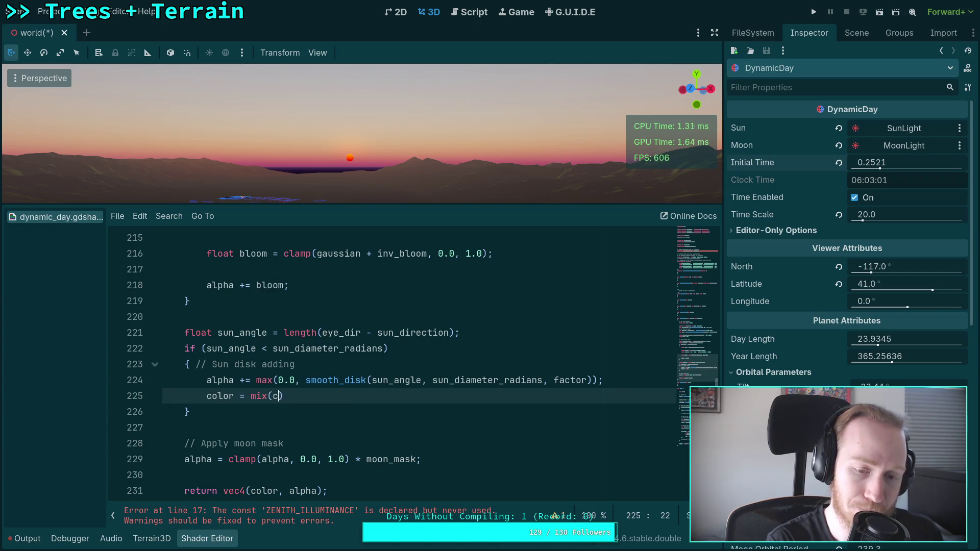
text(lor, colo)
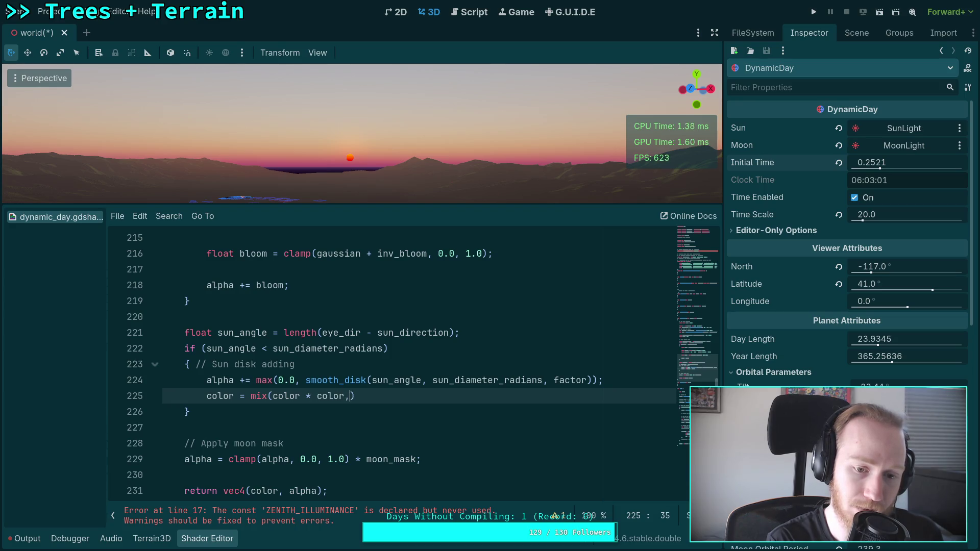
key(BackSpace)
key(BackSpace)
key(BackSpace)
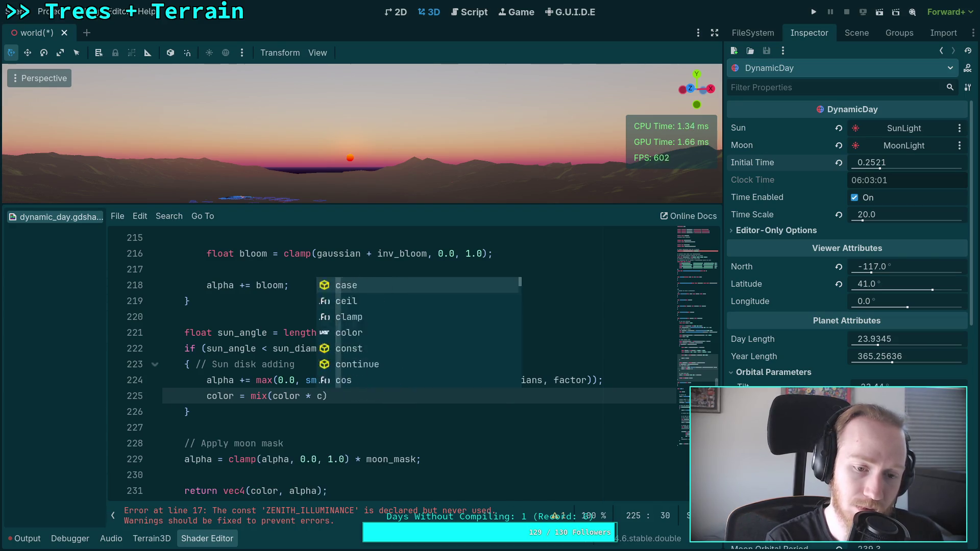
text(, c)
text(olor * colo)
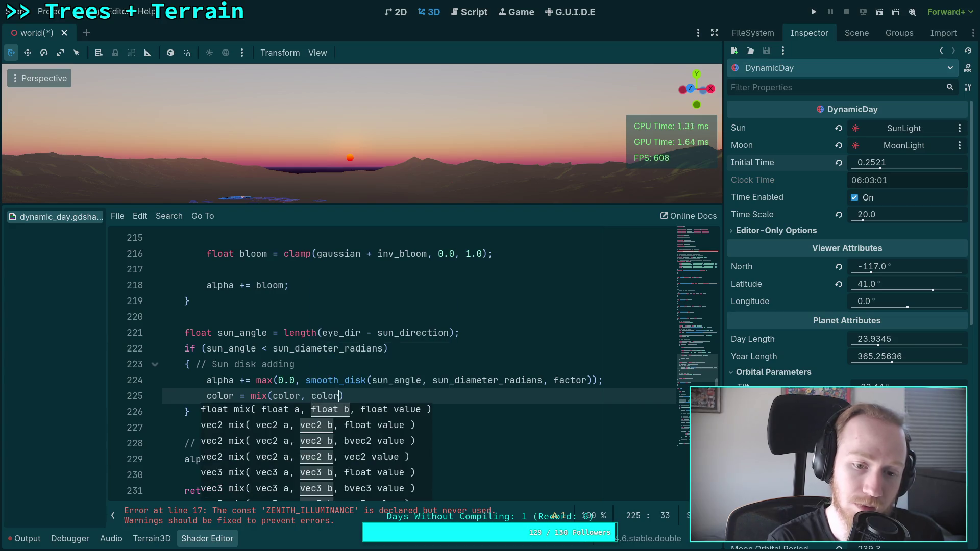
text(r)
key(Escape)
Insert a line above it starting 'float disk ='
key(Up)
key(ctrl+shift+Return)
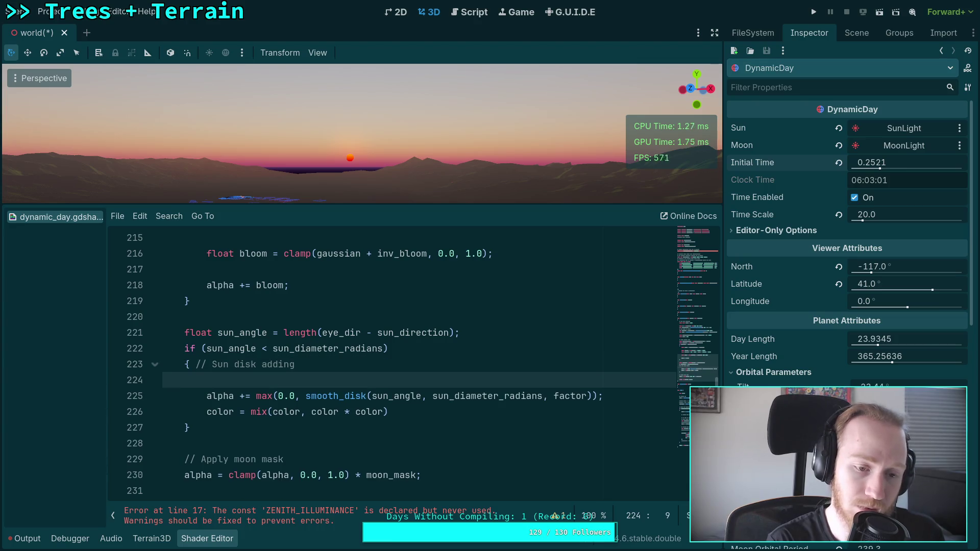
text(float )
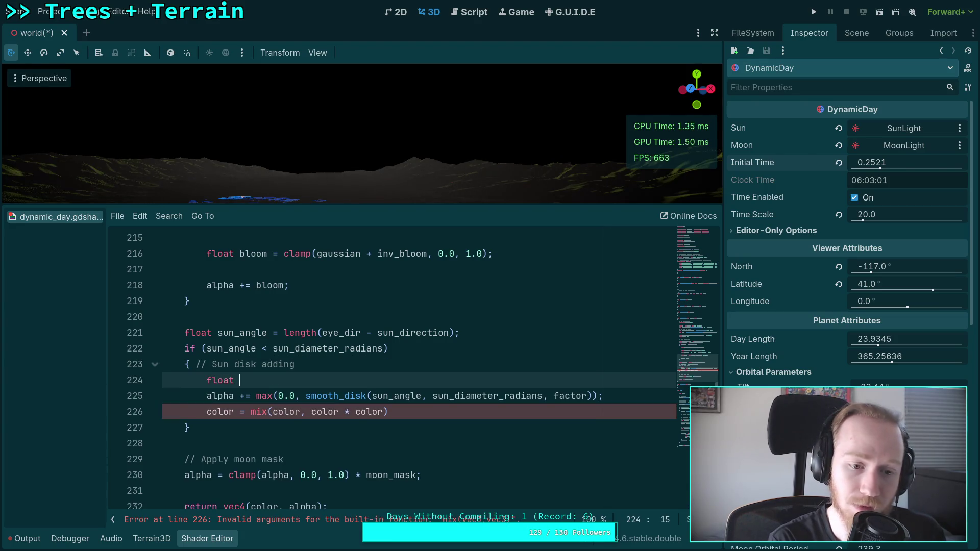
text(disk =)
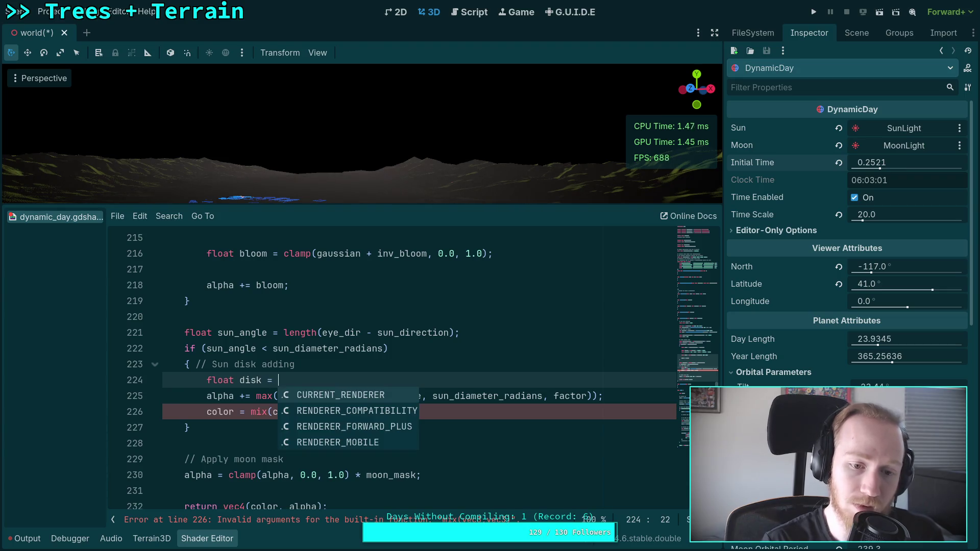
Move the max(0.0, smooth_disk(...)) expression into 'float disk = ...;'
click(235, 349)
drag(256, 397, 472, 394)
drag(598, 396, 255, 396)
key(ctrl+c)
right_click(274, 403)
click(275, 409)
key(Up)
key(End)
key(ctrl+v)
text(;)
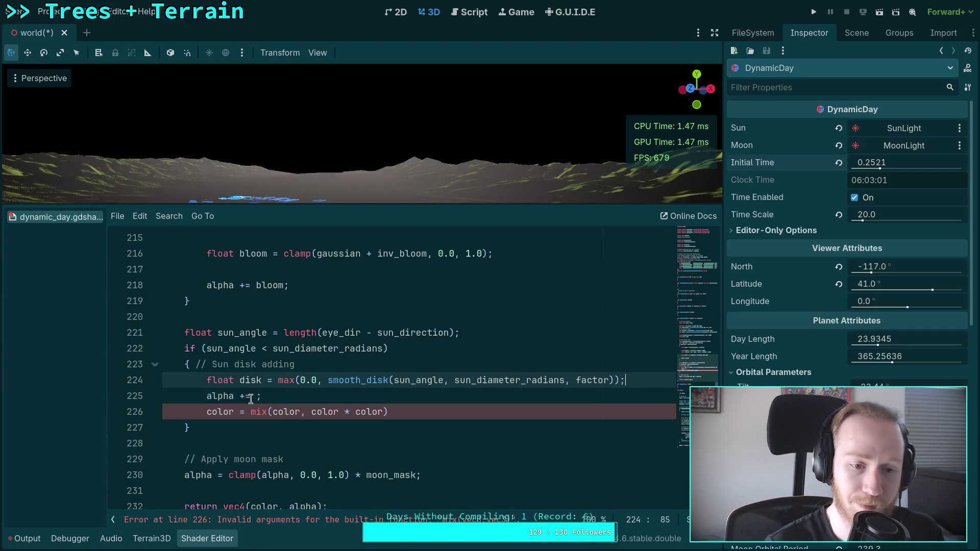
Change the alpha line to 'alpha += disk'
click(261, 396)
text(disx)
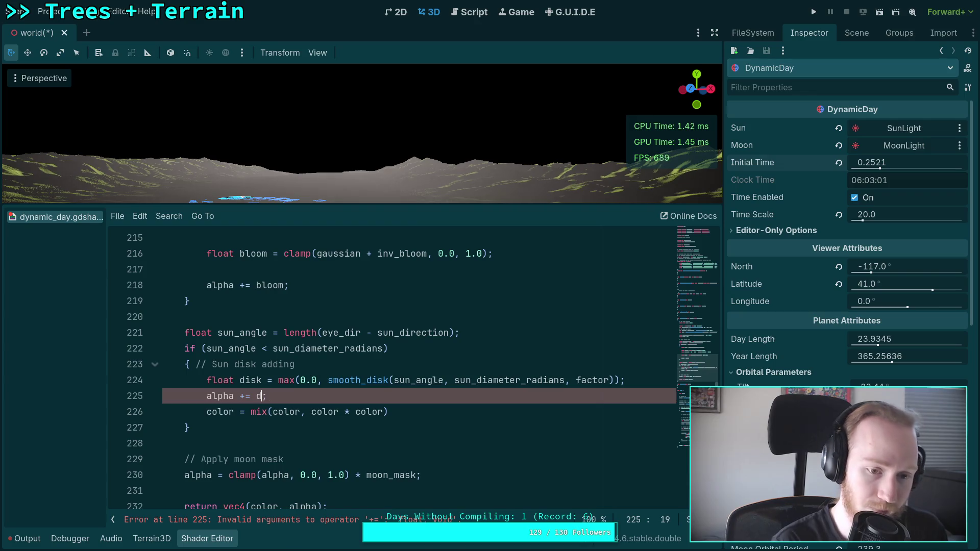
key(BackSpace)
text(k)
key(Up)
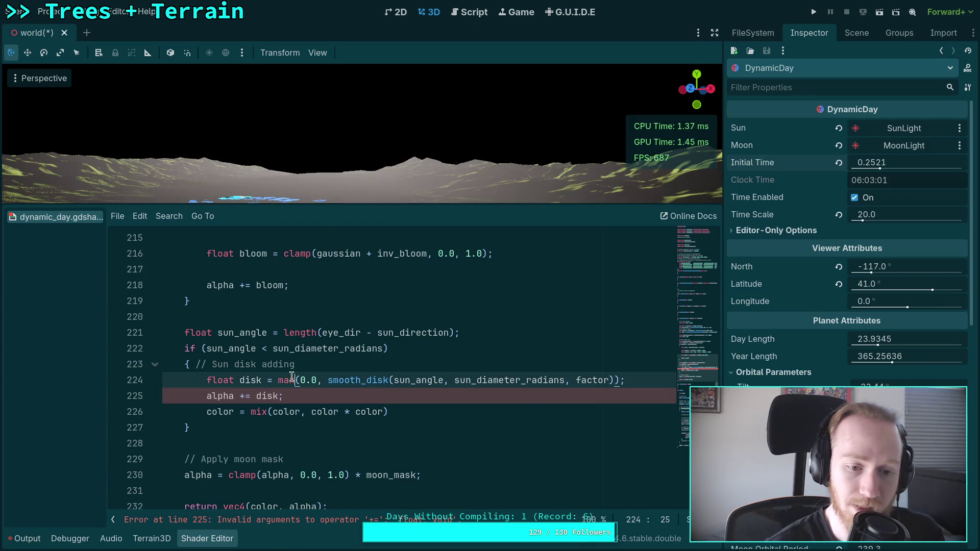
Add disk as the mix call's third argument
click(385, 411)
text(, disk);)
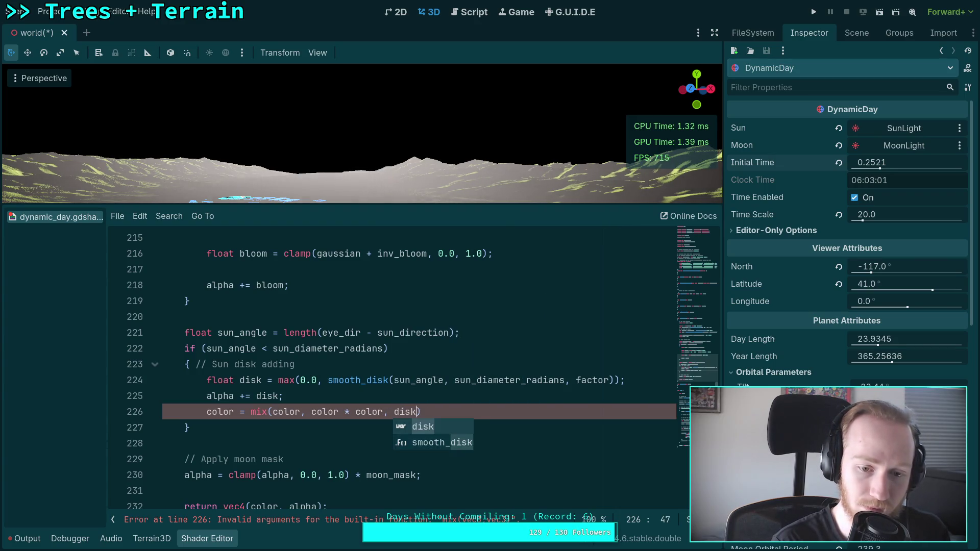
click(401, 431)
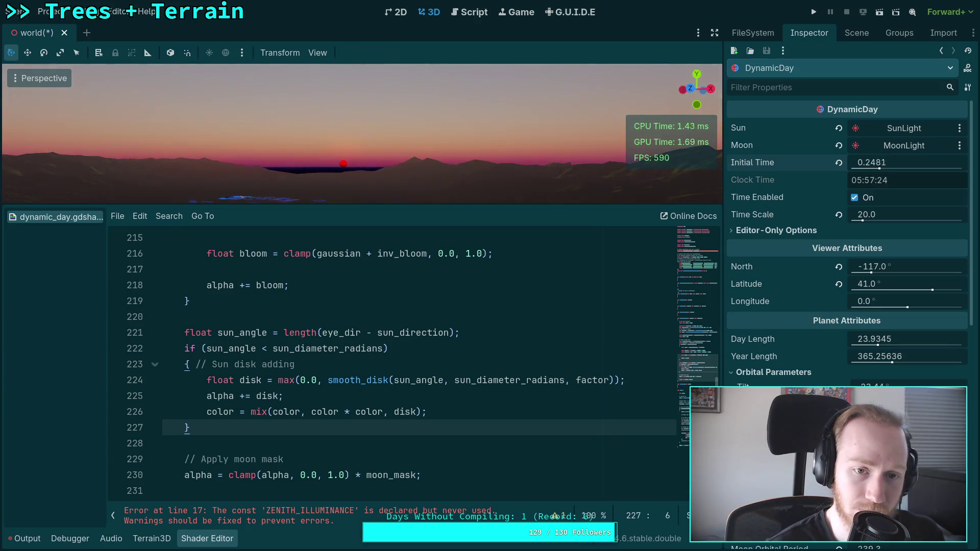
click(203, 412)
Temporarily comment out the mix line and nudge the time of day later to compare
key(ctrl+k)
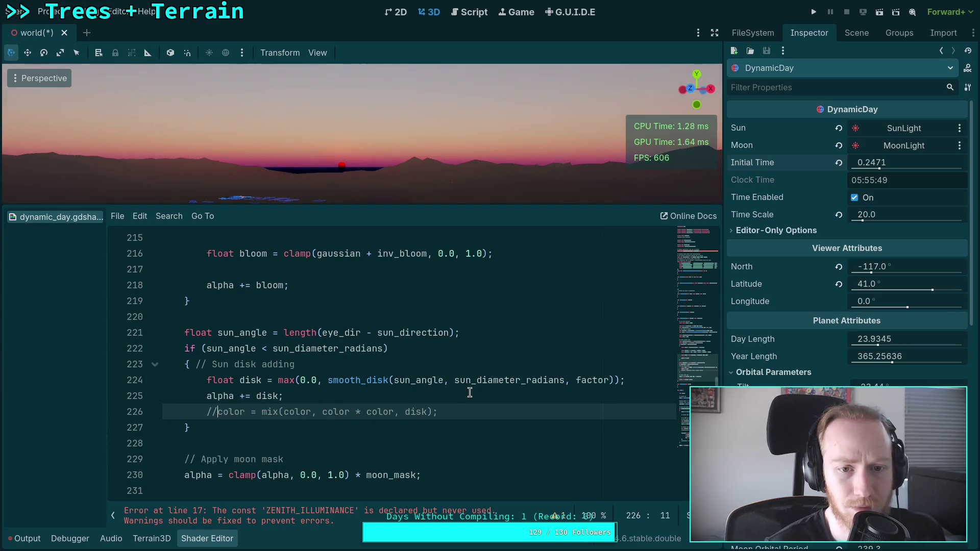
drag(873, 163, 878, 162)
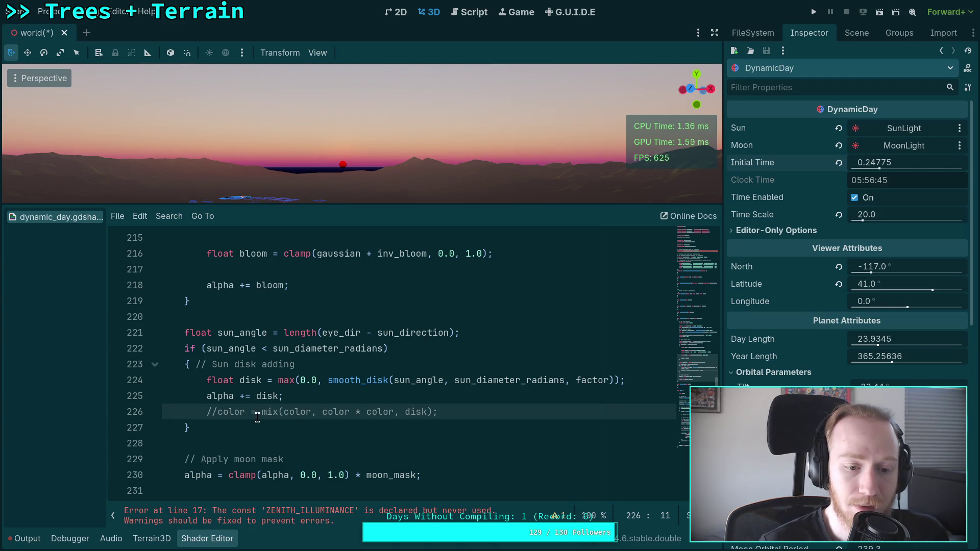
key(BackSpace)
key(BackSpace)
Replace the mix line with 'color += sun_color * disk;' using autocomplete
click(237, 412)
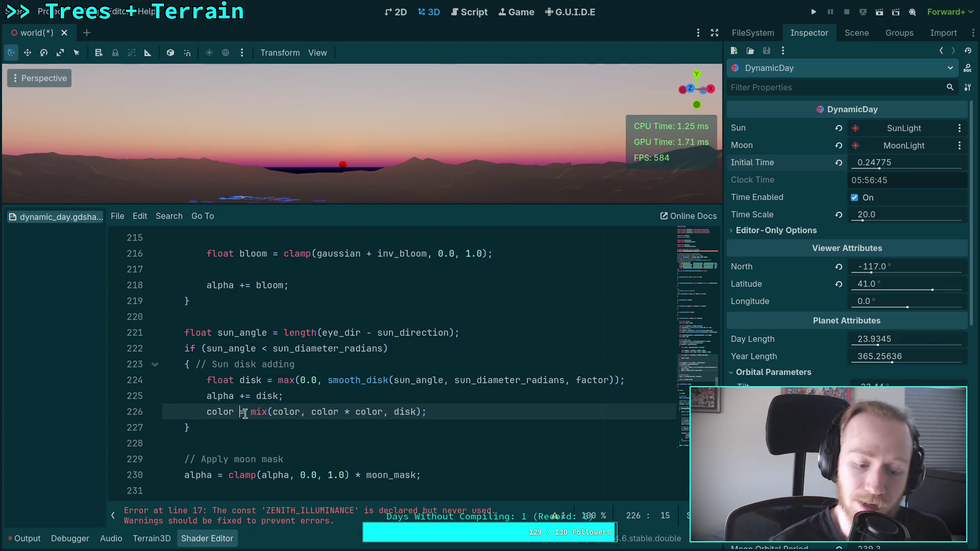
text(+)
key(Right)
key(Right)
key(Delete)
key(Delete)
key(Delete)
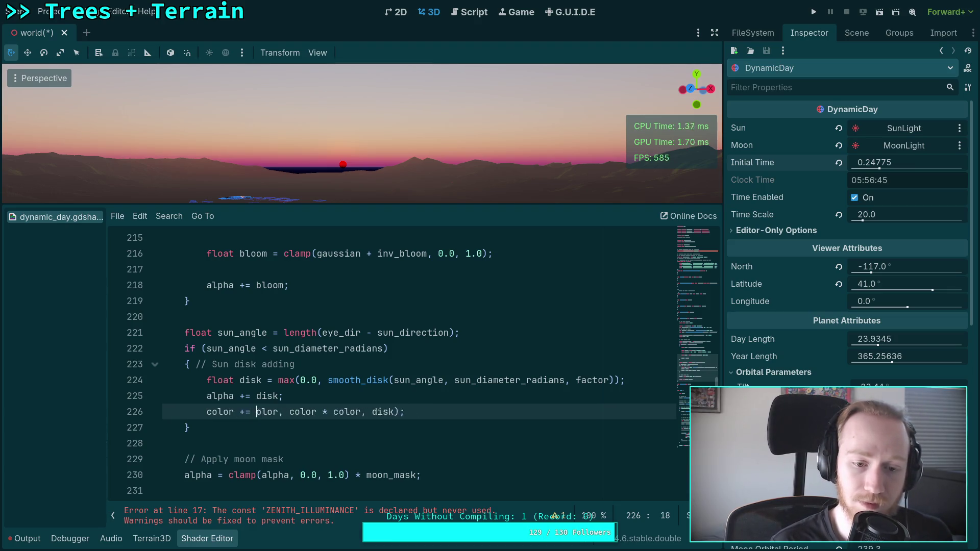
key(Delete)
key(Delete)
key(Delete)
text(SUN_;)
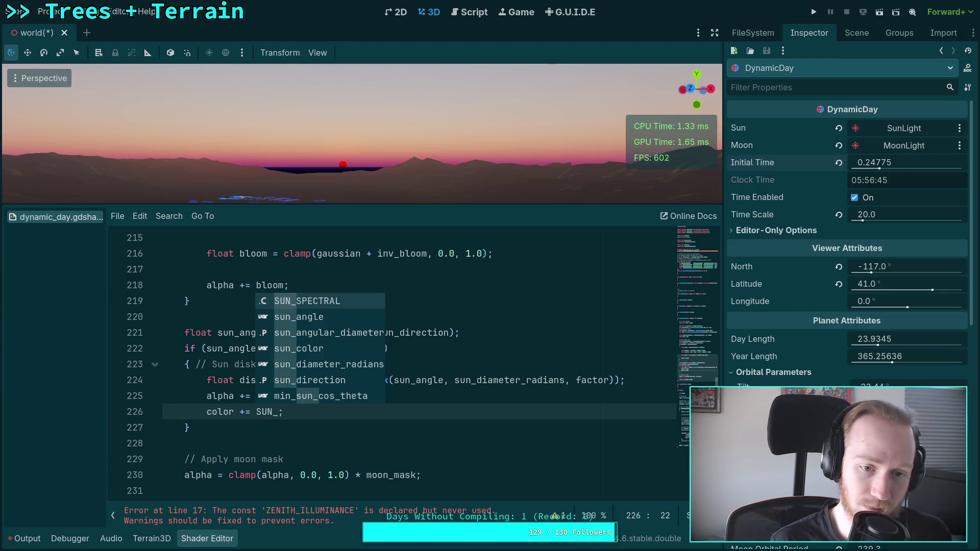
key(Down)
key(Down)
key(Down)
key(Return)
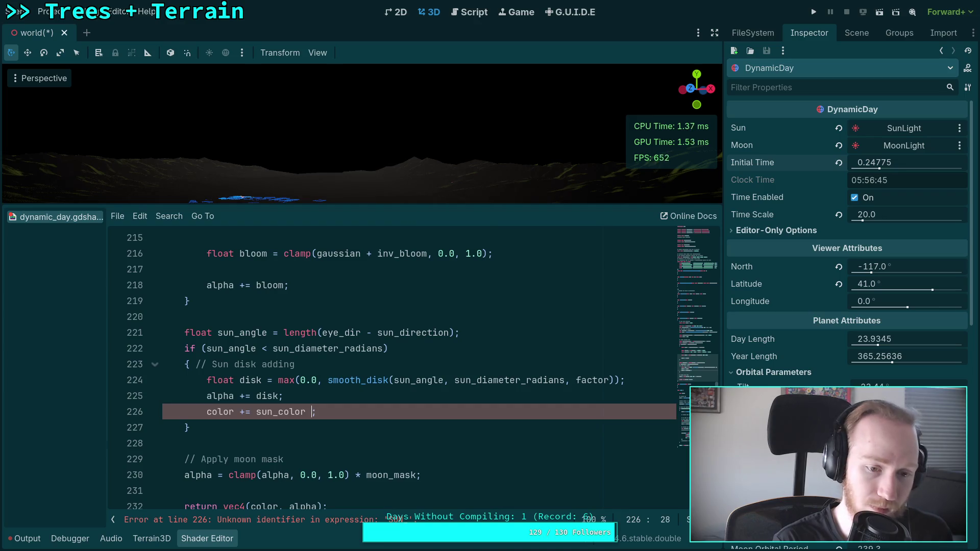
key(BackSpace)
text(k)
key(Escape)
key(Up)
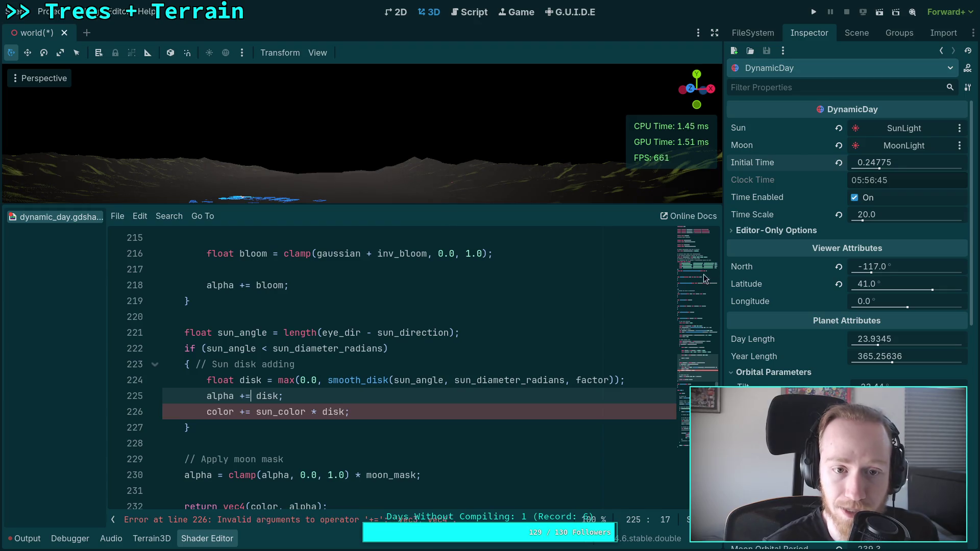
double_click(289, 412)
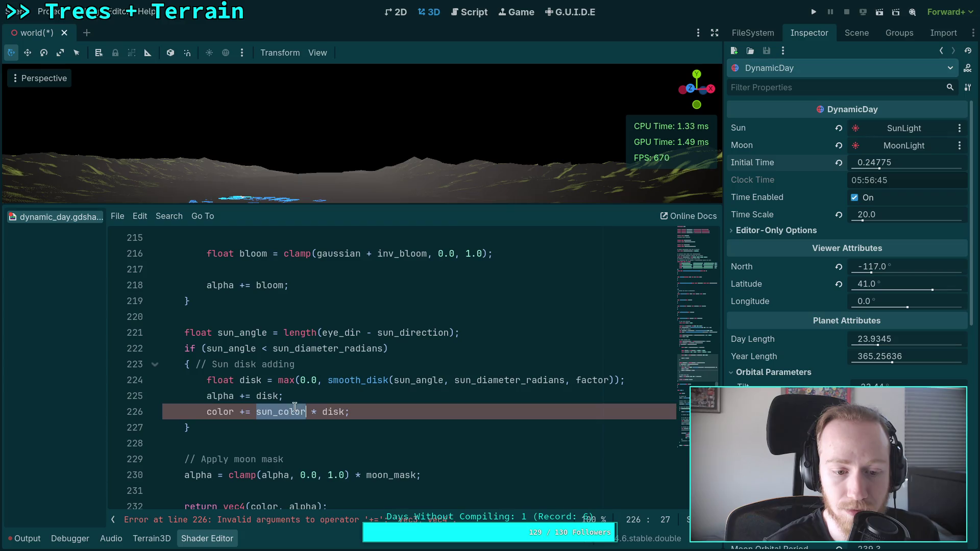
Change sun_color to color on line 226
scroll(323, 398, up, 8)
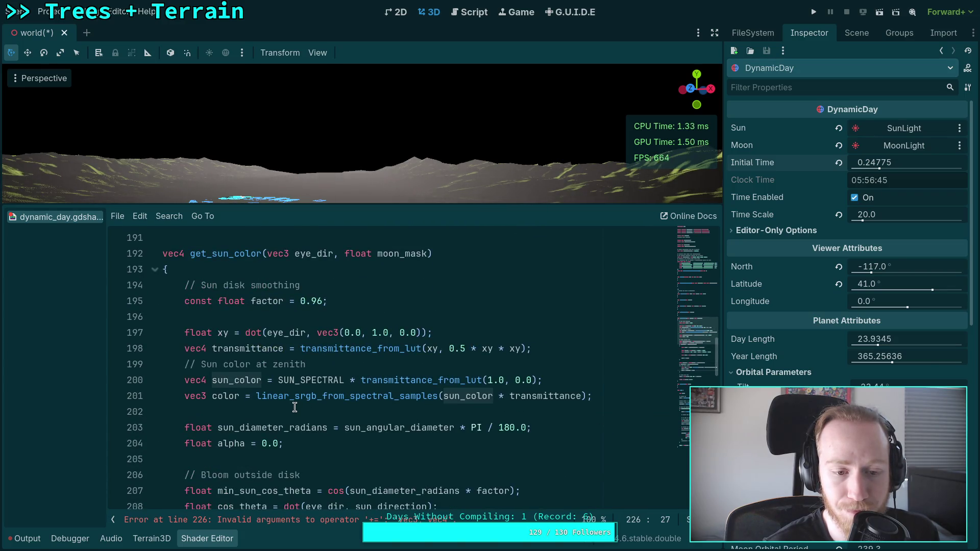
scroll(295, 407, down, 8)
drag(257, 411, 278, 411)
key(BackSpace)
click(389, 410)
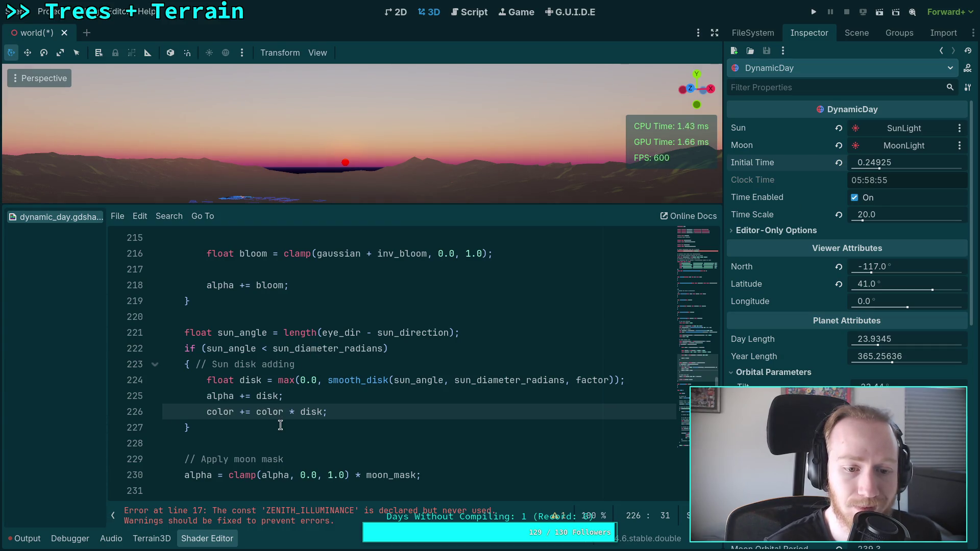
Delete the 'color += color * disk' line and cut the smooth_disk expression from line 224
key(Home)
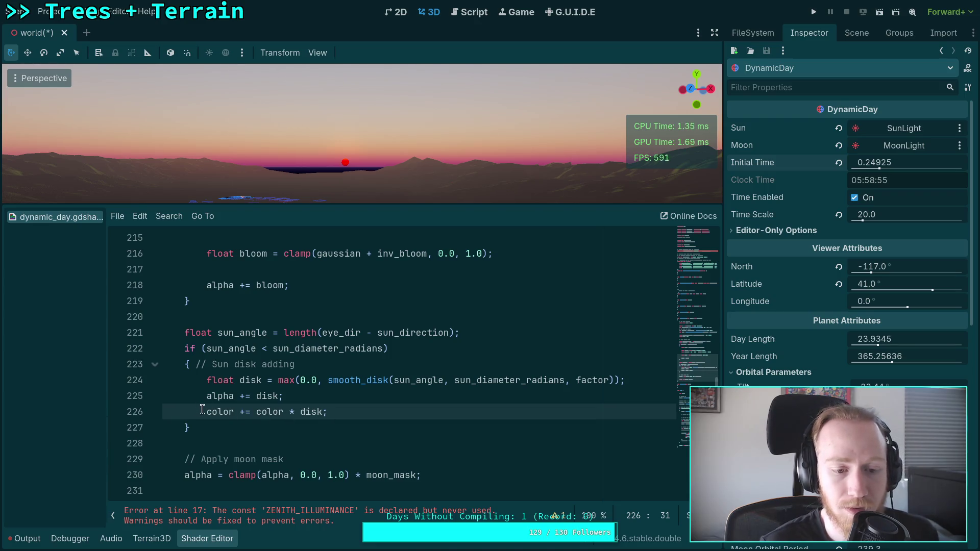
key(ctrl+shift+k)
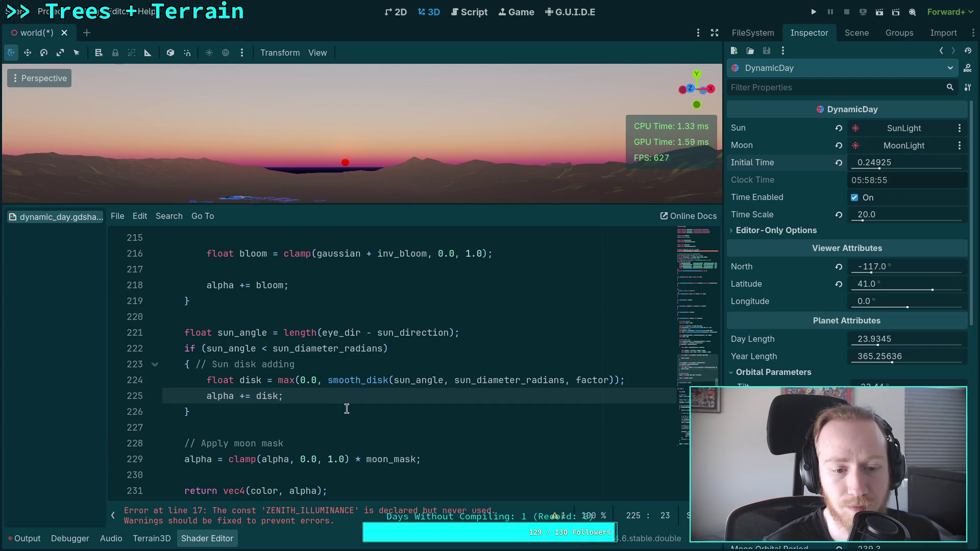
scroll(347, 408, up, 2)
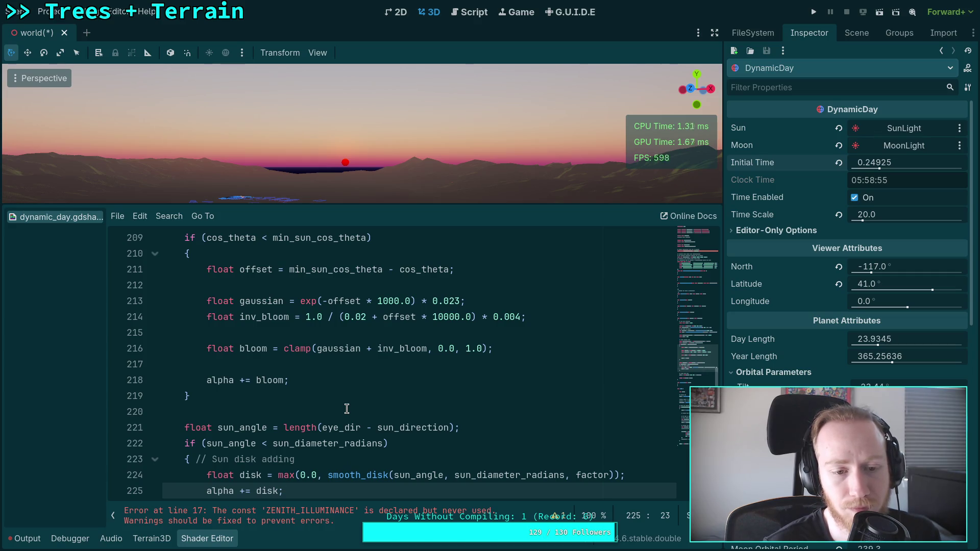
scroll(347, 408, down, 1)
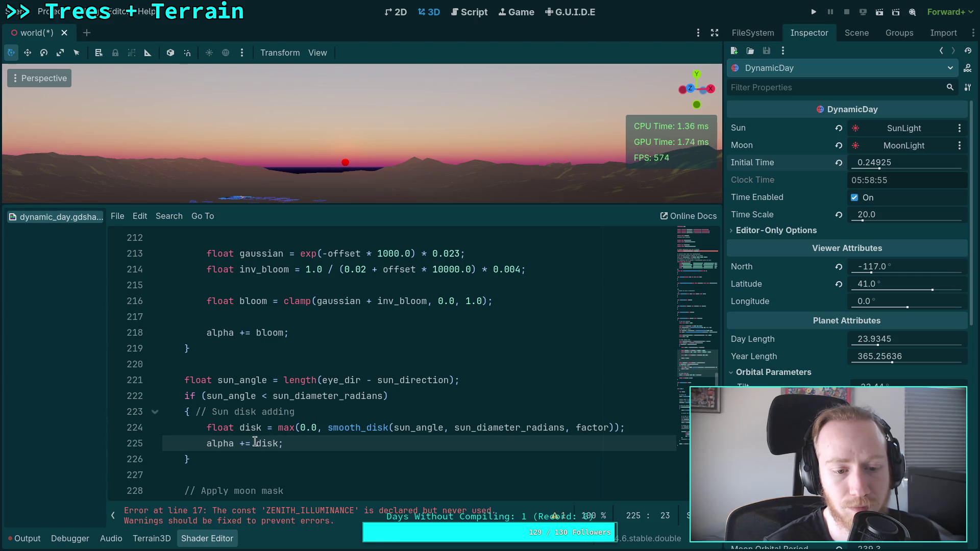
mouse_move(276, 428)
mouse_down()
mouse_move(627, 427)
mouse_move(278, 427)
mouse_move(274, 443)
mouse_up()
key(BackSpace)
Paste max(0.0, smooth_disk(...)) over disk in the alpha line and delete the empty float disk line
key(ctrl+v)
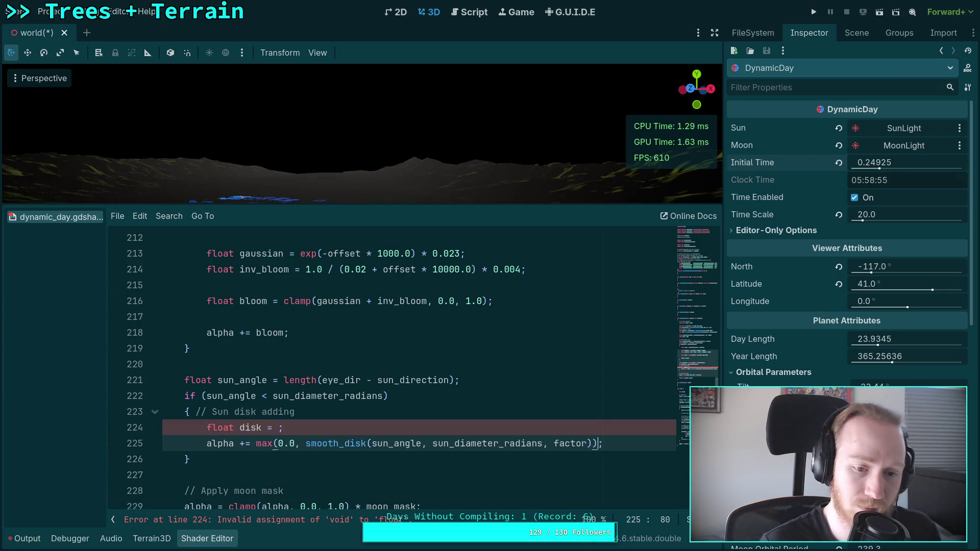
click(343, 427)
key(ctrl+shift+k)
scroll(363, 418, down, 2)
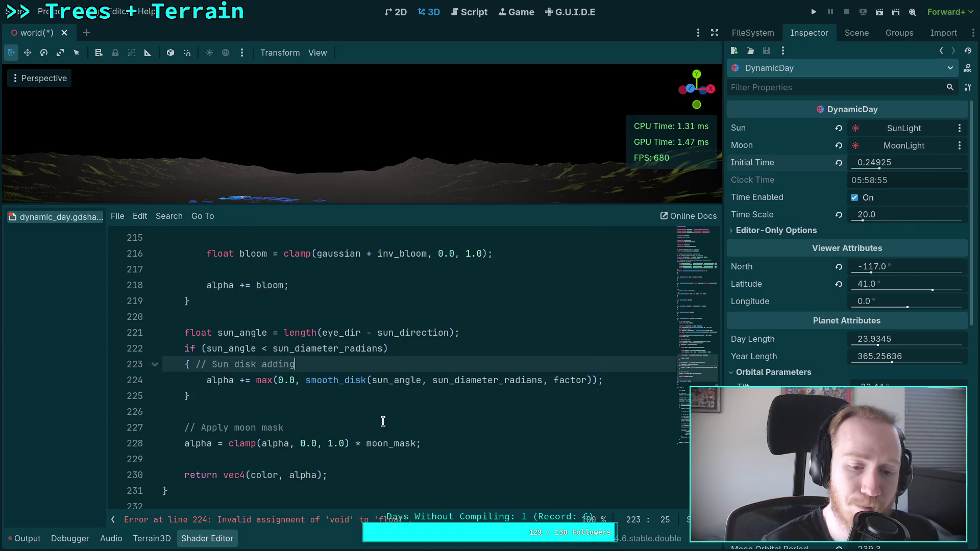
scroll(383, 420, up, 2)
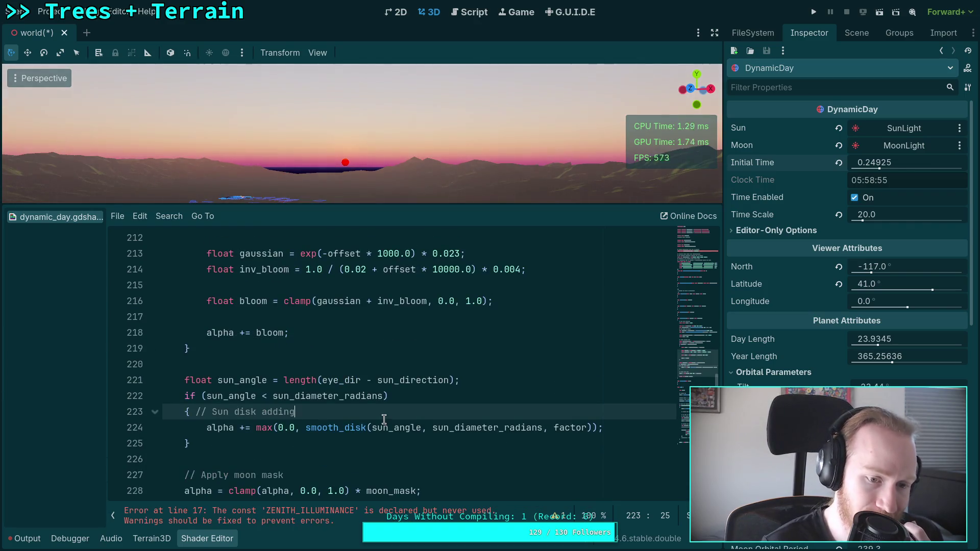
scroll(384, 419, up, 1)
scroll(384, 420, up, 1)
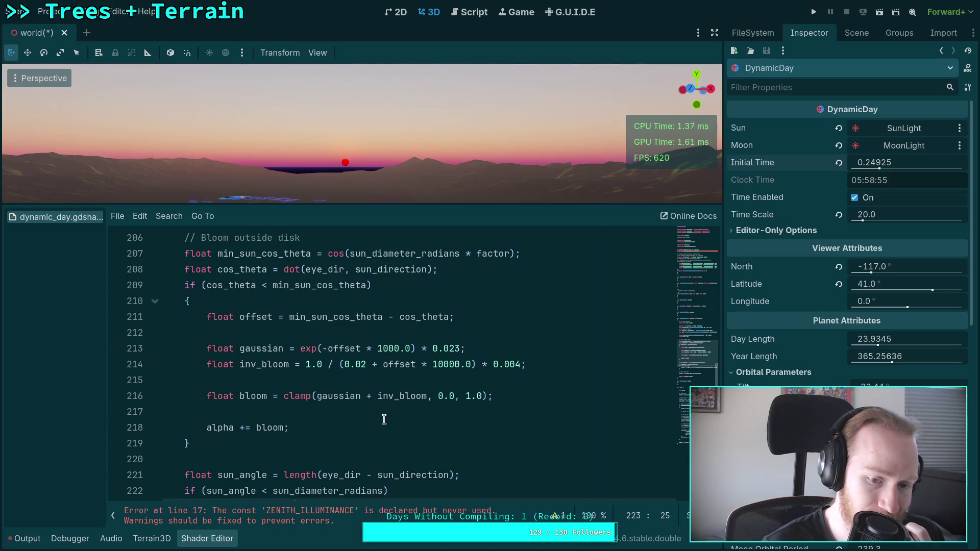
scroll(384, 419, up, 5)
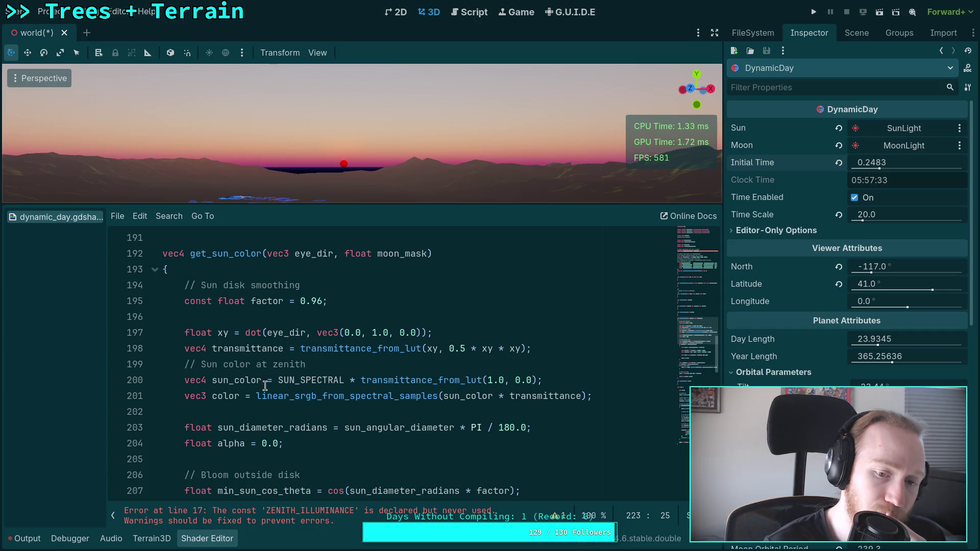
Try commenting out the transmittance factor on line 200, then lower Initial Time toward the horizon
click(342, 380)
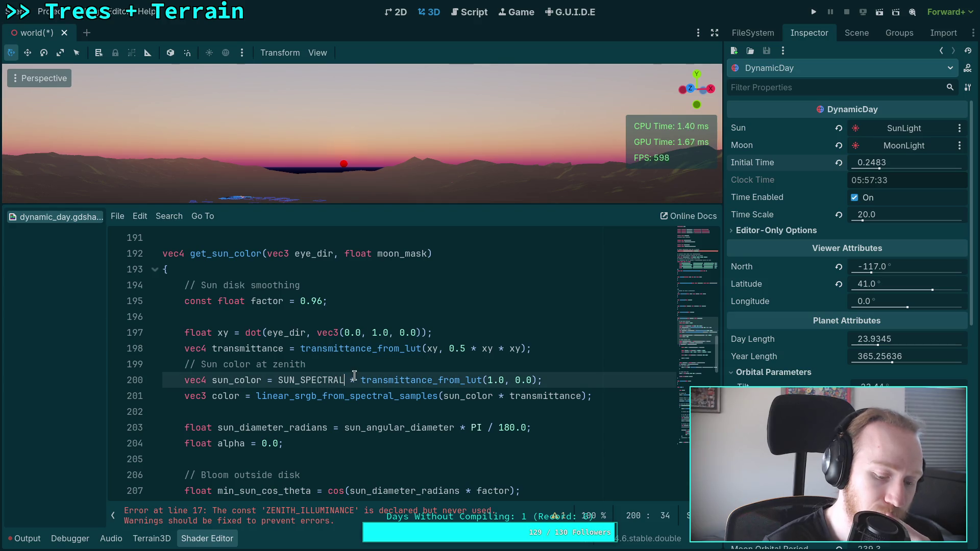
text(; //)
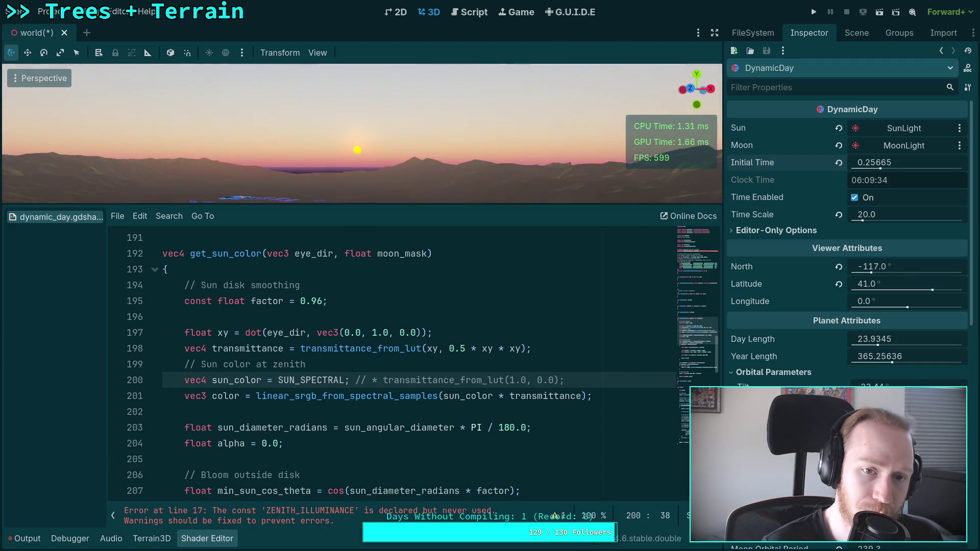
click(350, 381)
key(BackSpace)
key(Delete)
key(Delete)
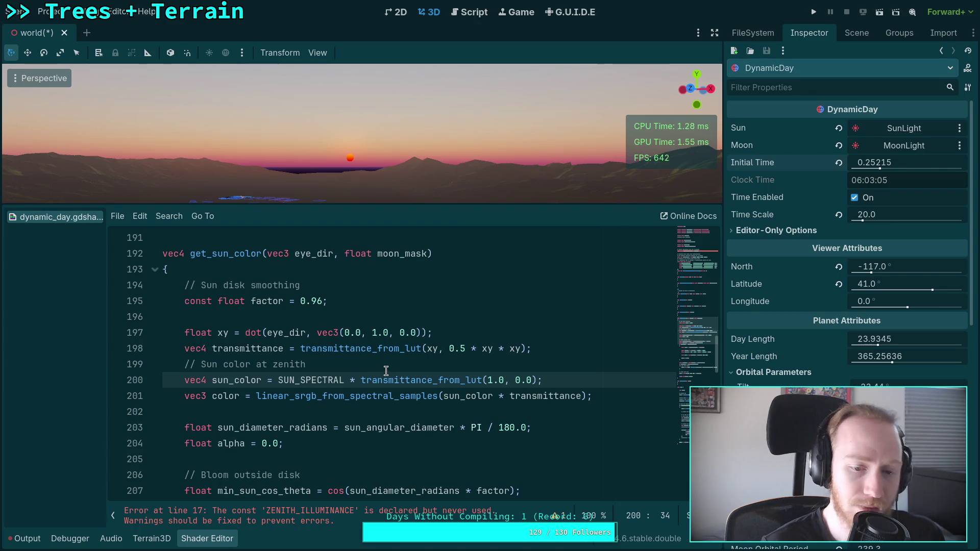
text(; //)
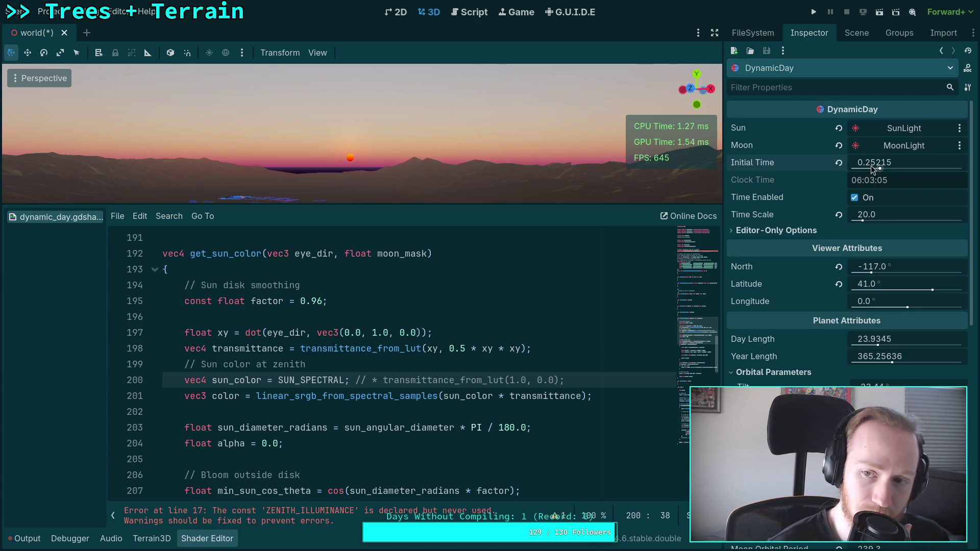
drag(873, 166, 868, 166)
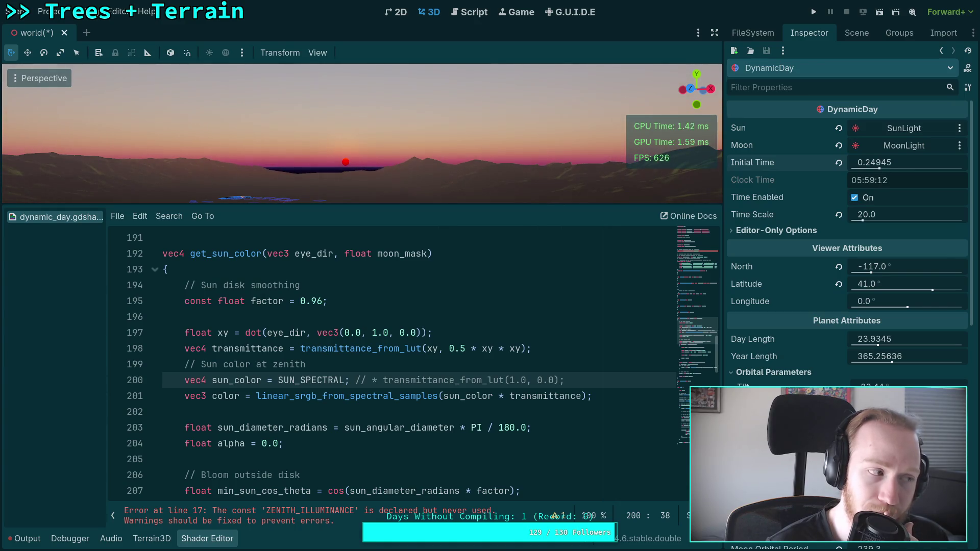
Replace sun_color on line 201 with SUN_SPECTRAL using autocomplete
drag(349, 382, 601, 378)
click(476, 384)
double_click(452, 397)
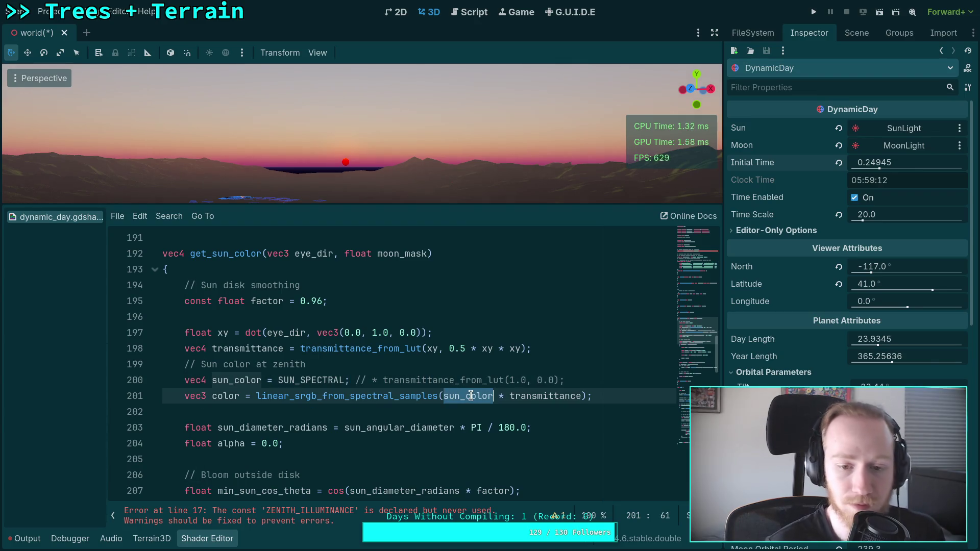
text(SUN_S)
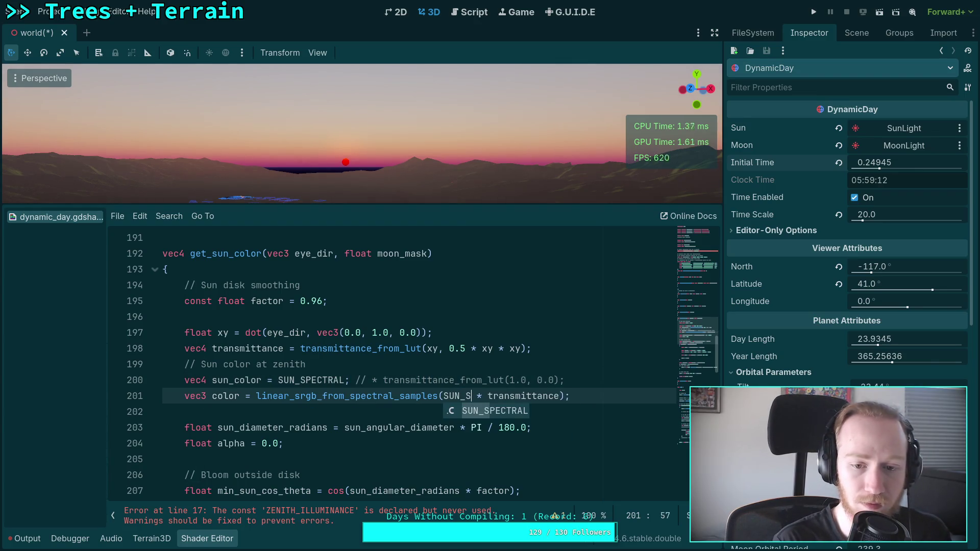
key(Return)
Delete the obsolete sun_color line and the 'Sun color at zenith' comment
key(Up)
key(End)
key(shift+Up)
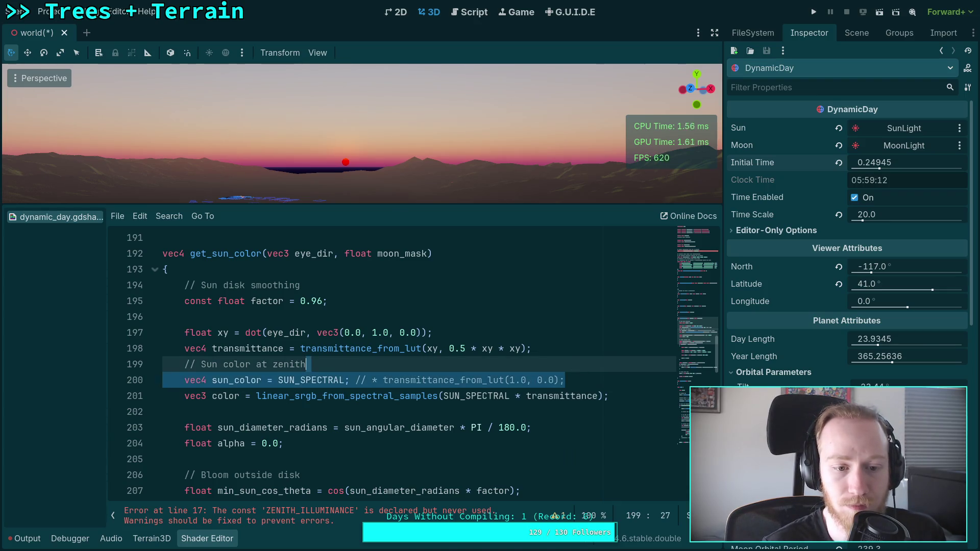
key(BackSpace)
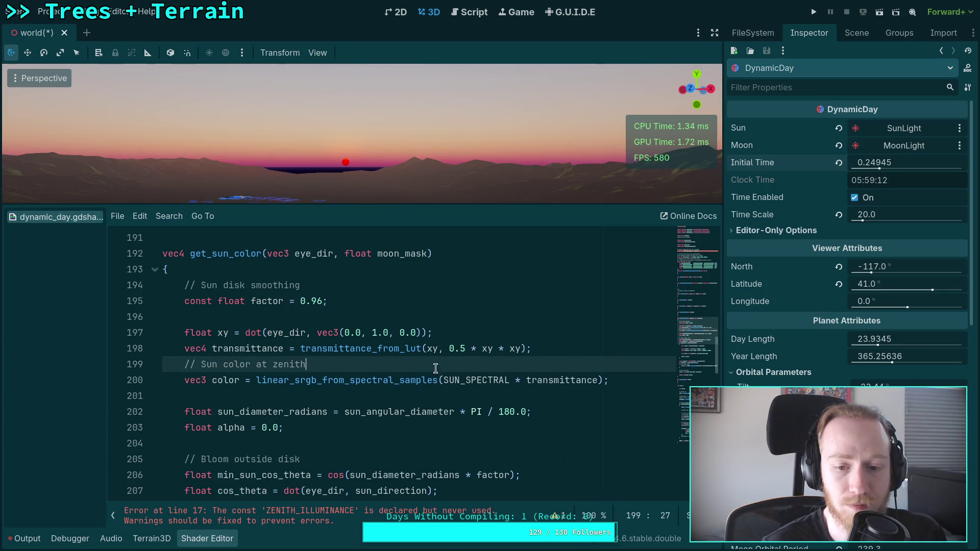
drag(561, 364, 587, 351)
drag(510, 368, 589, 355)
key(BackSpace)
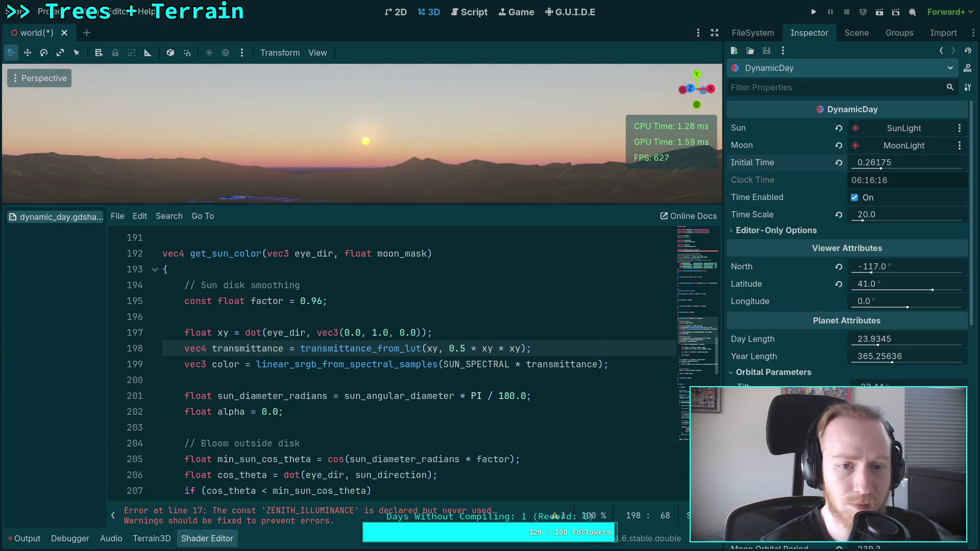
Prefix the colour conversion on line 199 with 'PI *' and rewind Initial Time to sink the sun
scroll(356, 326, down, 1)
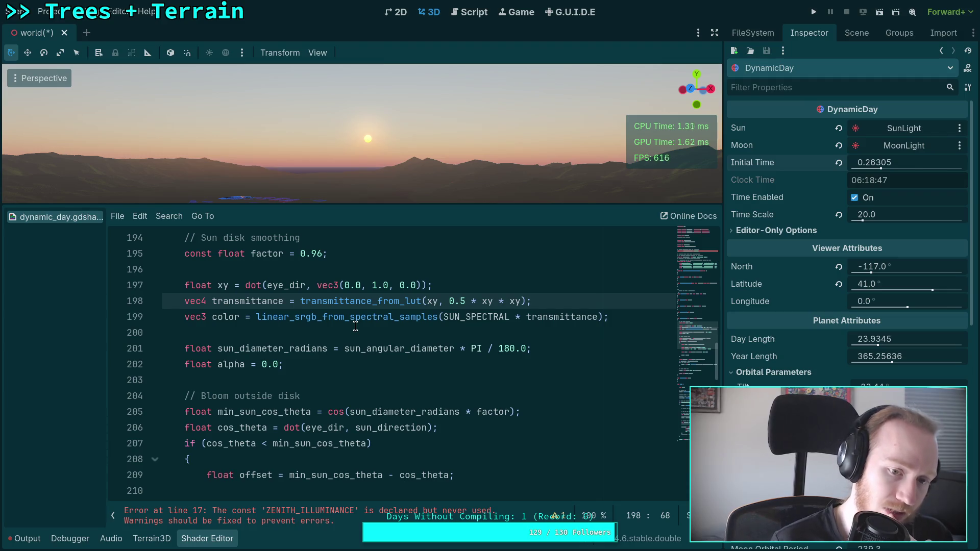
click(258, 317)
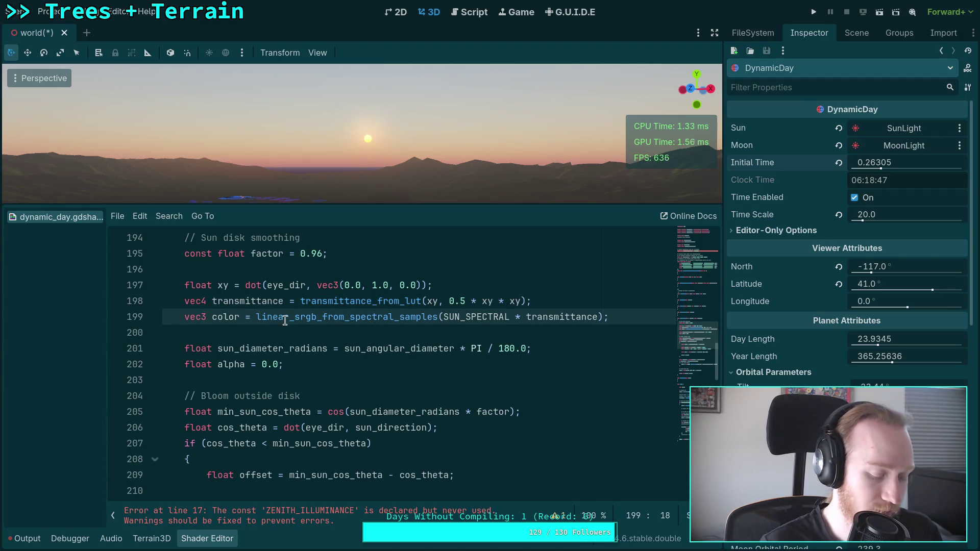
text(PI *)
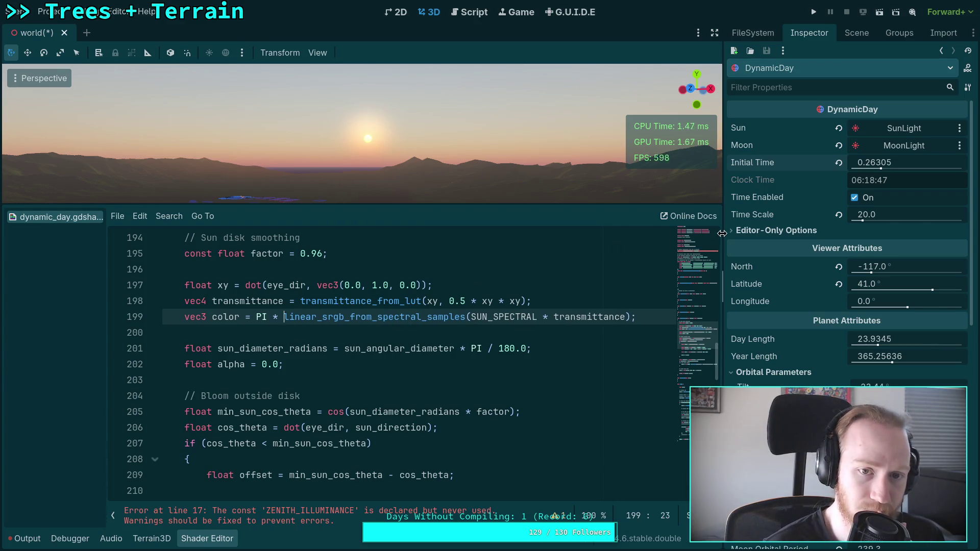
mouse_move(883, 173)
mouse_down()
mouse_move(858, 172)
mouse_move(869, 172)
mouse_up()
Swap the PI multiplier for TAU and rewind Initial Time so the sun sets
key(Left)
key(Left)
key(Left)
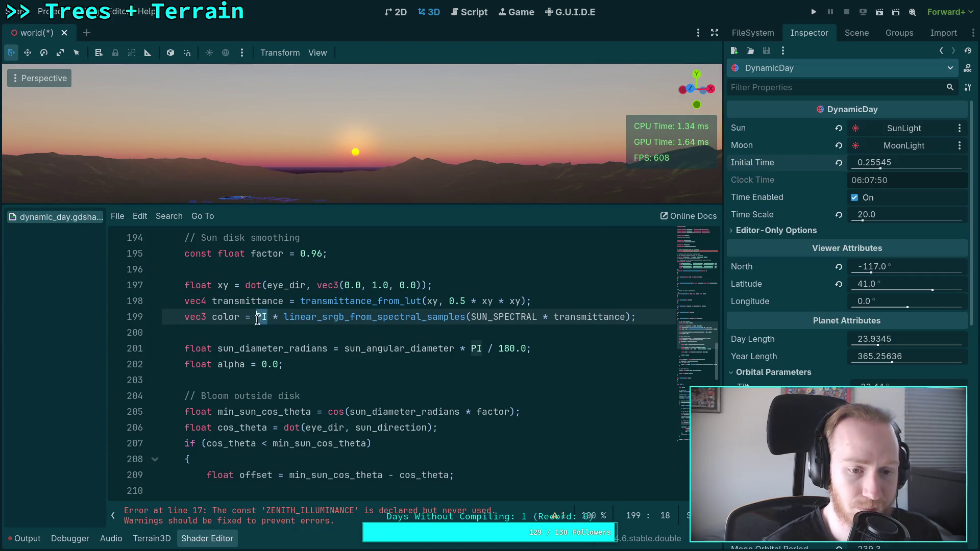
text(TAU)
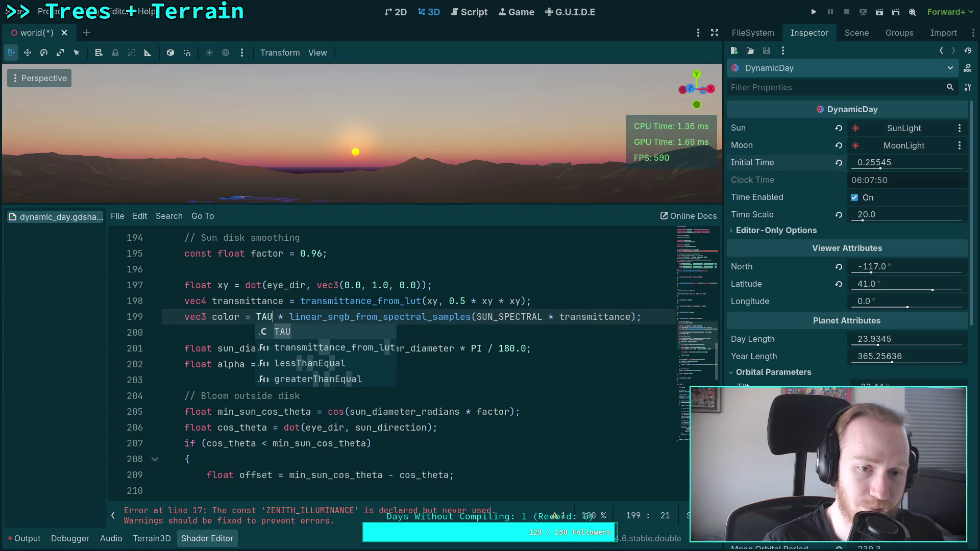
click(444, 317)
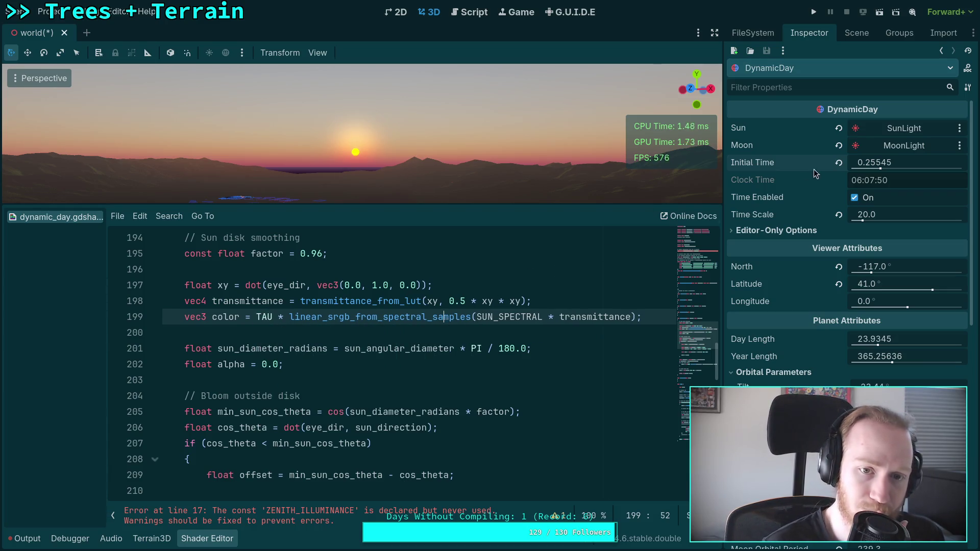
drag(891, 163, 880, 163)
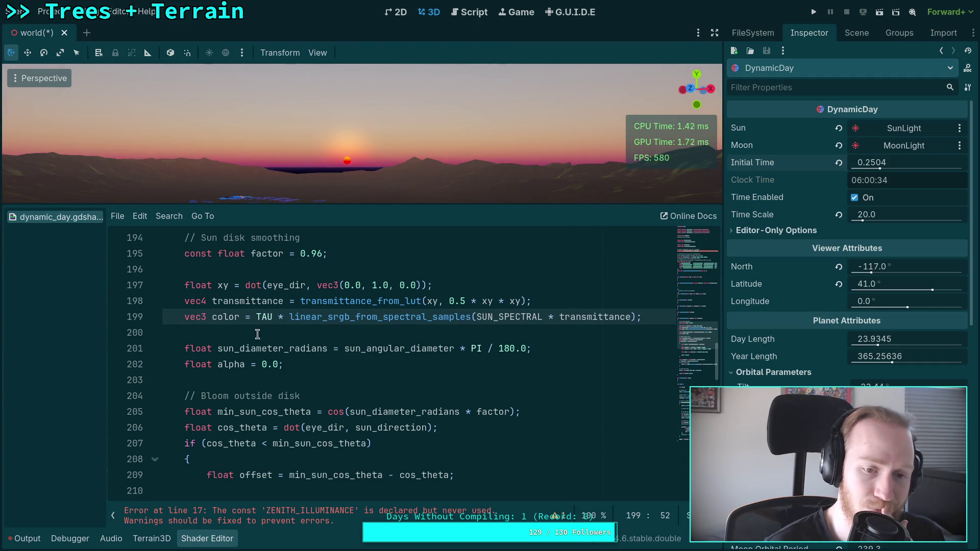
Remove the TAU multiplier so the sun colour is unscaled, then nudge Initial Time forward
drag(256, 319, 289, 318)
key(BackSpace)
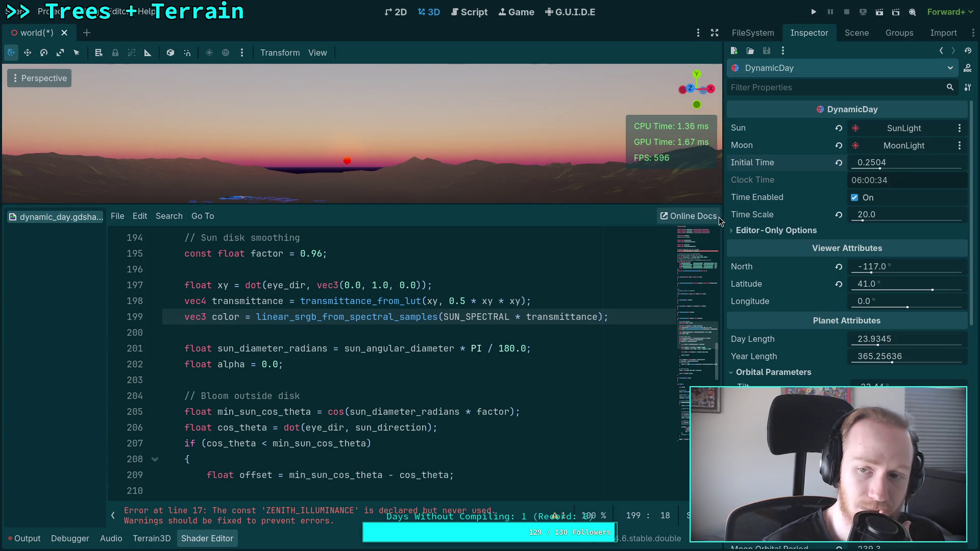
mouse_move(890, 164)
mouse_down()
mouse_move(906, 165)
mouse_move(886, 165)
mouse_up()
scroll(376, 358, down, 6)
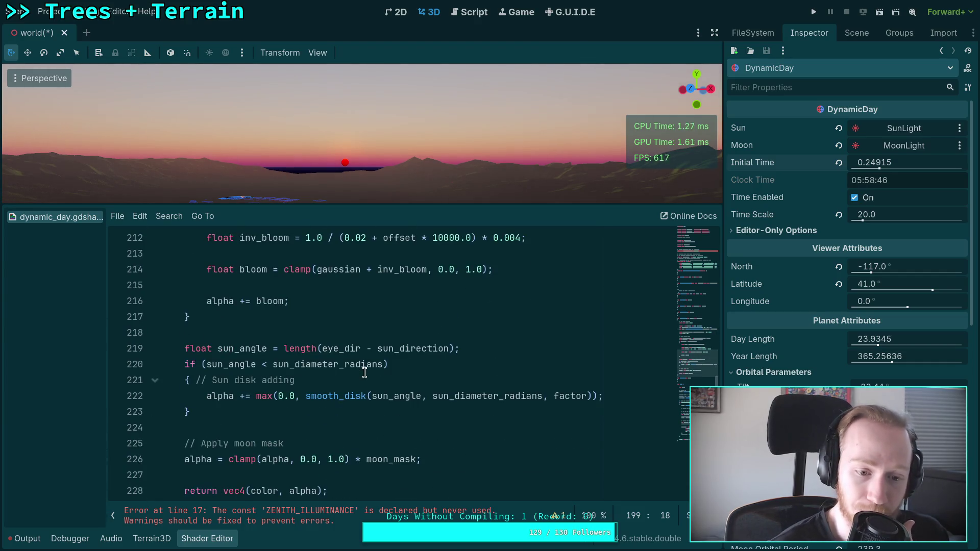
Change the gaussian's 0.023 weight on line 211, then rewind Initial Time to preview the sunset
scroll(365, 373, down, 2)
scroll(364, 373, up, 5)
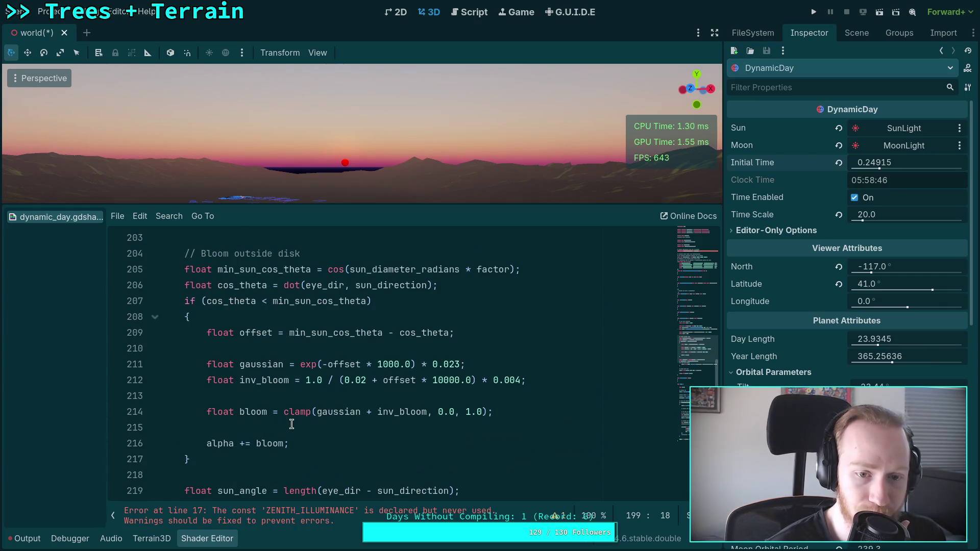
scroll(288, 424, down, 3)
scroll(288, 422, up, 3)
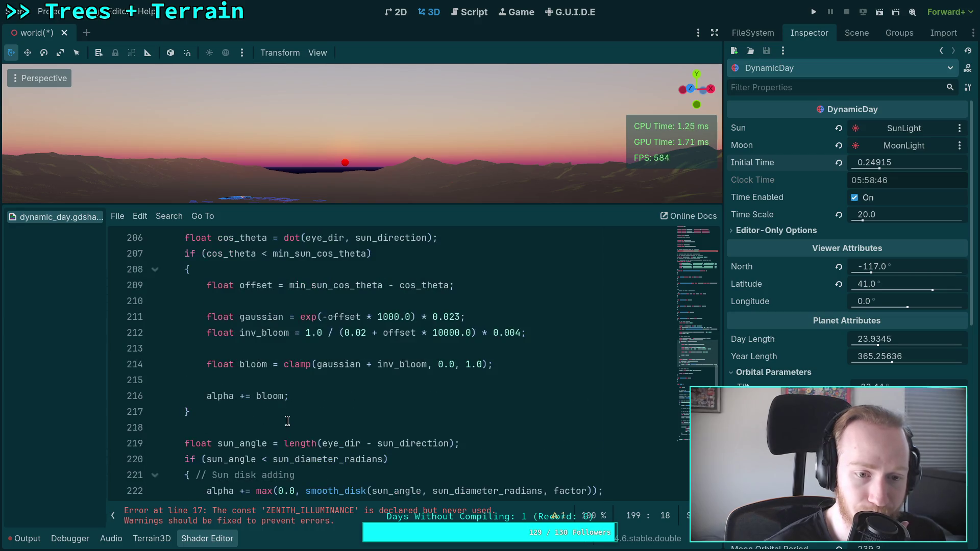
scroll(287, 421, down, 8)
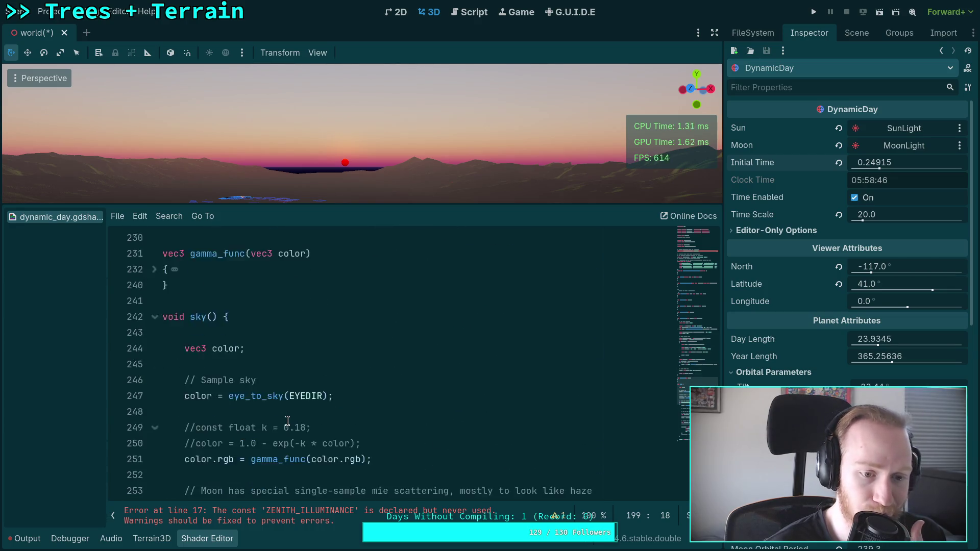
scroll(289, 421, up, 7)
scroll(287, 421, up, 2)
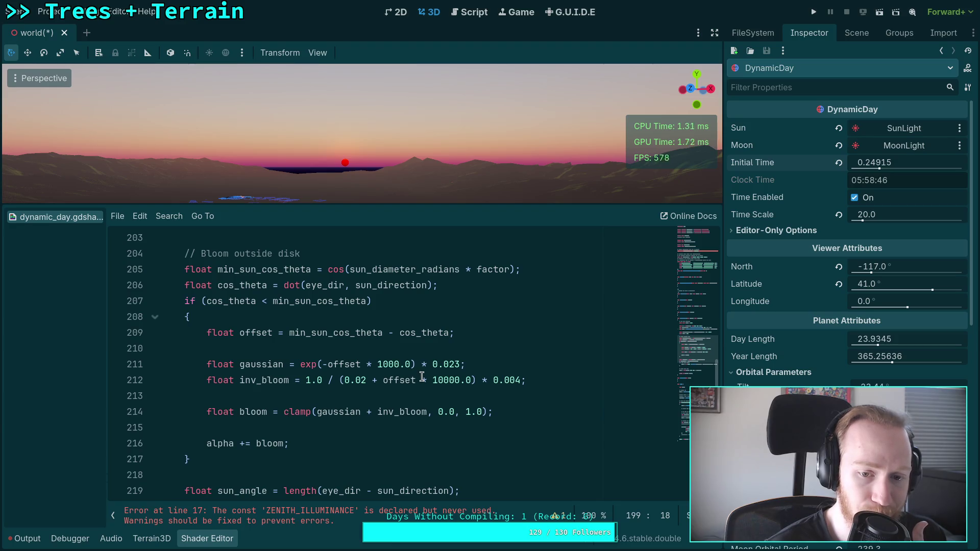
drag(447, 362, 459, 362)
text(5)
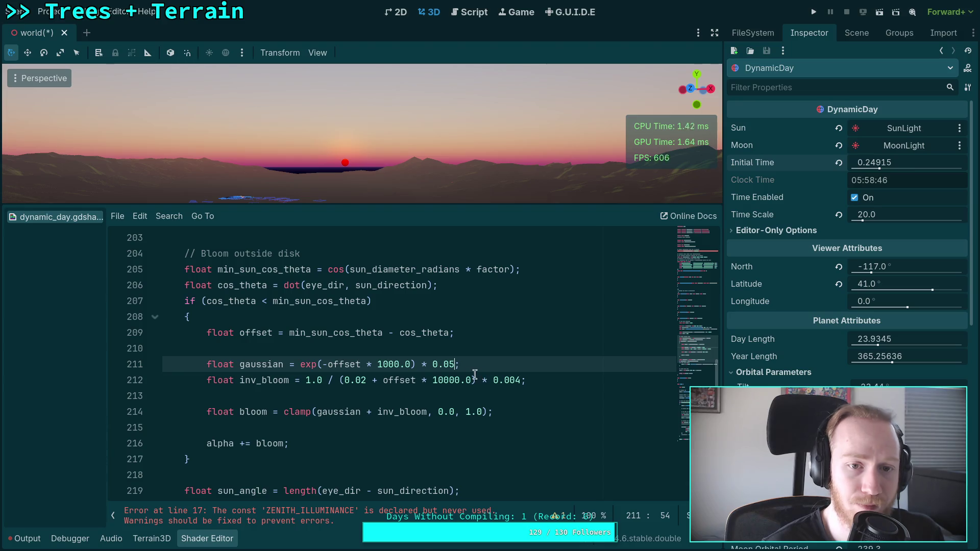
click(443, 364)
key(Delete)
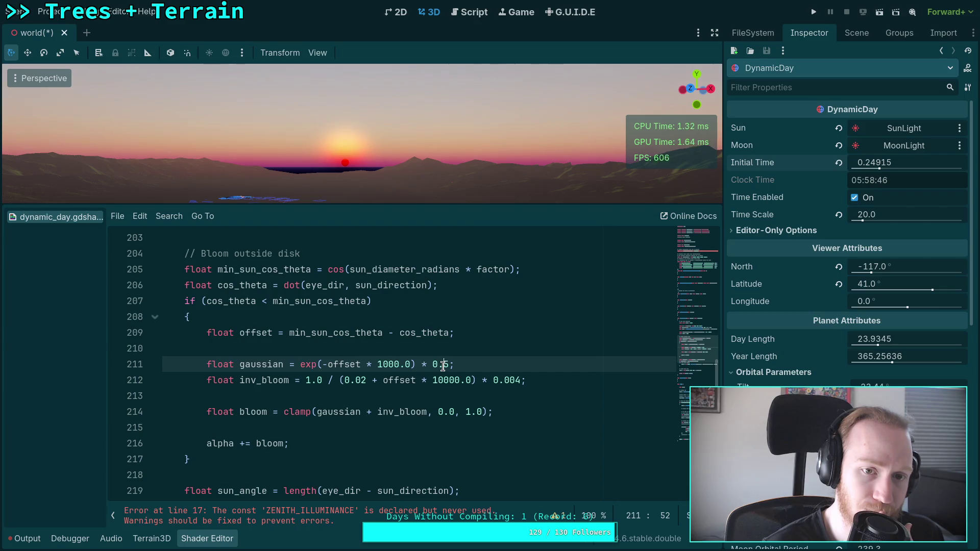
drag(894, 162, 891, 162)
Raise the gaussian falloff from 1000.0 to 50000.0 and enlarge the 3D sky view
click(447, 363)
text(2)
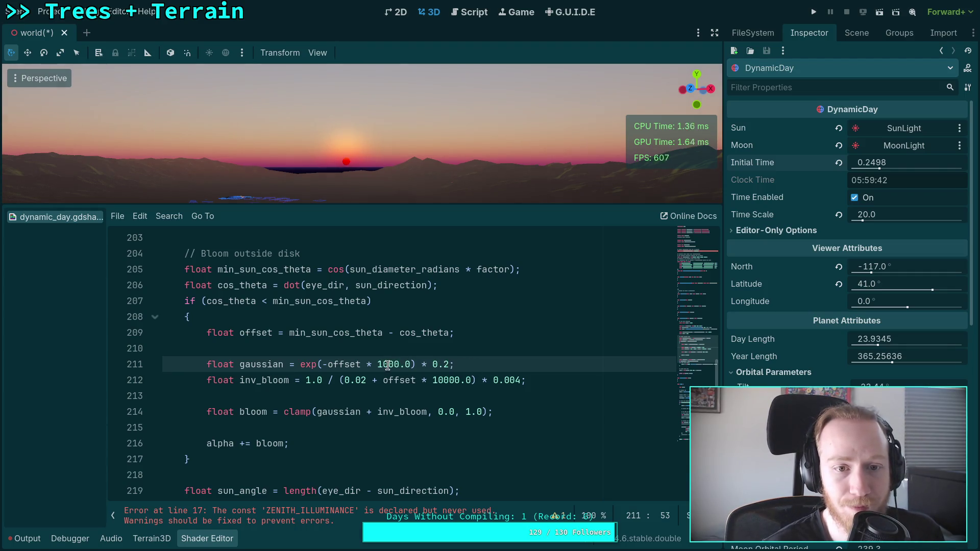
key(BackSpace)
text(50)
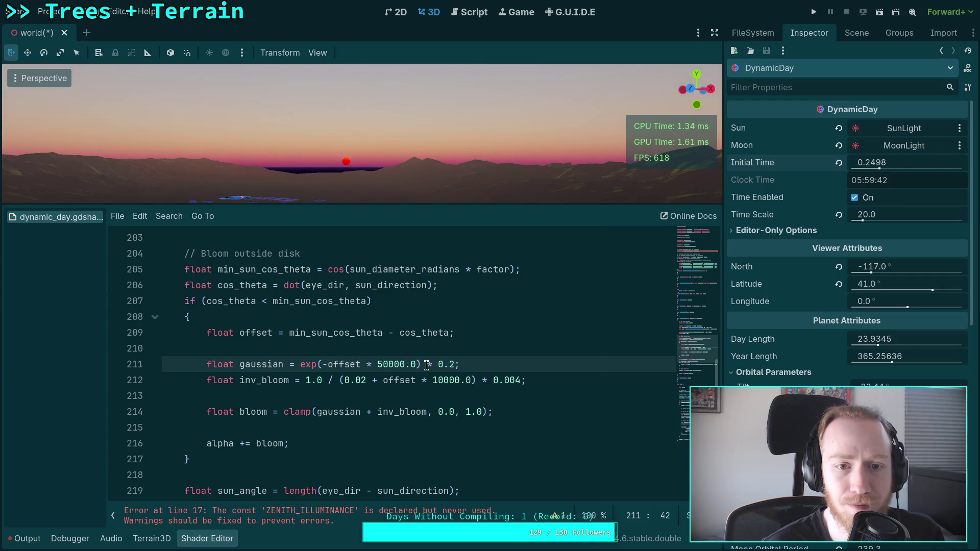
mouse_move(870, 159)
mouse_down()
mouse_move(879, 159)
mouse_move(866, 158)
mouse_up()
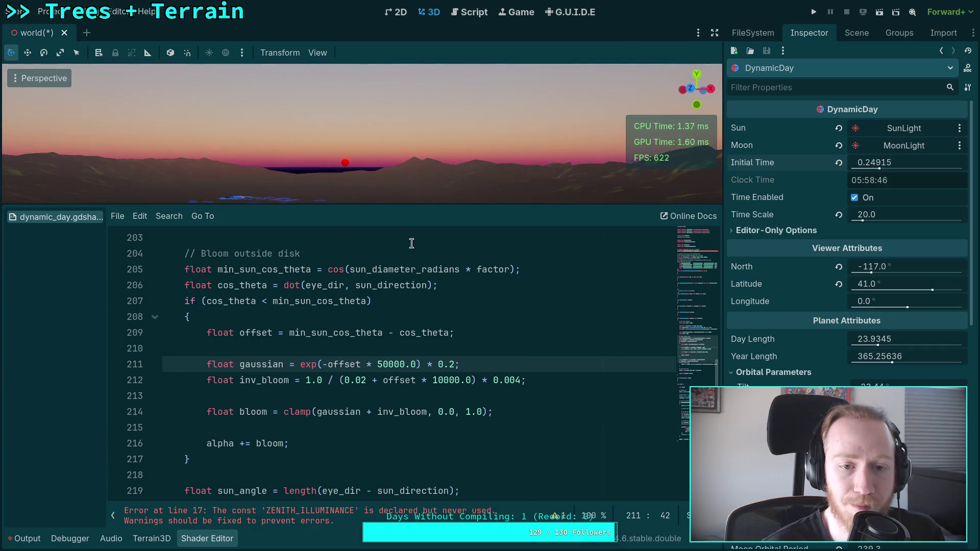
drag(415, 202, 409, 376)
scroll(406, 440, down, 2)
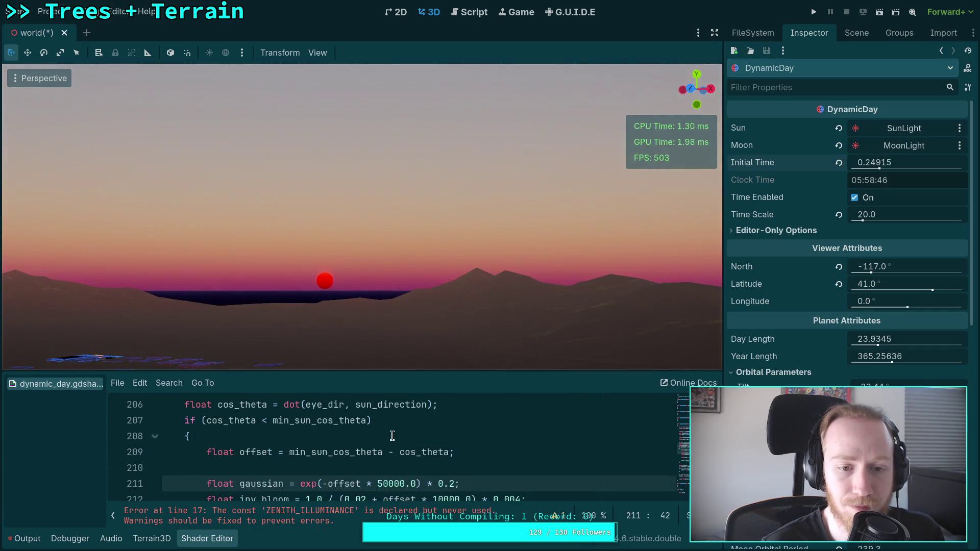
Return the gaussian falloff to 1000.0, keeping its weight at 0.2
key(BackSpace)
key(BackSpace)
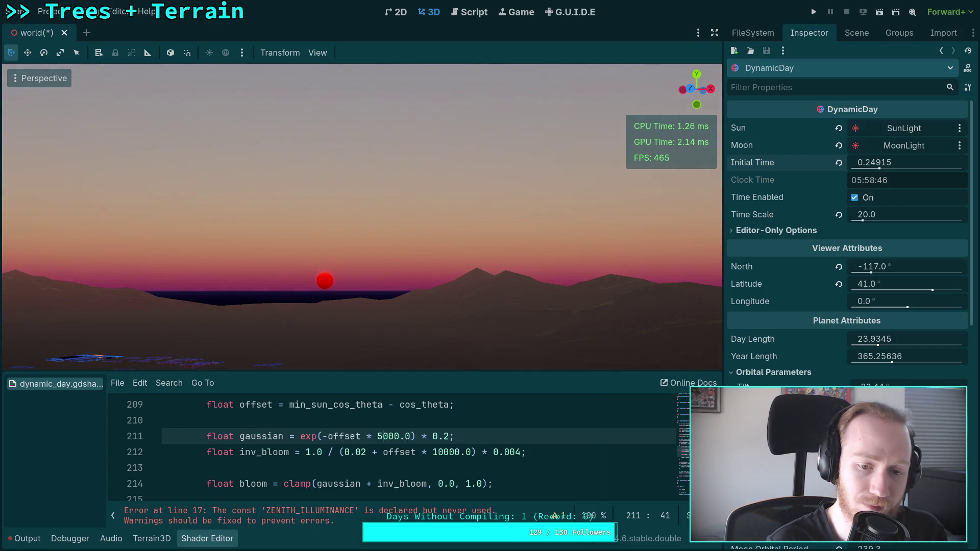
text(1)
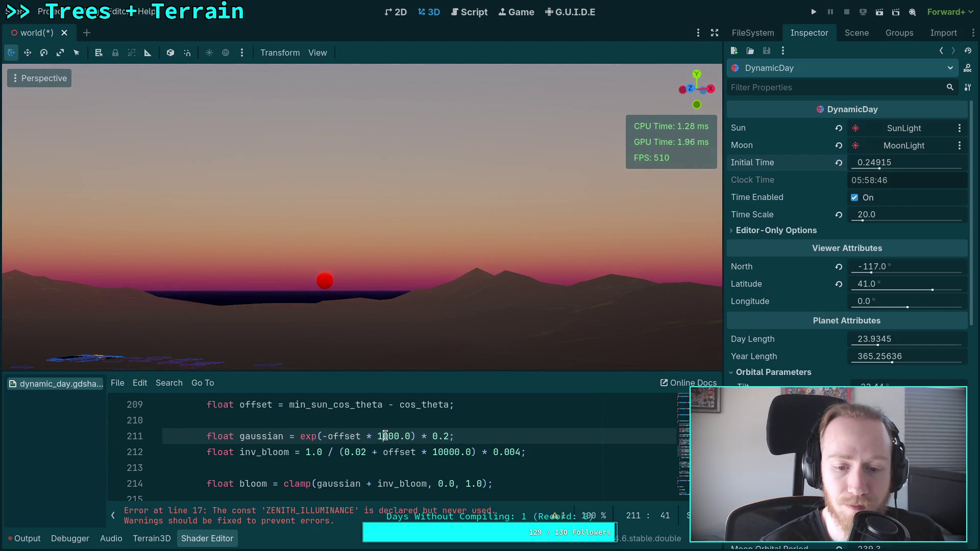
click(445, 435)
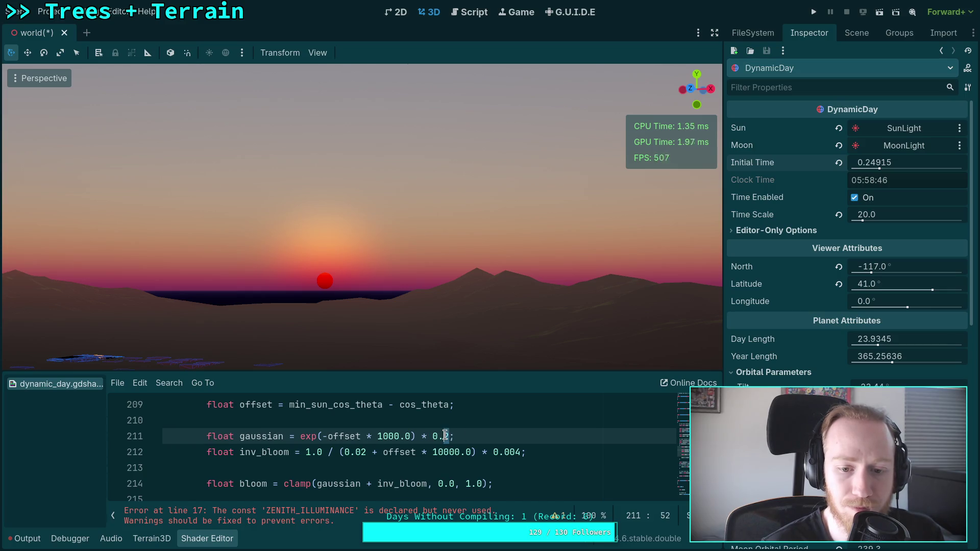
text(3)
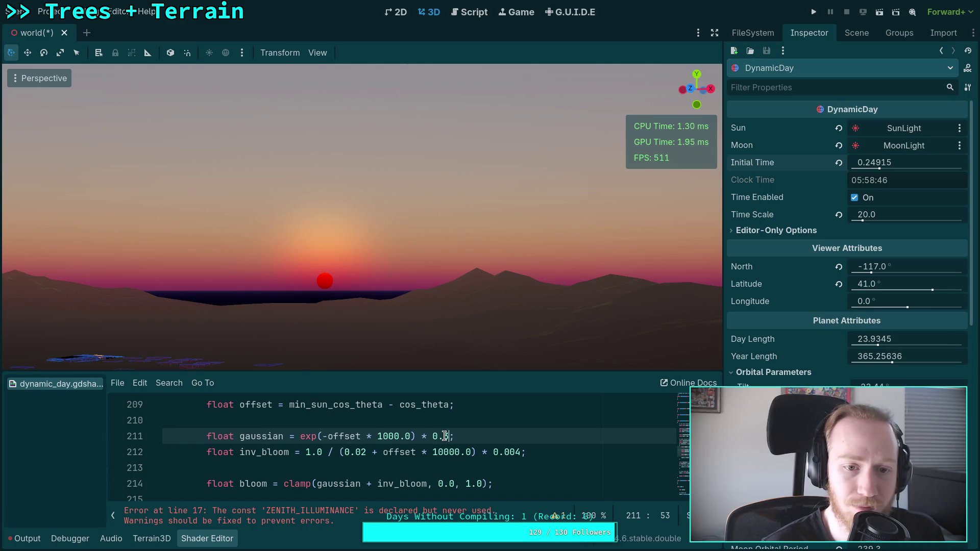
key(BackSpace)
text(2)
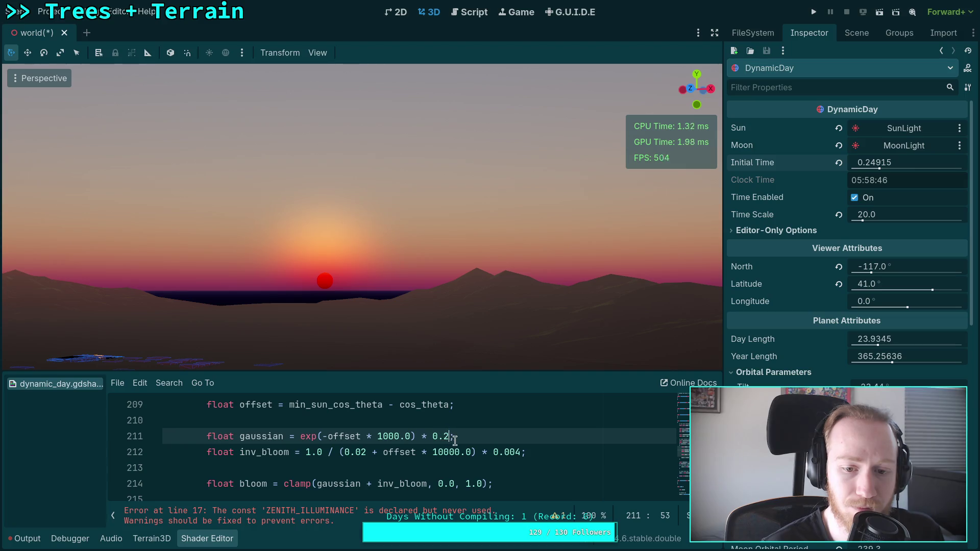
scroll(415, 456, down, 1)
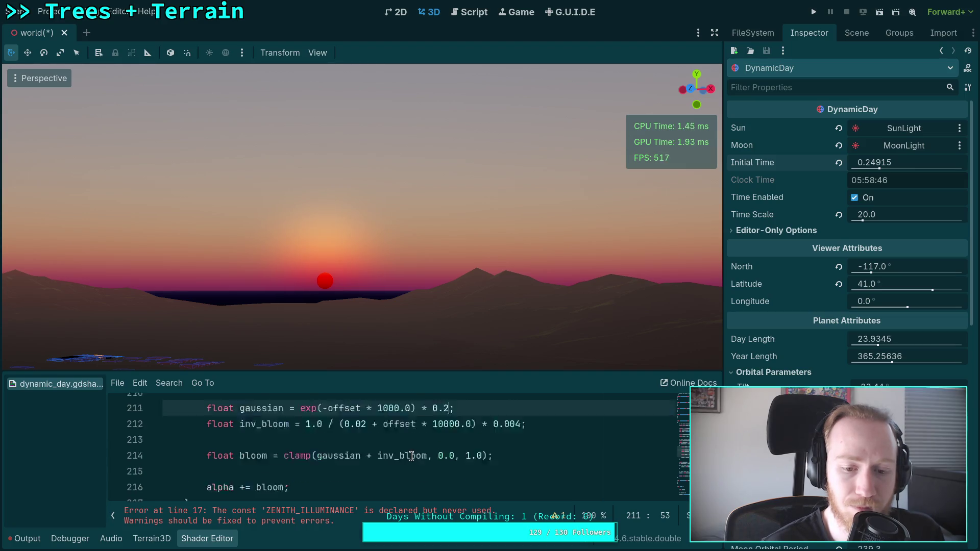
scroll(383, 457, up, 1)
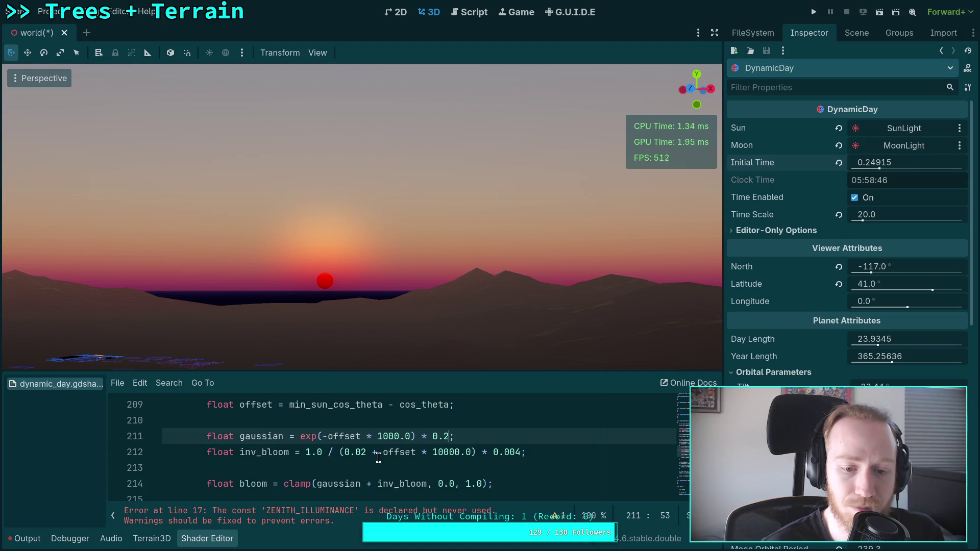
Add a line 'float bloom = smoothstep(0.0, 1.0, gaussian + inv_bloom);' using autocomplete
click(332, 468)
key(Return)
text(float bloom)
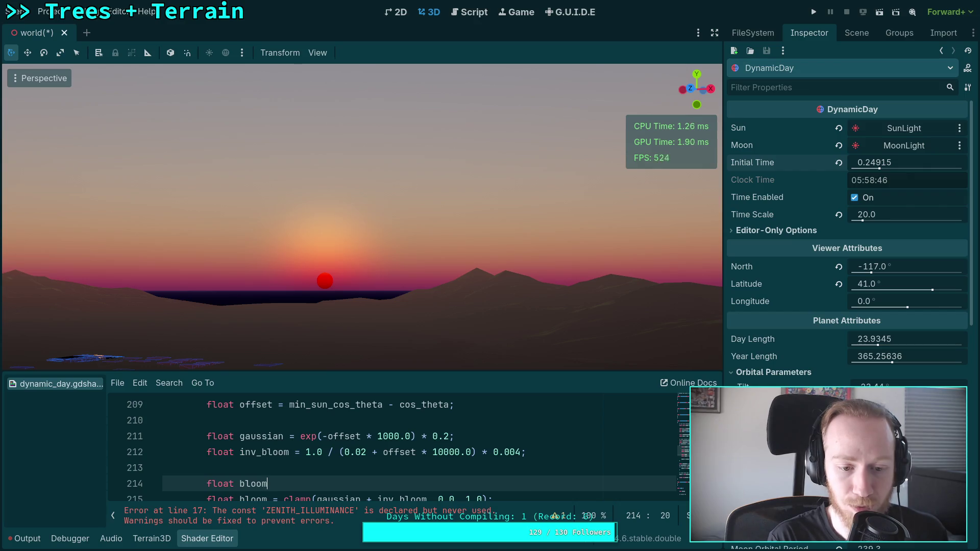
text( = smoothst)
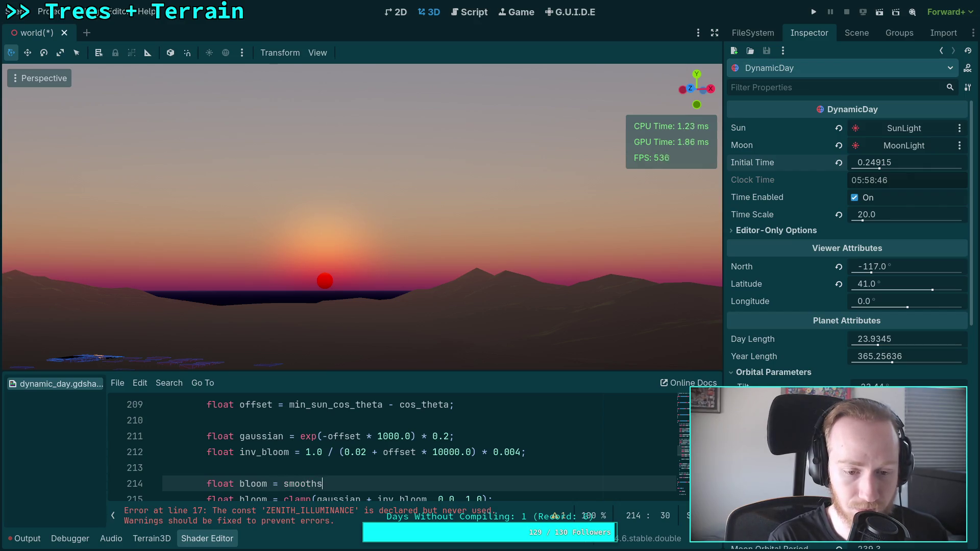
key(Return)
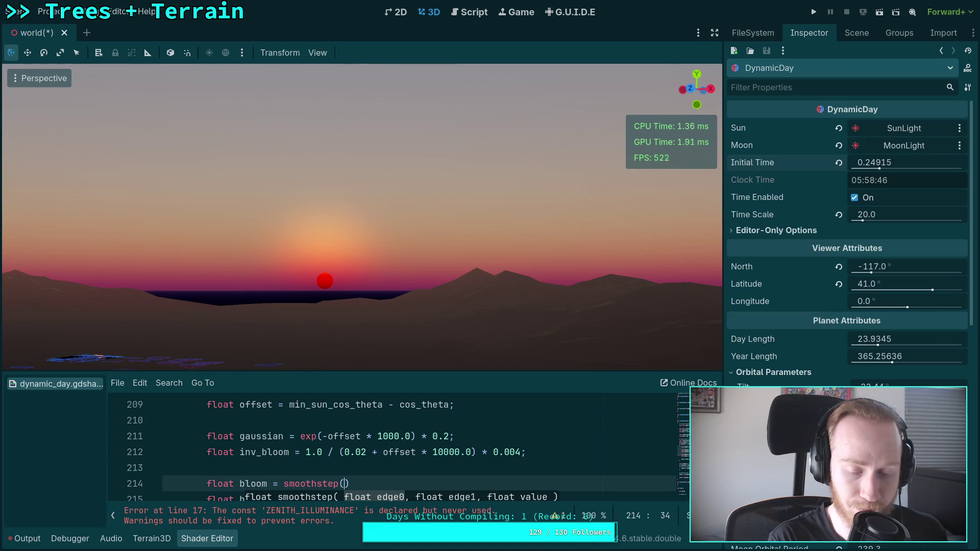
text(0.0, 1.0, gau)
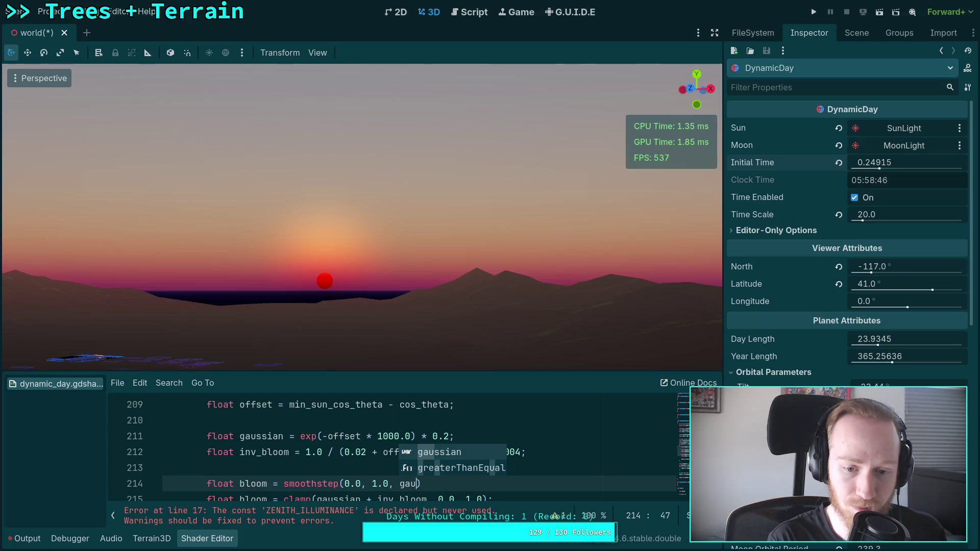
key(Return)
text(v)
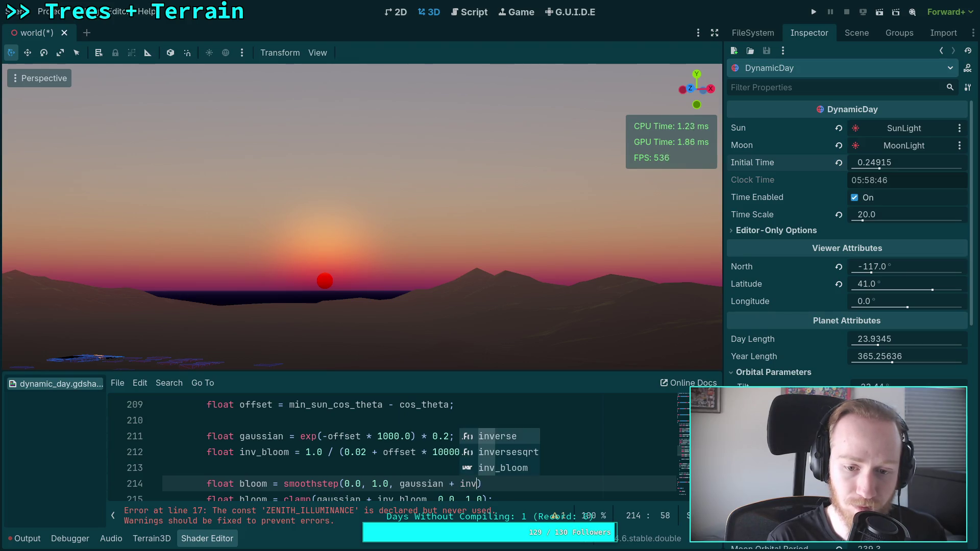
key(Down)
key(Down)
key(Return)
text();)
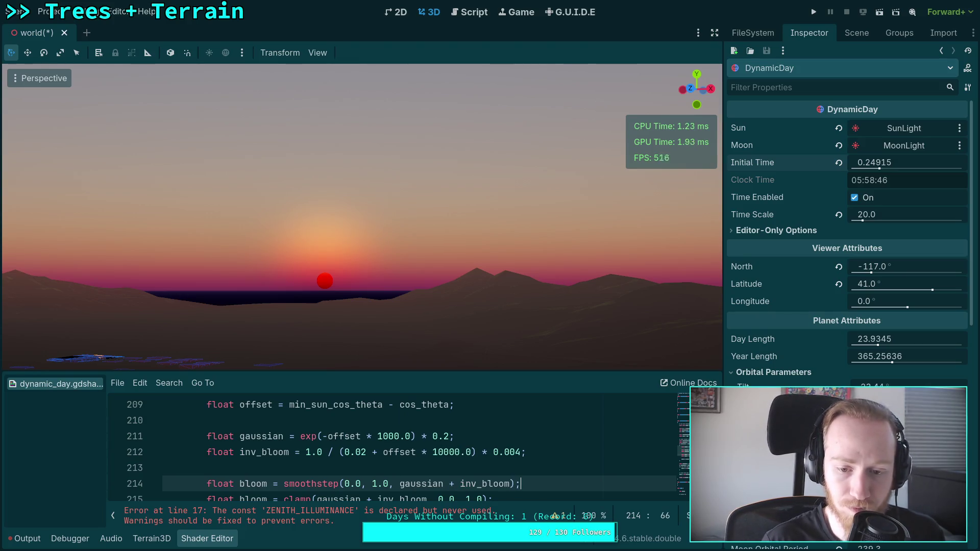
Delete the old clamp-based bloom line
scroll(335, 468, down, 1)
drag(510, 455, 546, 438)
key(BackSpace)
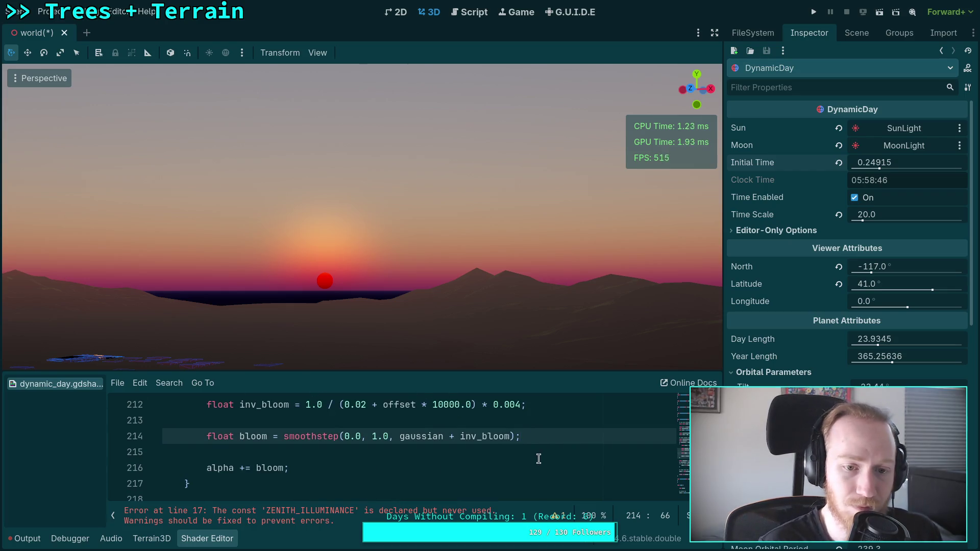
scroll(520, 445, up, 1)
scroll(541, 442, down, 1)
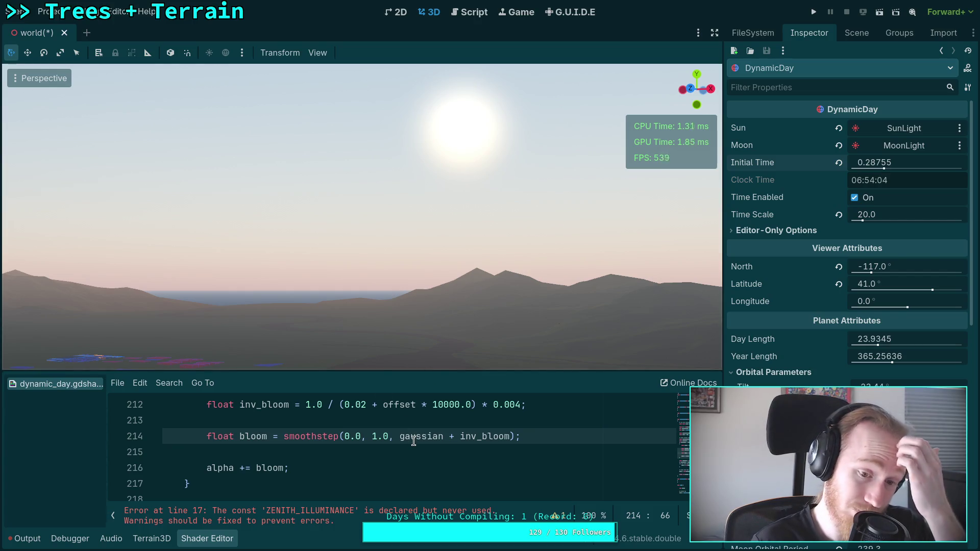
scroll(413, 440, up, 1)
click(517, 451)
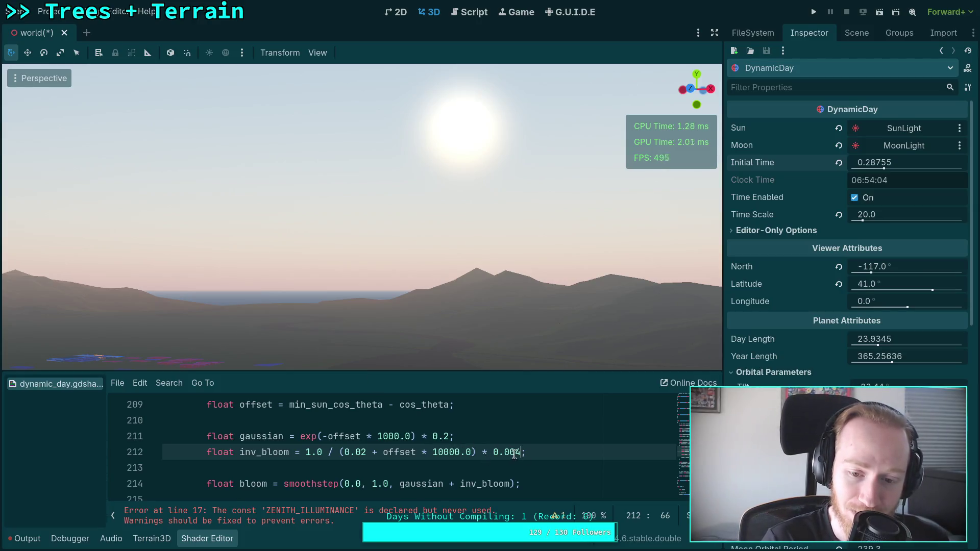
drag(464, 162, 441, 263)
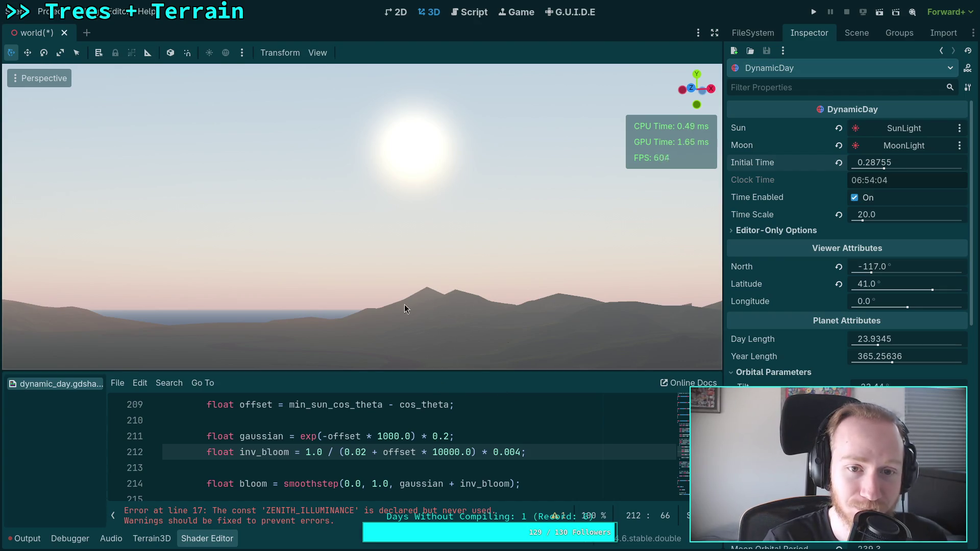
Enlarge the Shader Editor and put the caret on blank line 224 before the moon_mask code
shift+click(510, 454)
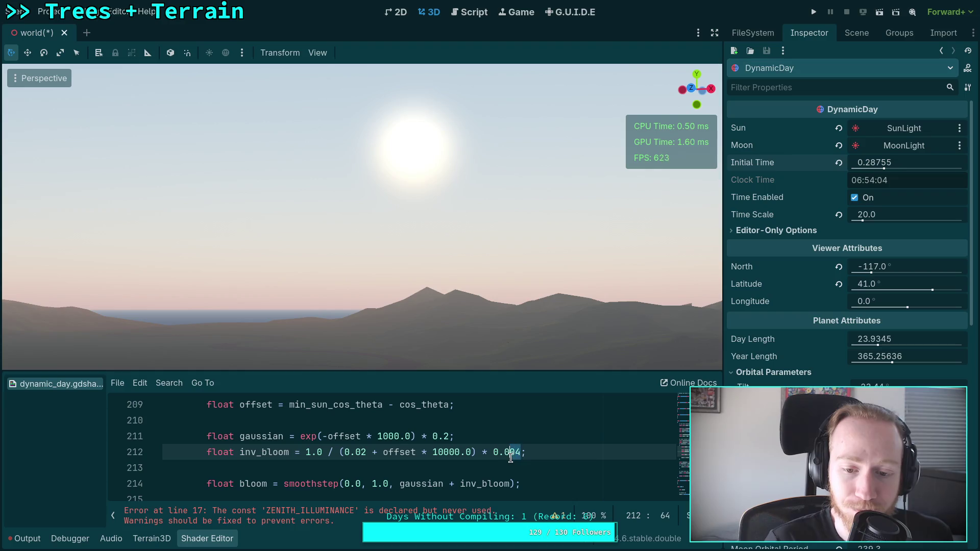
click(447, 438)
scroll(396, 453, down, 5)
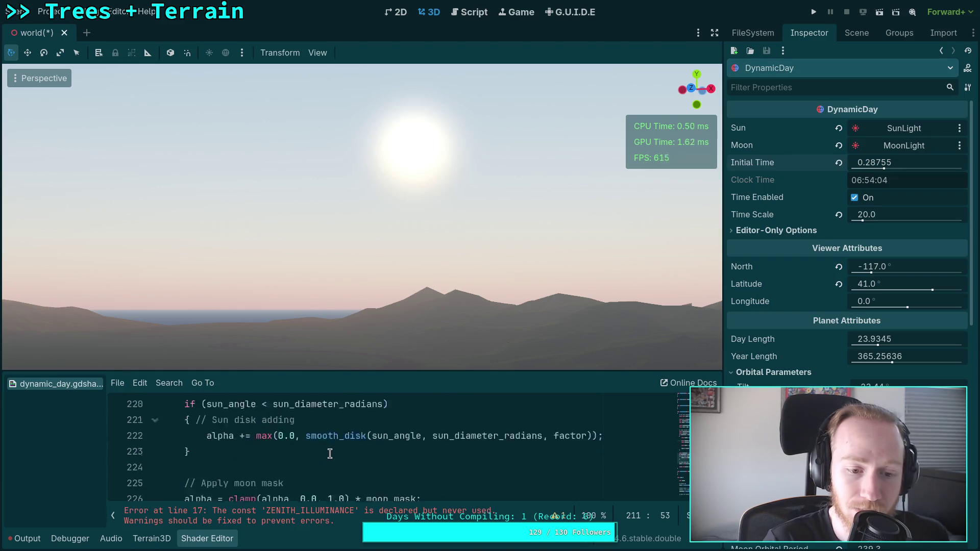
scroll(329, 454, up, 2)
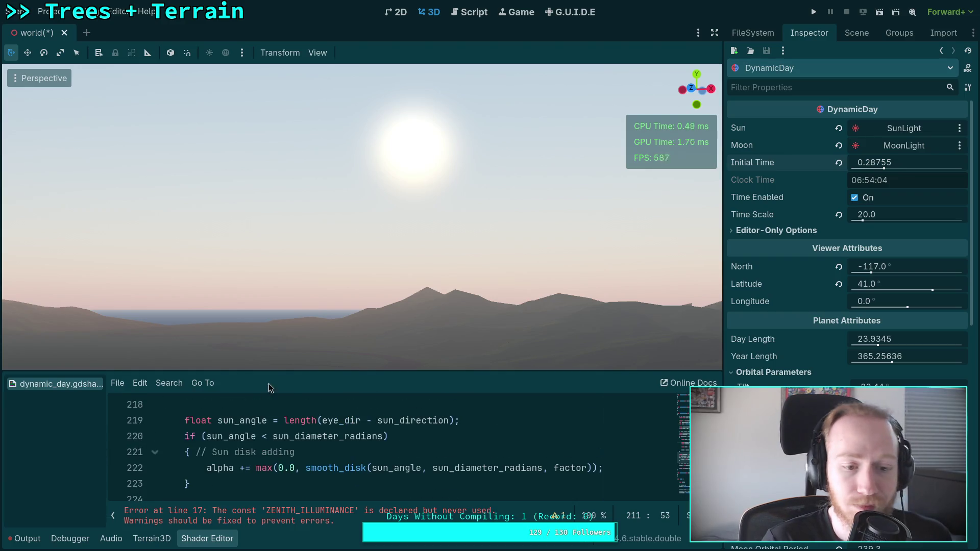
drag(307, 376, 307, 266)
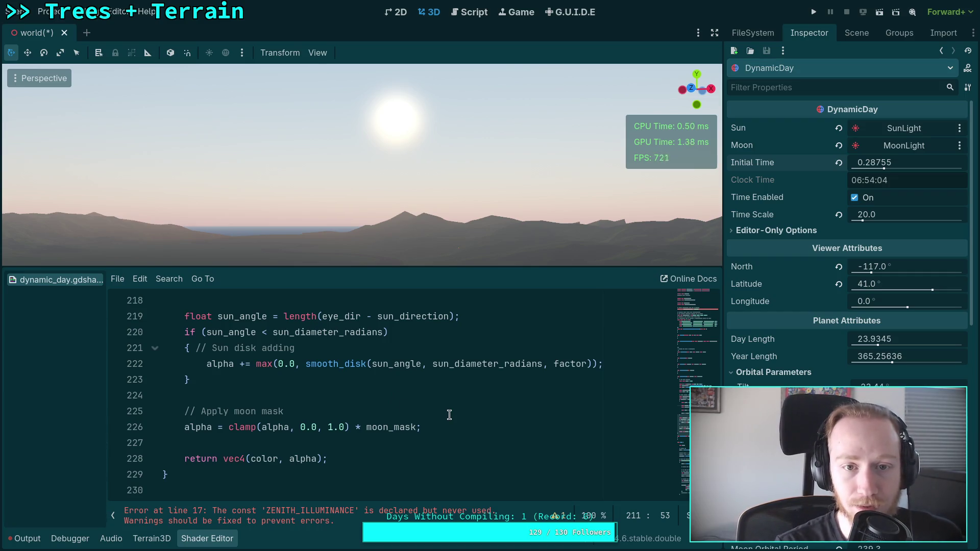
double_click(384, 427)
click(319, 397)
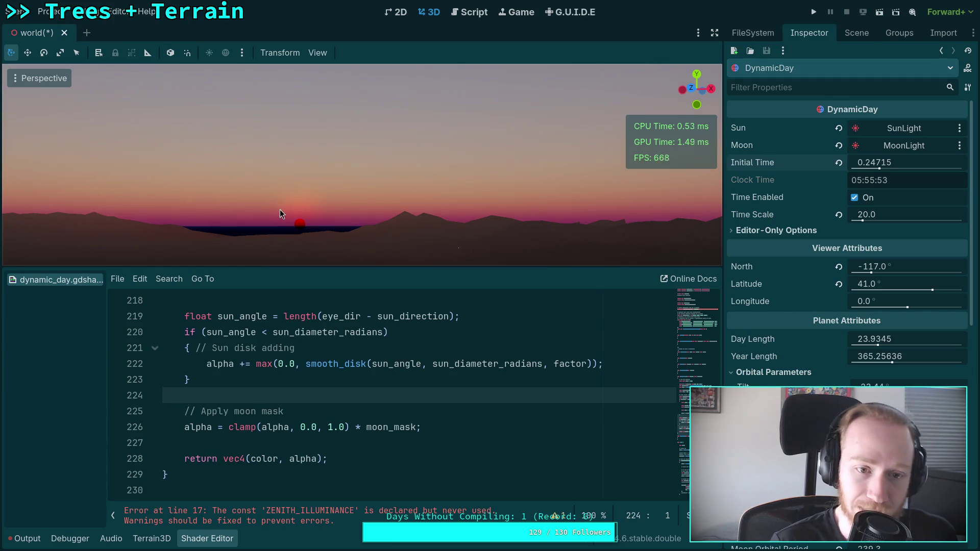
Change the inv_bloom multiplier from 0.004 to 0.008, adjust the gaussian weight, and advance Initial Time
scroll(374, 401, up, 4)
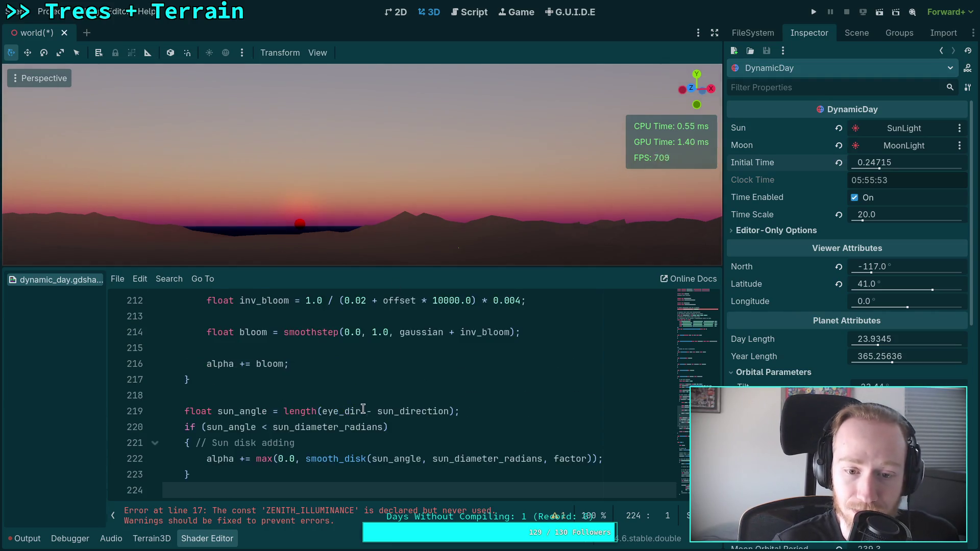
click(516, 396)
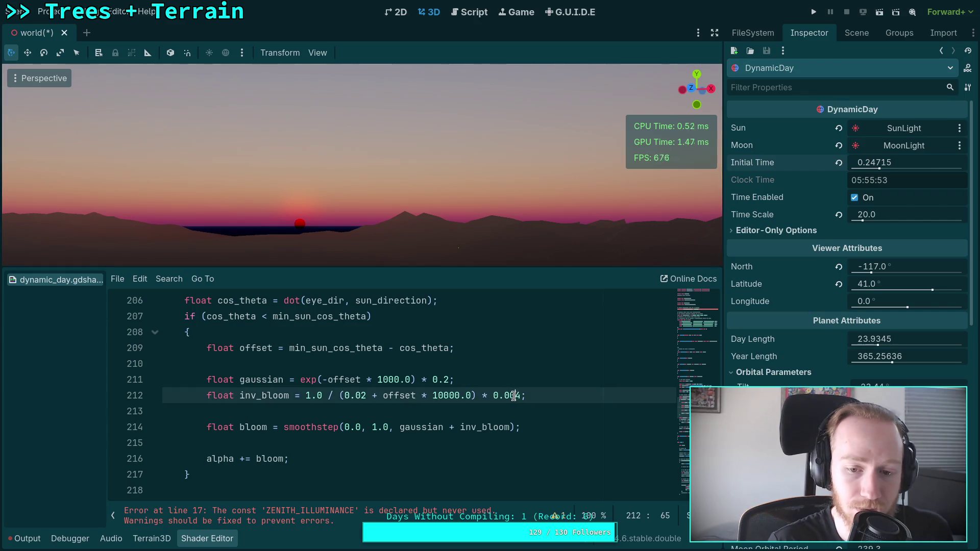
text(8)
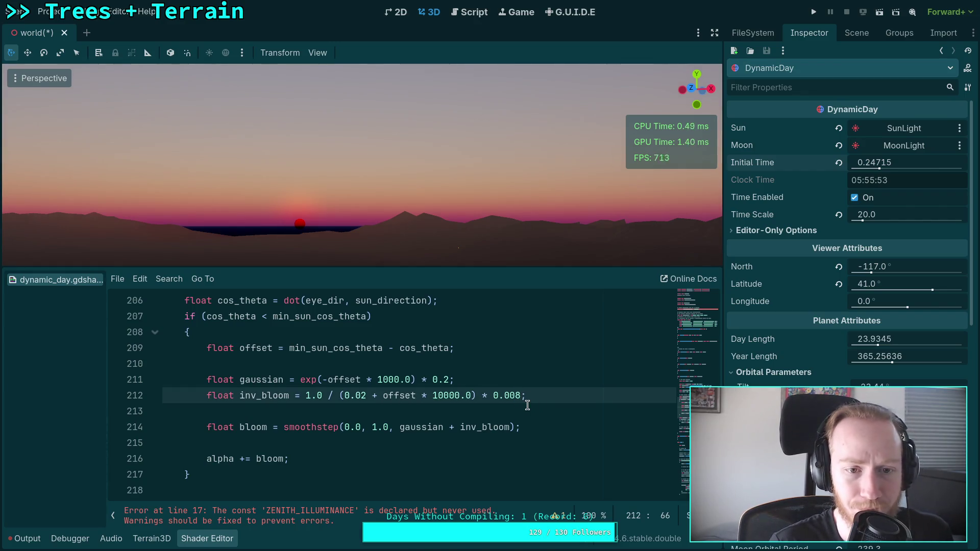
click(221, 539)
click(219, 534)
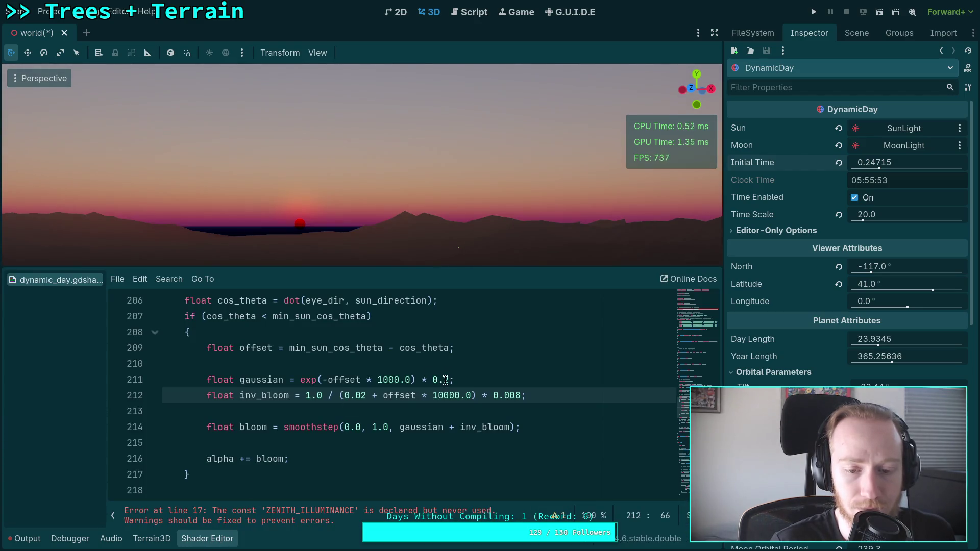
double_click(445, 380)
text(6)
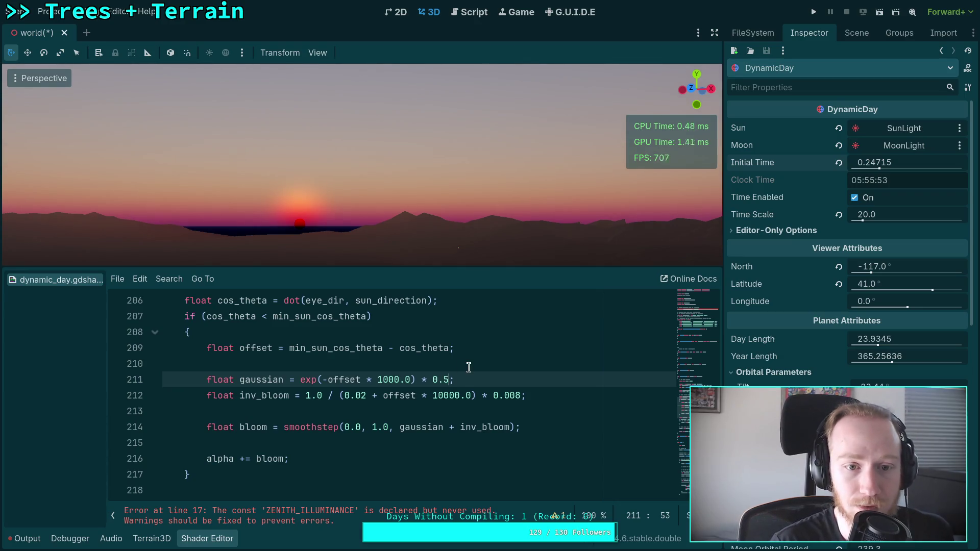
mouse_move(867, 168)
mouse_down()
mouse_move(855, 167)
mouse_move(877, 168)
mouse_up()
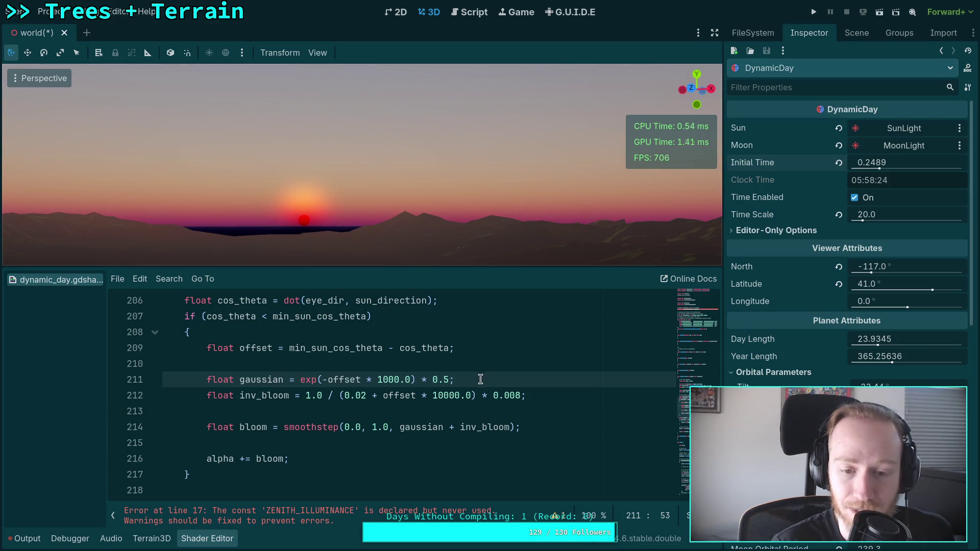
Try other falloff values on line 211, settle back on 1000.0, and lower the sun
double_click(445, 380)
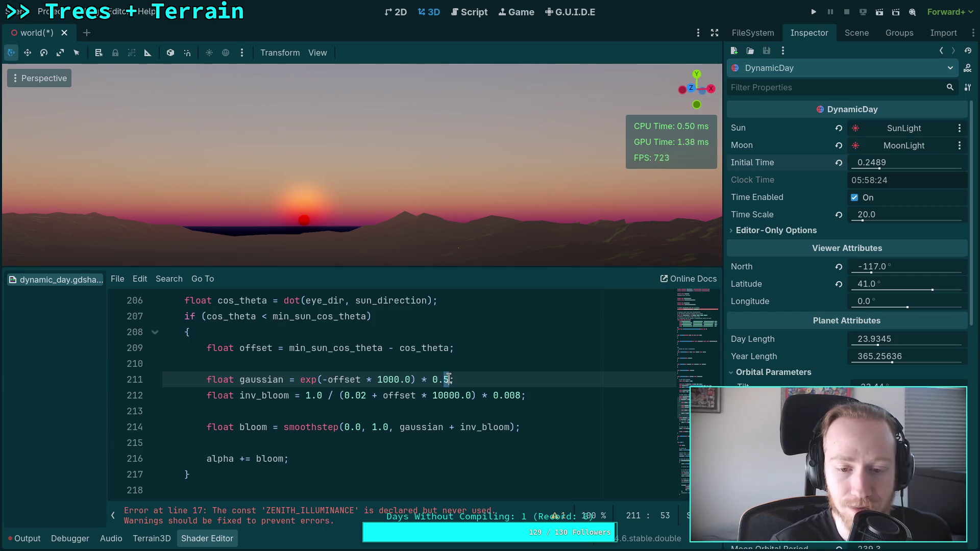
text(3)
drag(377, 380, 383, 379)
text(2)
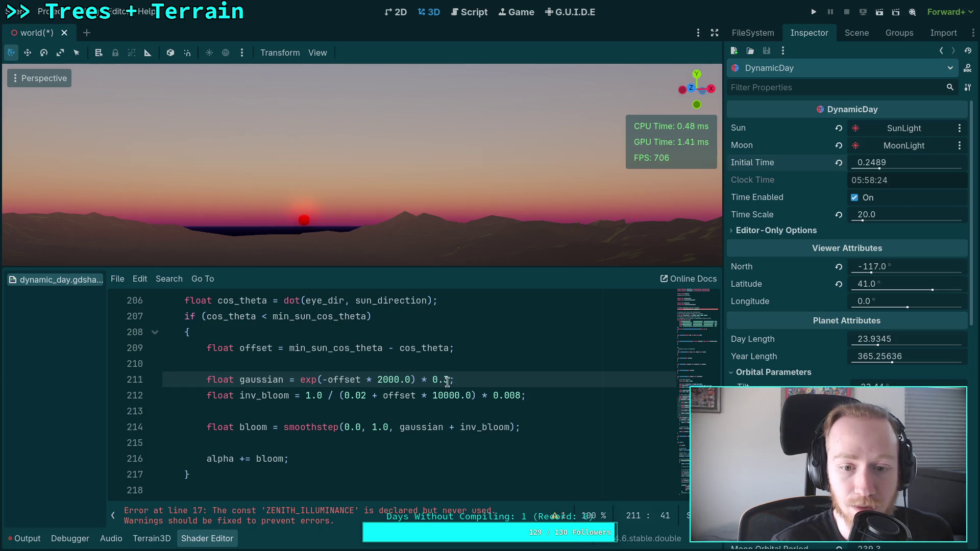
click(447, 380)
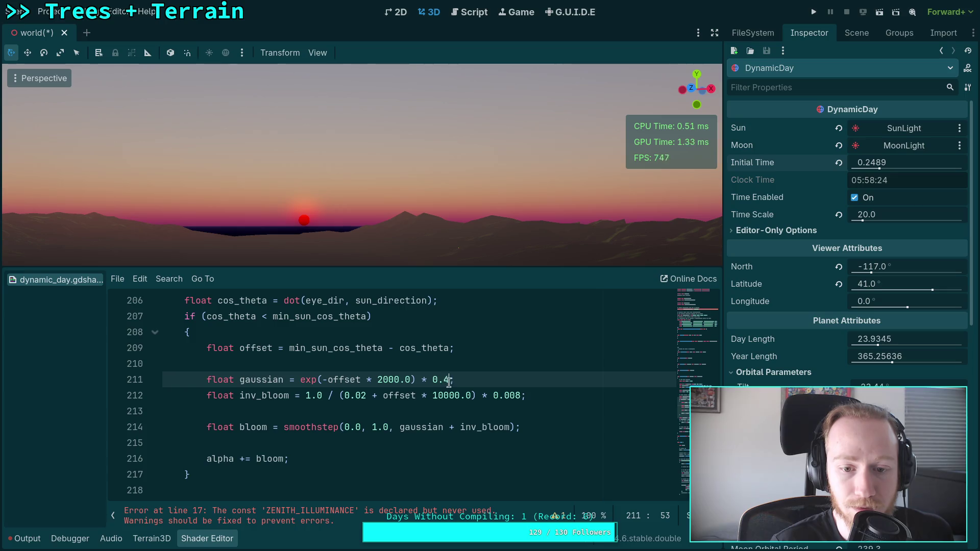
click(379, 380)
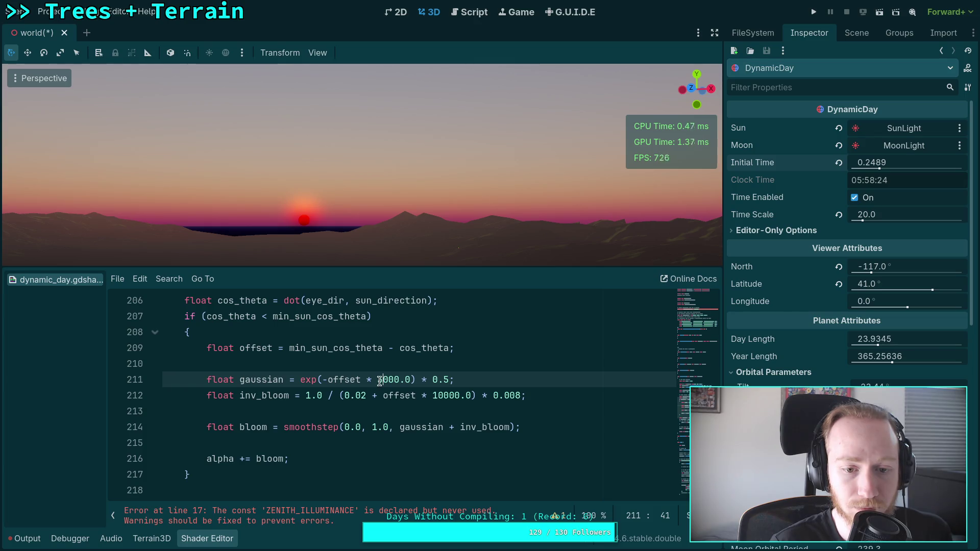
key(BackSpace)
text(2)
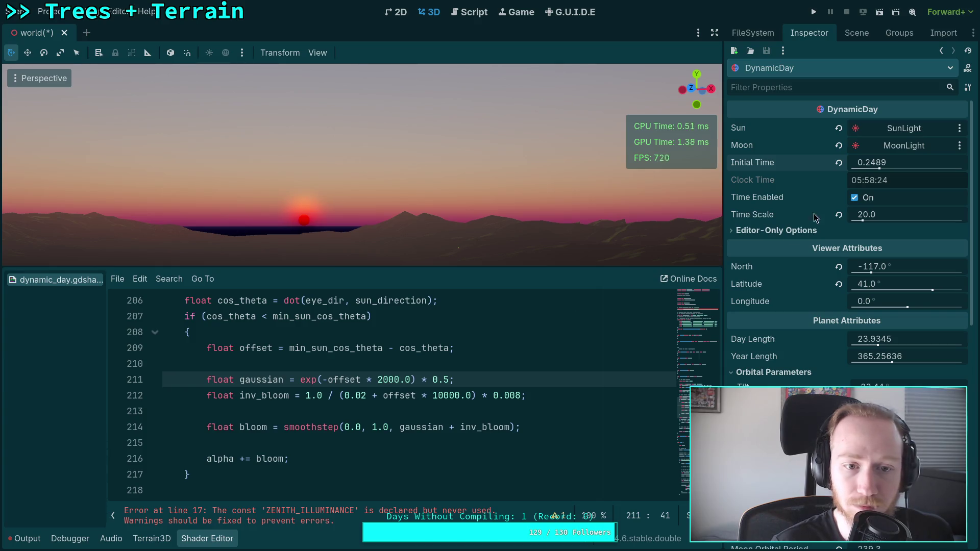
click(379, 382)
text(1)
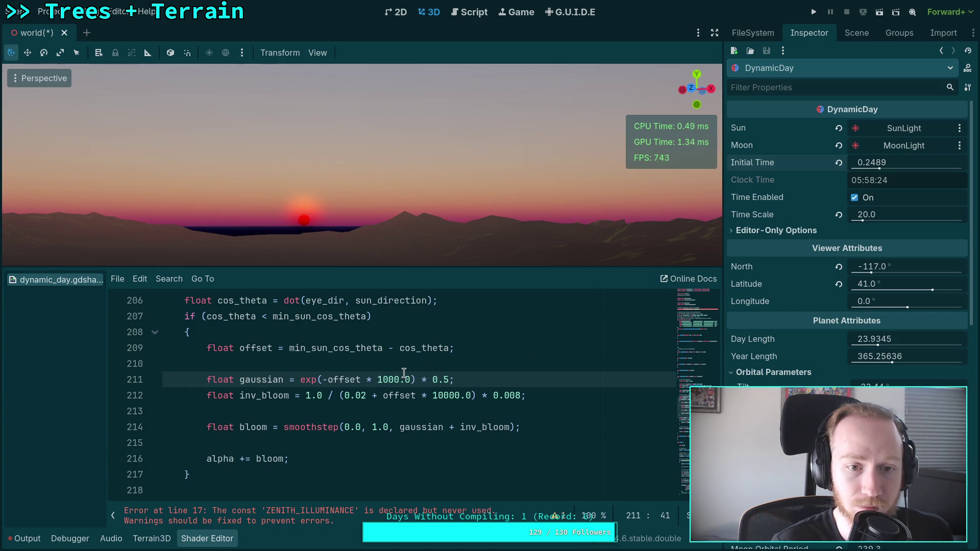
drag(887, 171, 871, 171)
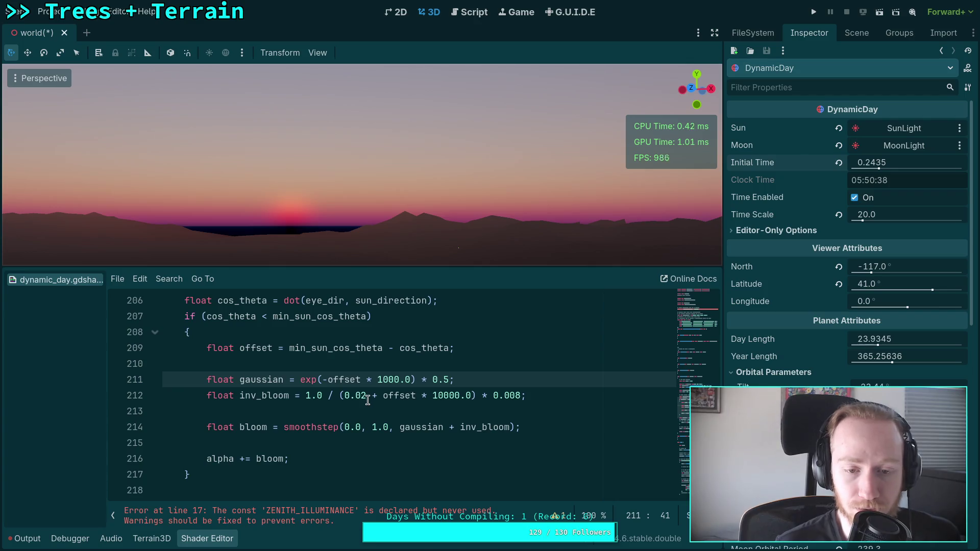
Edit line 211 to read exp(-offset * 100.0) * 0.1
scroll(381, 398, down, 2)
scroll(395, 395, down, 3)
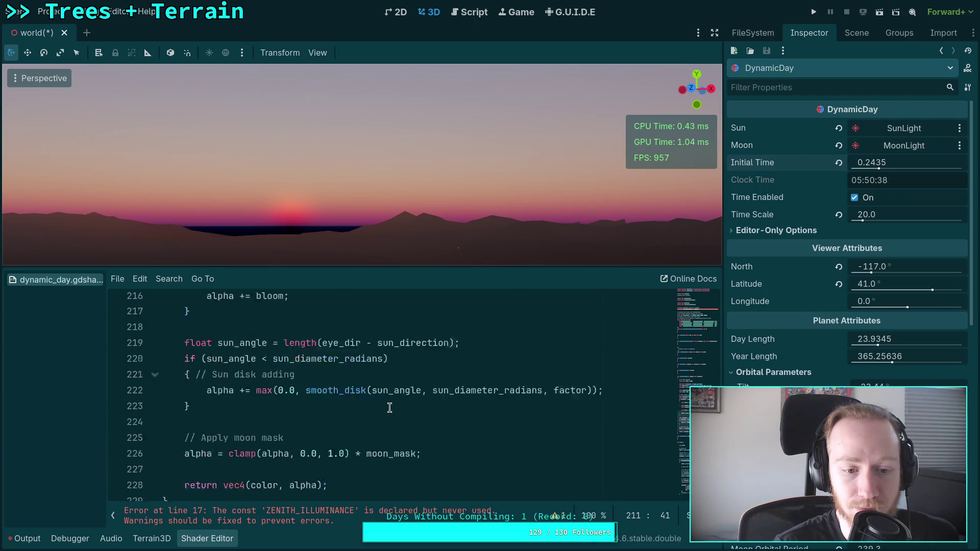
scroll(398, 406, up, 7)
scroll(399, 408, down, 1)
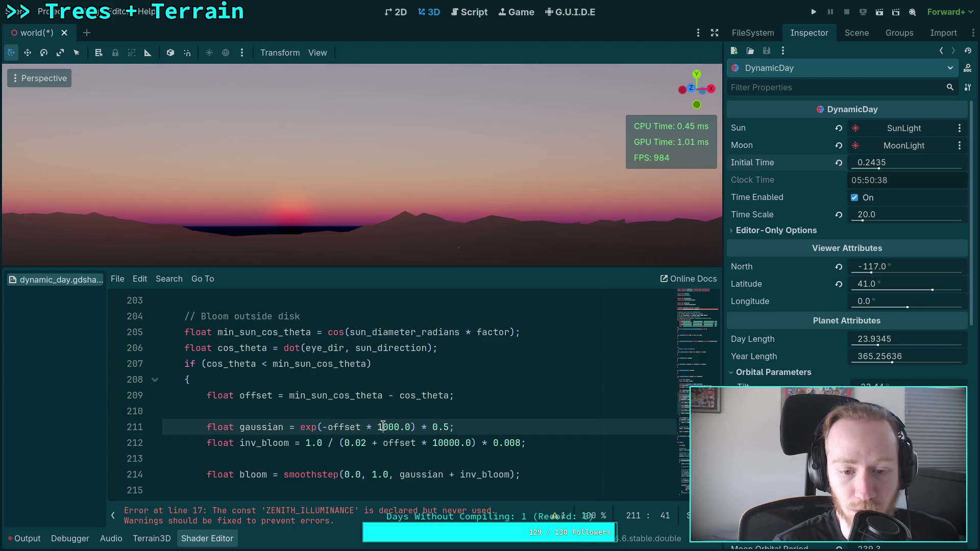
drag(380, 428, 386, 427)
key(BackSpace)
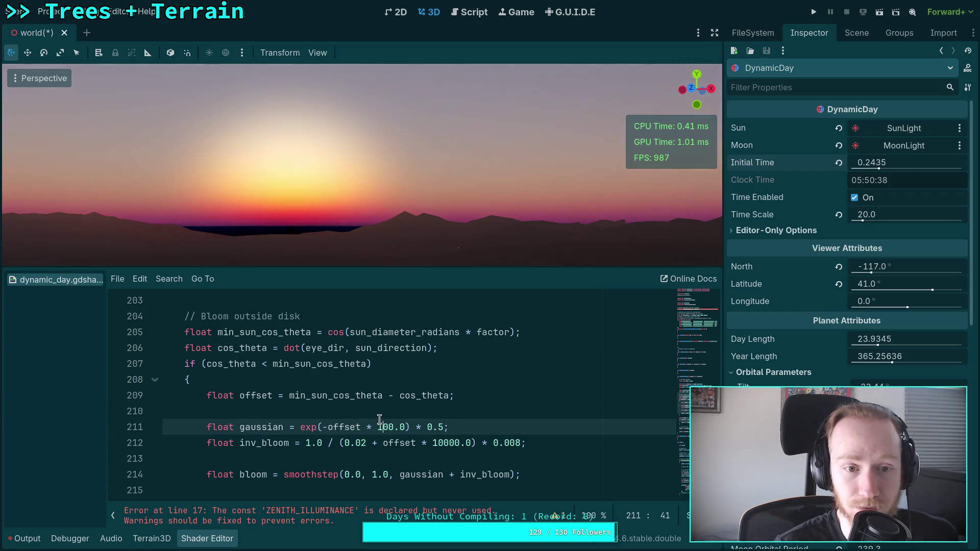
click(442, 428)
key(BackSpace)
text(2)
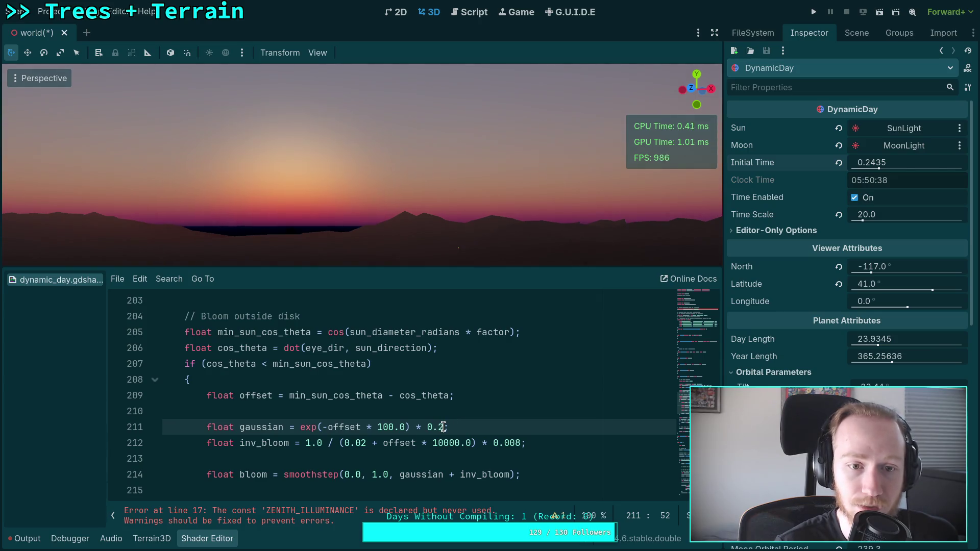
key(BackSpace)
text(1)
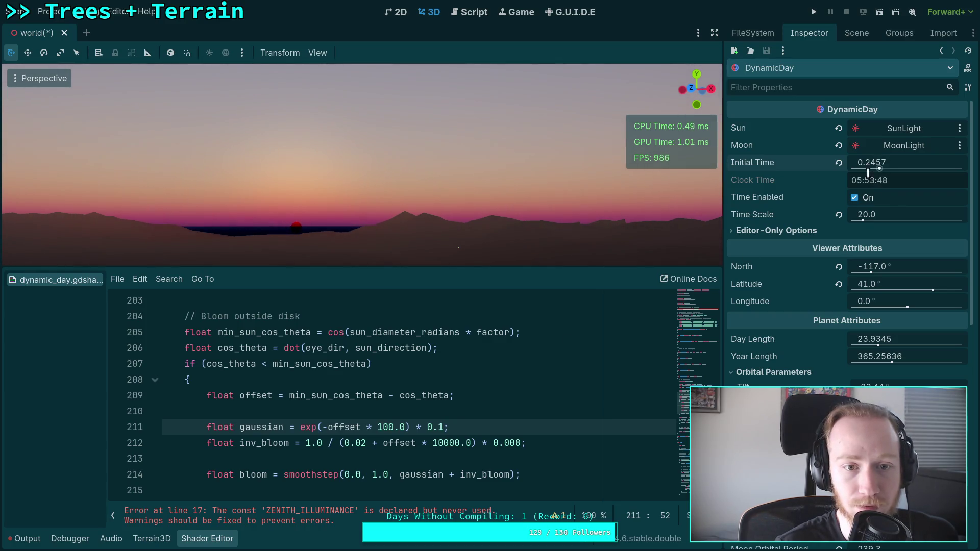
scroll(445, 419, down, 5)
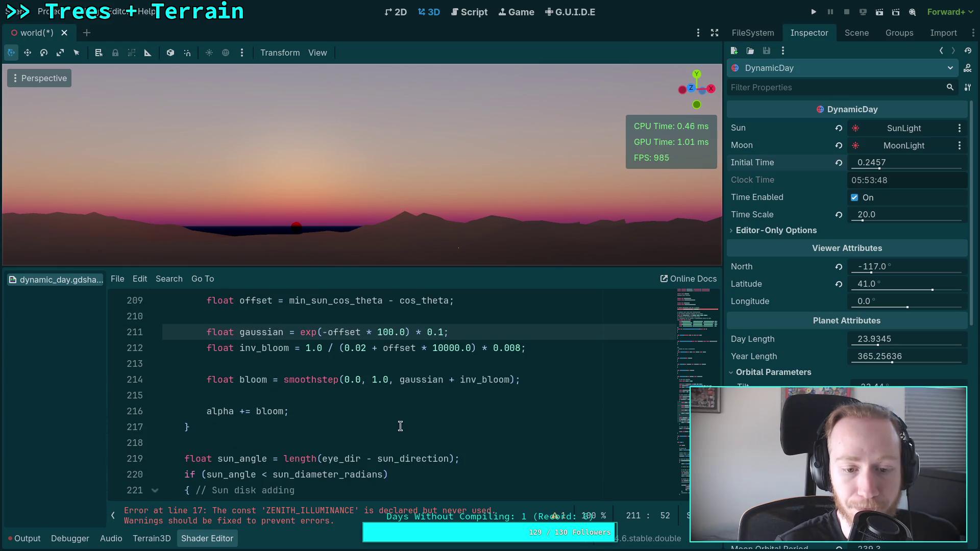
scroll(401, 427, down, 1)
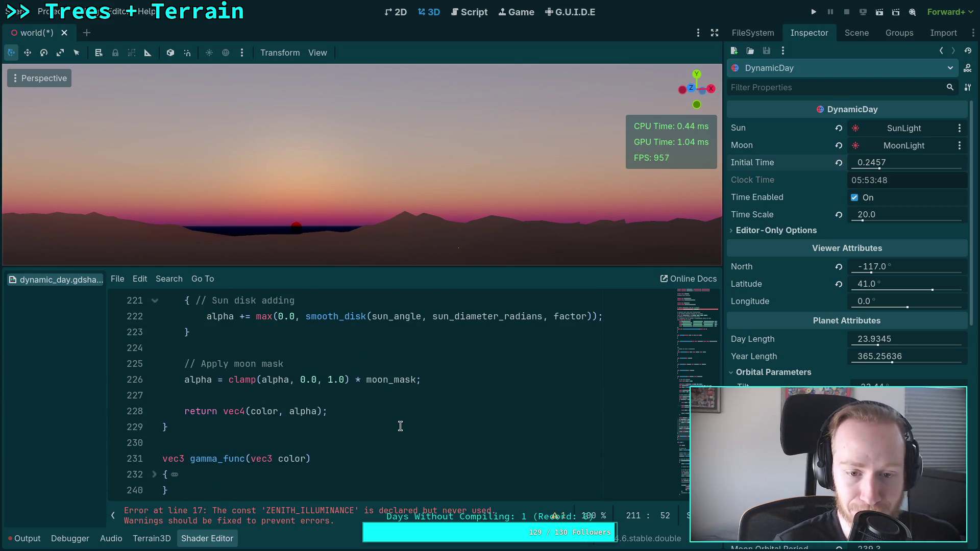
scroll(400, 426, up, 5)
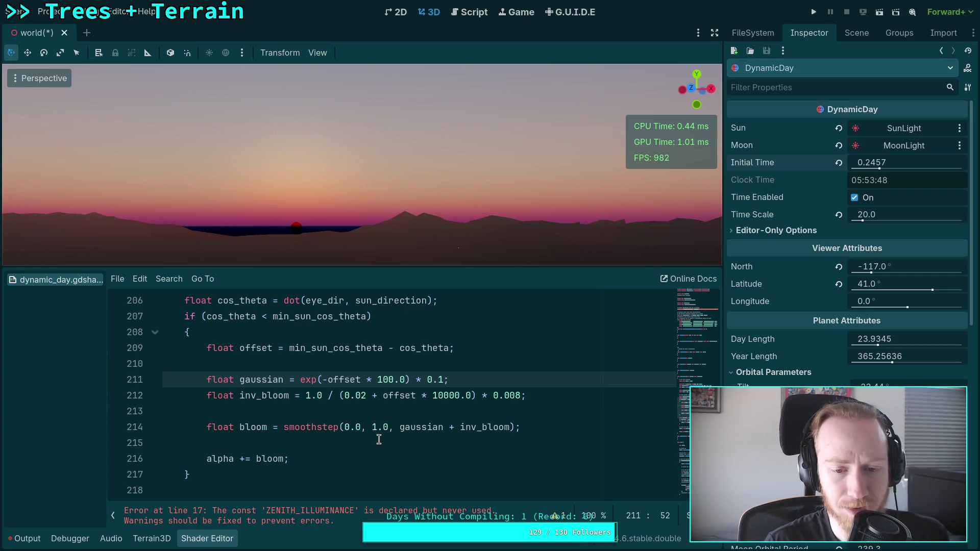
scroll(379, 439, up, 2)
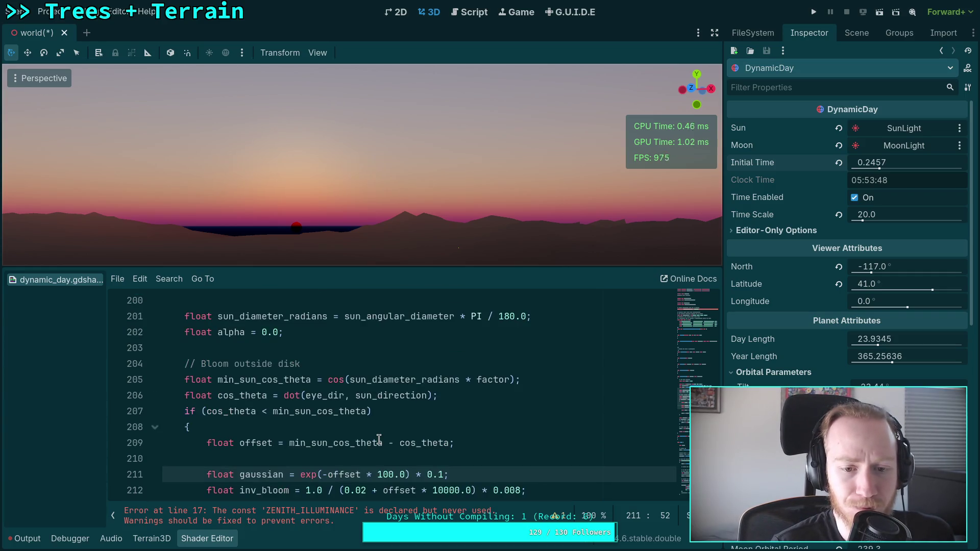
scroll(378, 434, up, 1)
scroll(367, 421, down, 4)
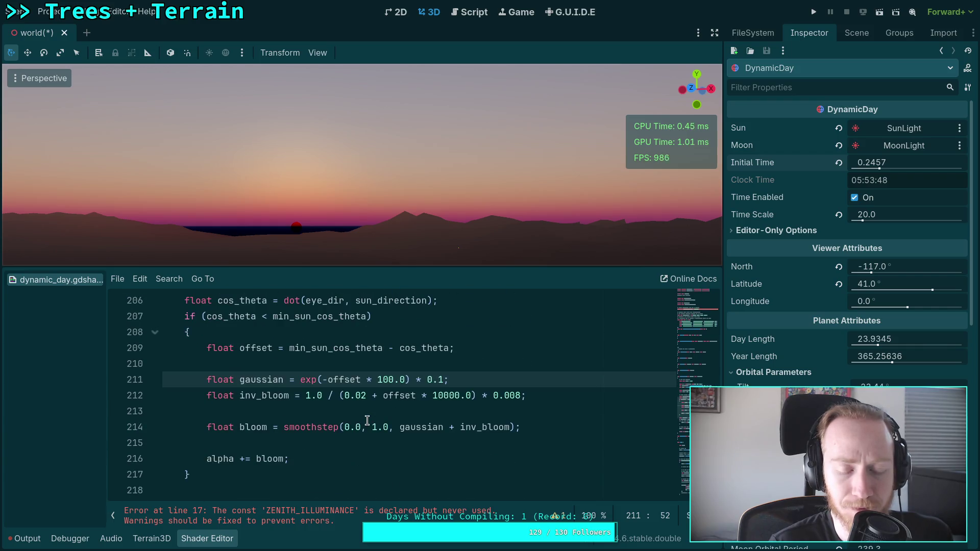
scroll(367, 421, down, 1)
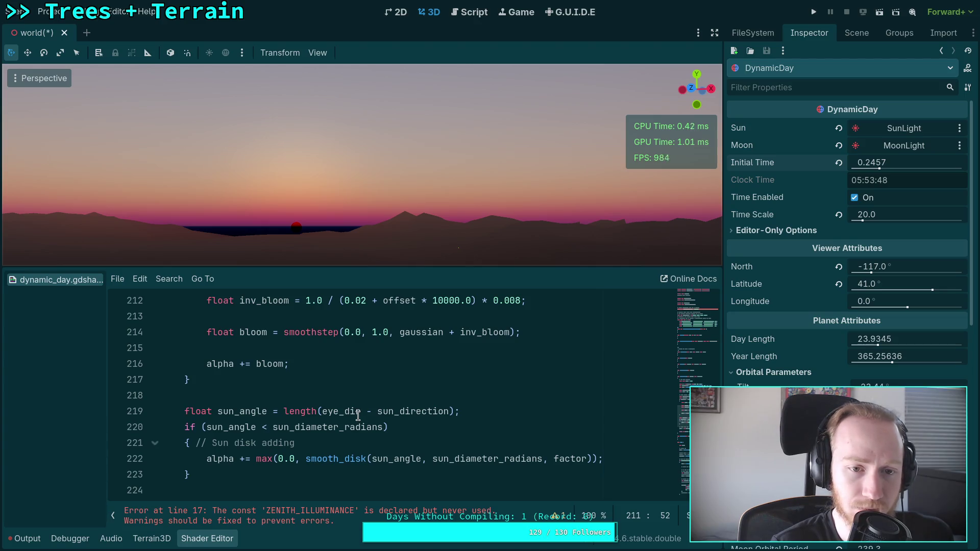
scroll(358, 416, up, 2)
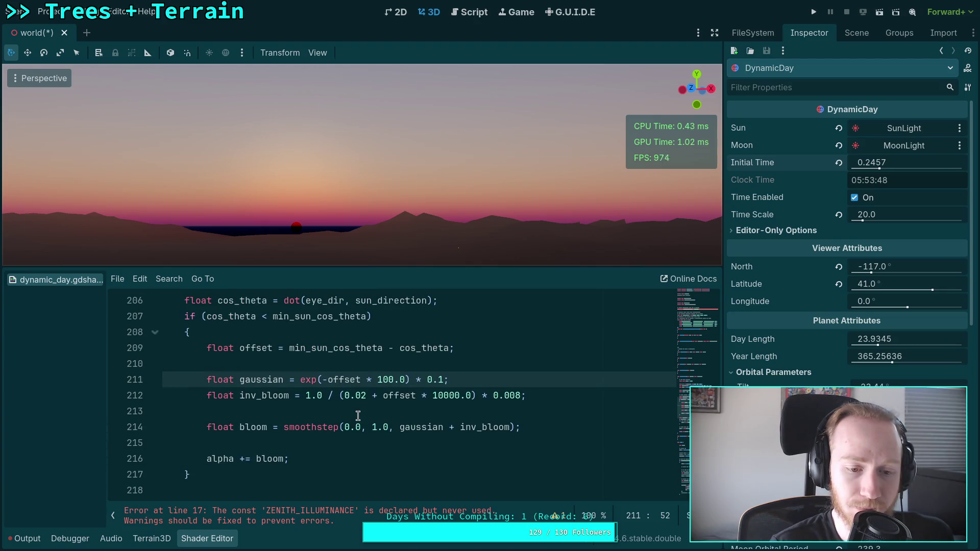
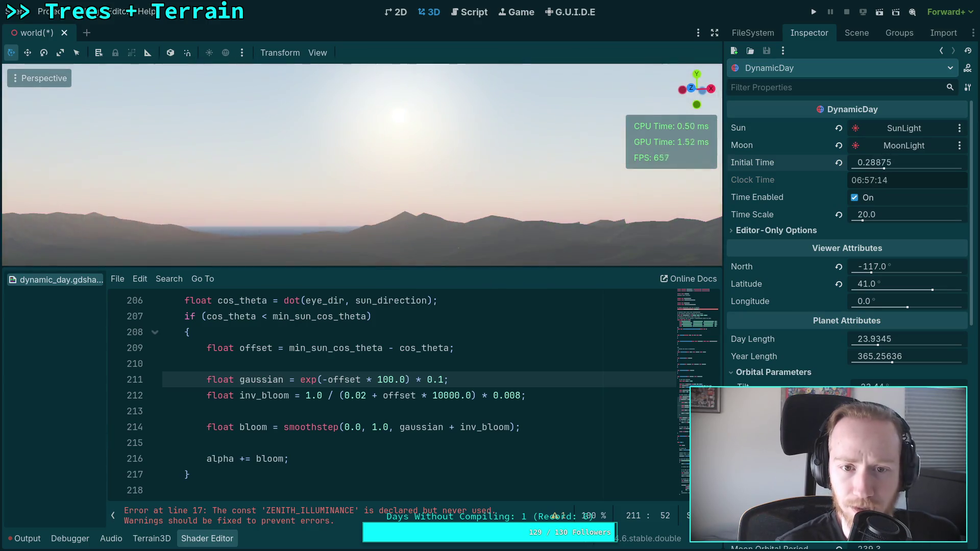
Change the gaussian bloom multiplier to 0.2 and its falloff to 200.0, previewing at an earlier time of day
click(439, 380)
text(2)
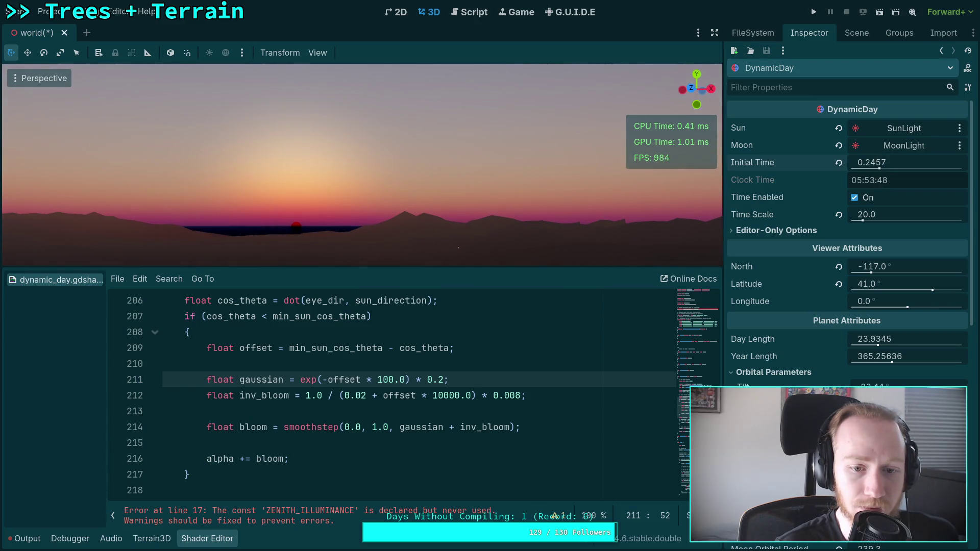
click(382, 380)
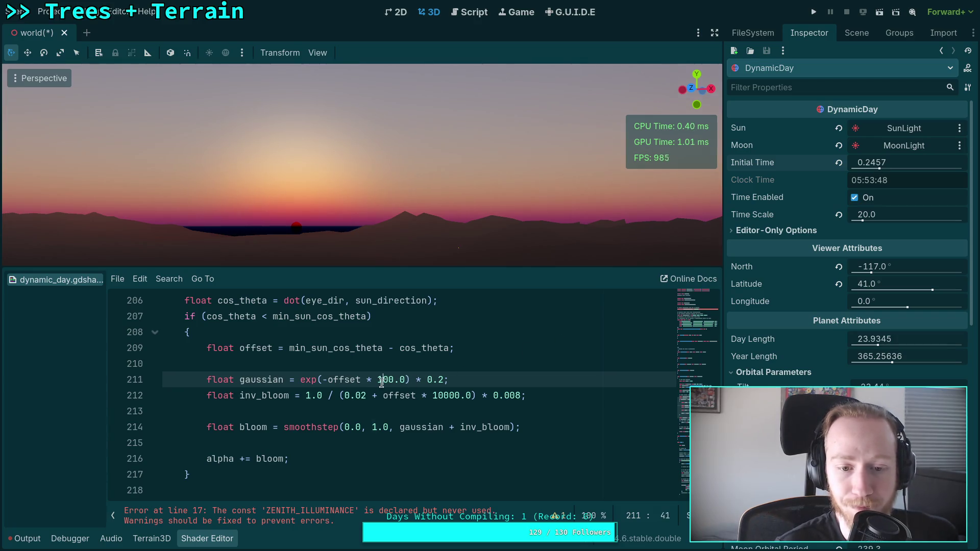
key(BackSpace)
text(2)
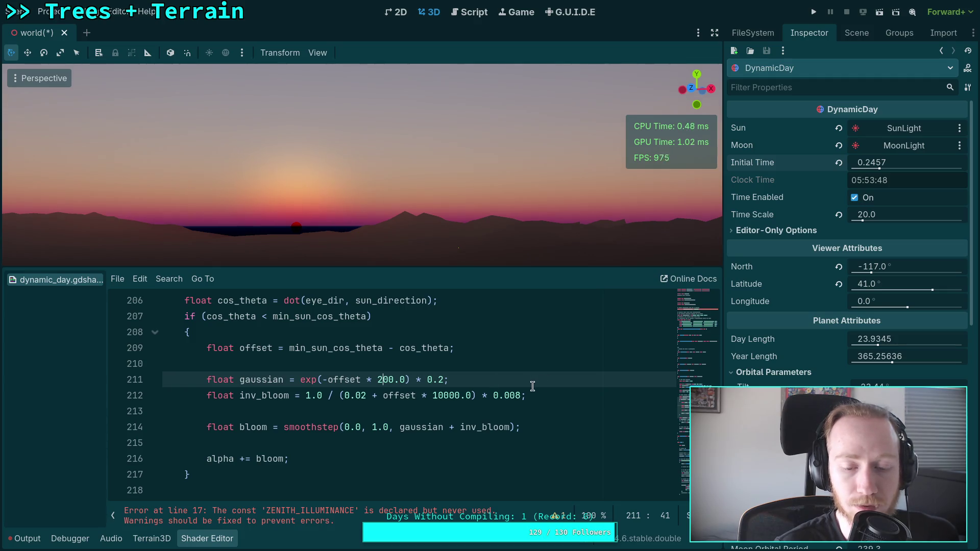
mouse_move(904, 162)
mouse_down()
mouse_move(888, 162)
mouse_move(970, 162)
mouse_move(904, 162)
mouse_move(934, 162)
mouse_up()
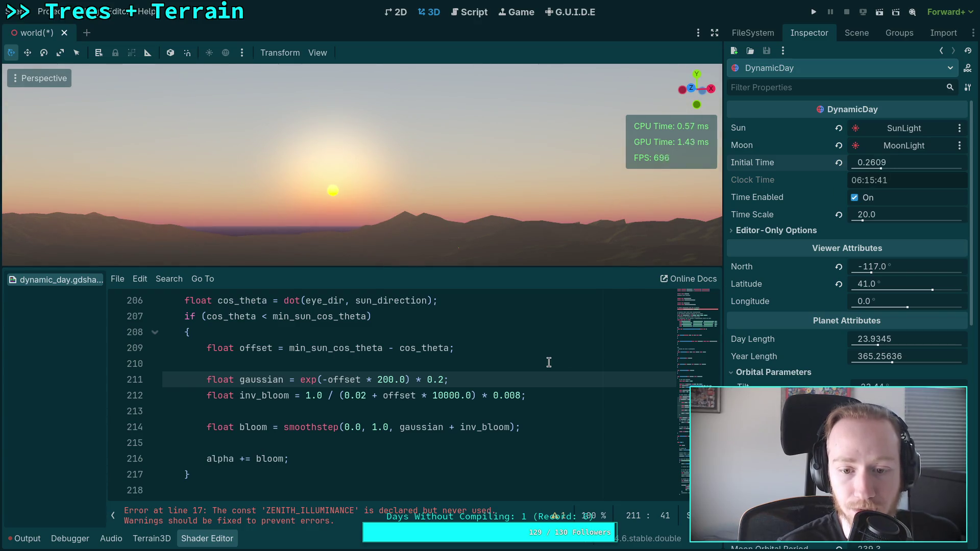
click(512, 397)
Try inverse bloom multipliers of 0.01, 0.07 and 0.08 on line 212
key(Delete)
key(Delete)
text(1)
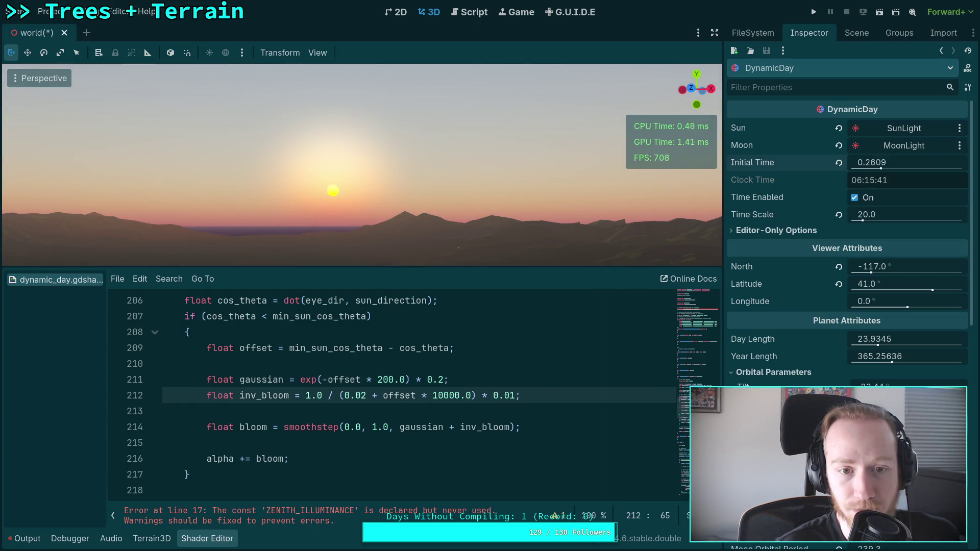
drag(515, 397, 510, 398)
text(7)
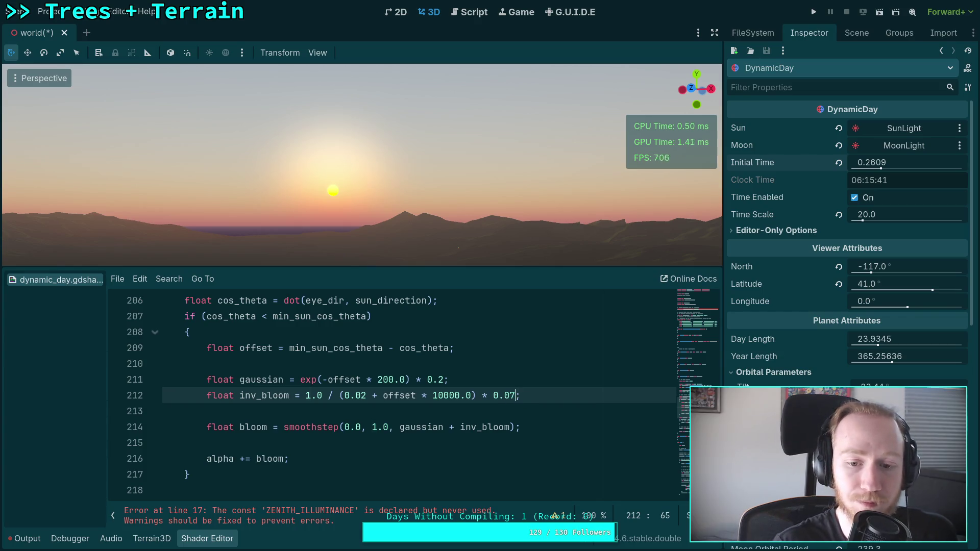
key(BackSpace)
text(8)
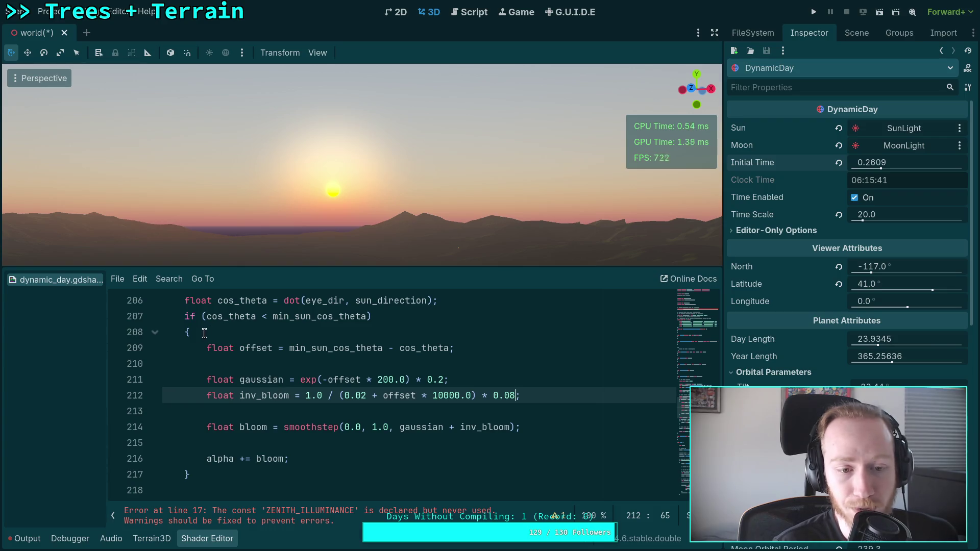
Review the cos_theta comparison lines and rewind the time of day to put the sun at the horizon
scroll(208, 347, up, 1)
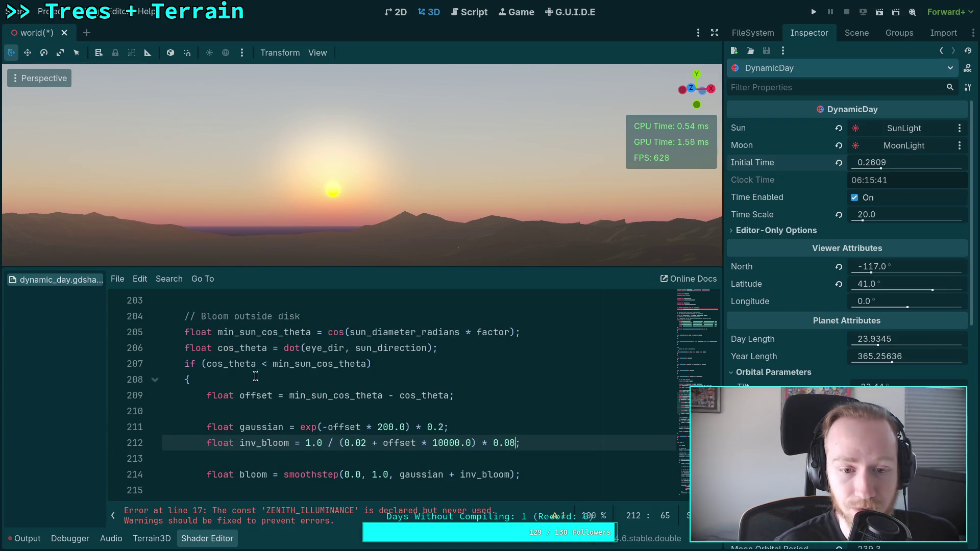
drag(439, 363, 495, 351)
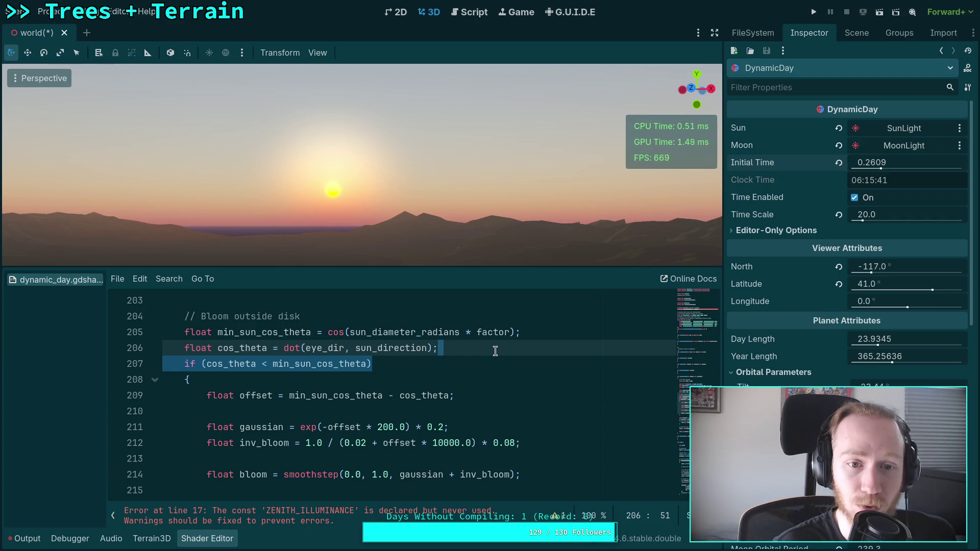
scroll(342, 365, down, 1)
drag(882, 166, 864, 166)
click(455, 349)
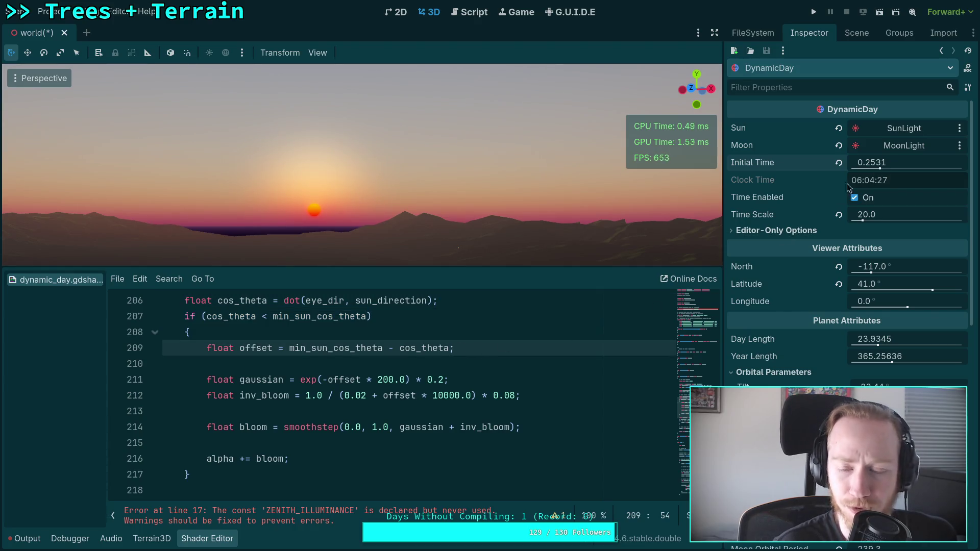
drag(891, 162, 881, 162)
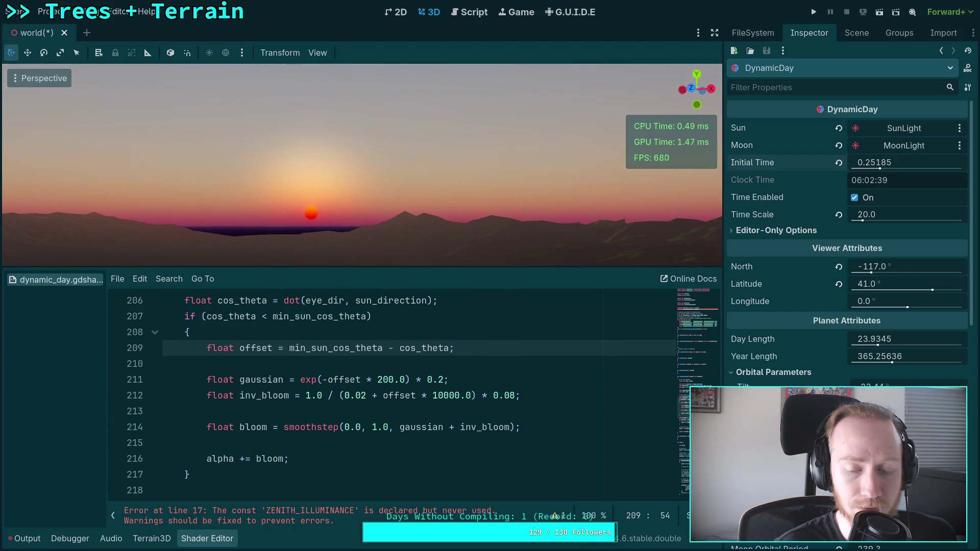
Settle the inverse bloom multiplier at 0.01 and advance the time so the sun rises
click(511, 395)
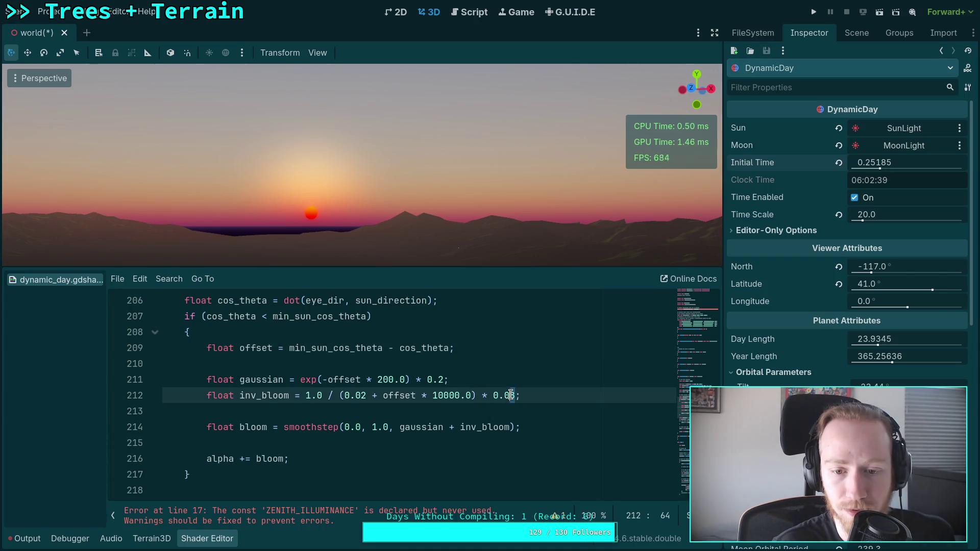
text(2)
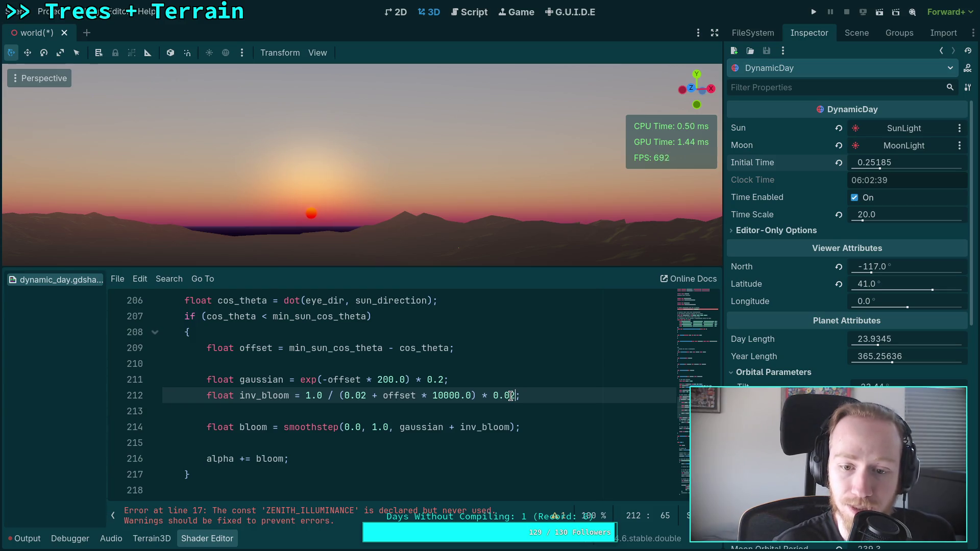
text(08)
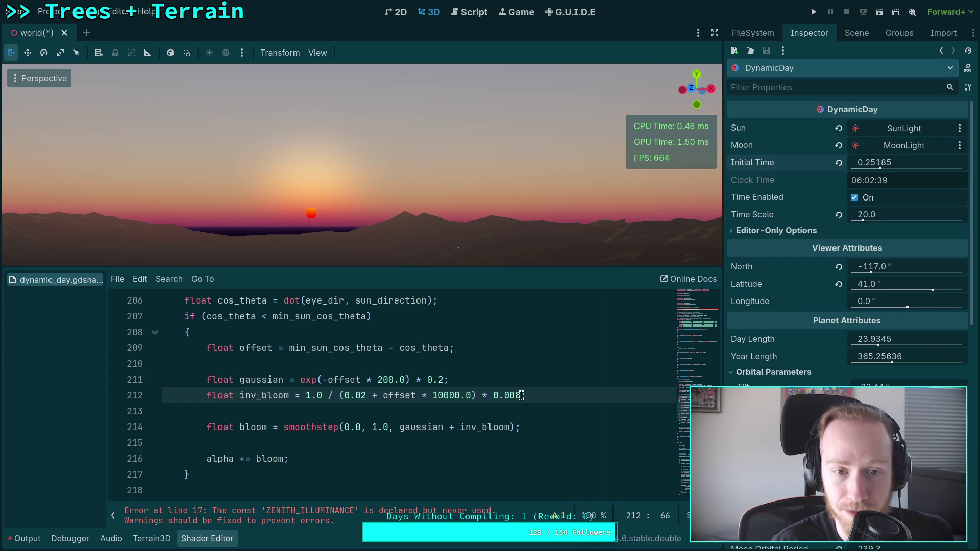
key(BackSpace)
key(BackSpace)
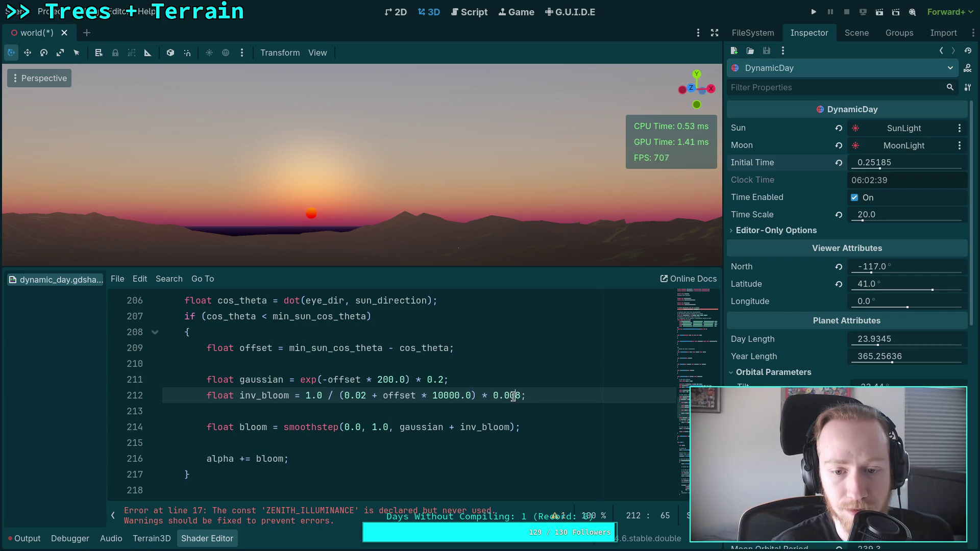
text(51)
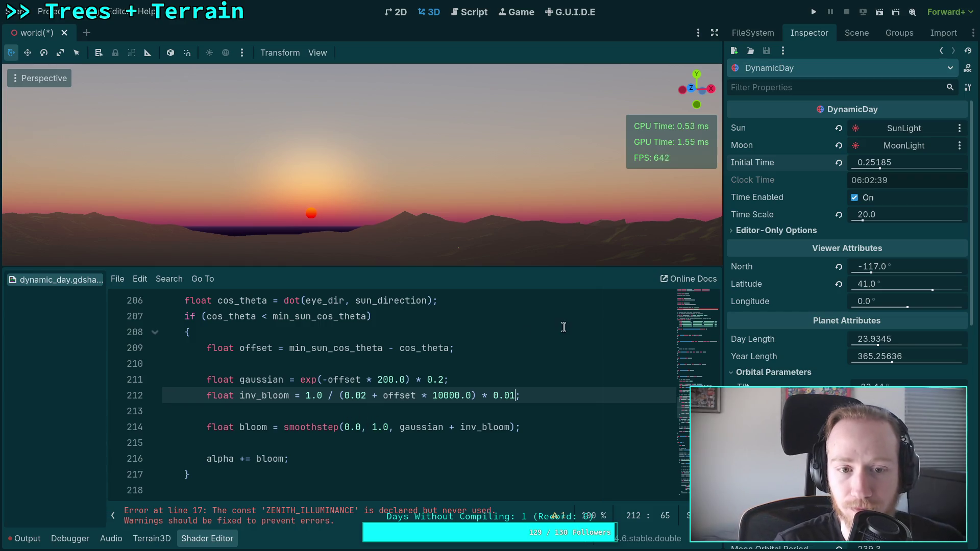
mouse_move(869, 161)
mouse_down()
mouse_move(878, 161)
mouse_move(834, 205)
mouse_up()
click(205, 396)
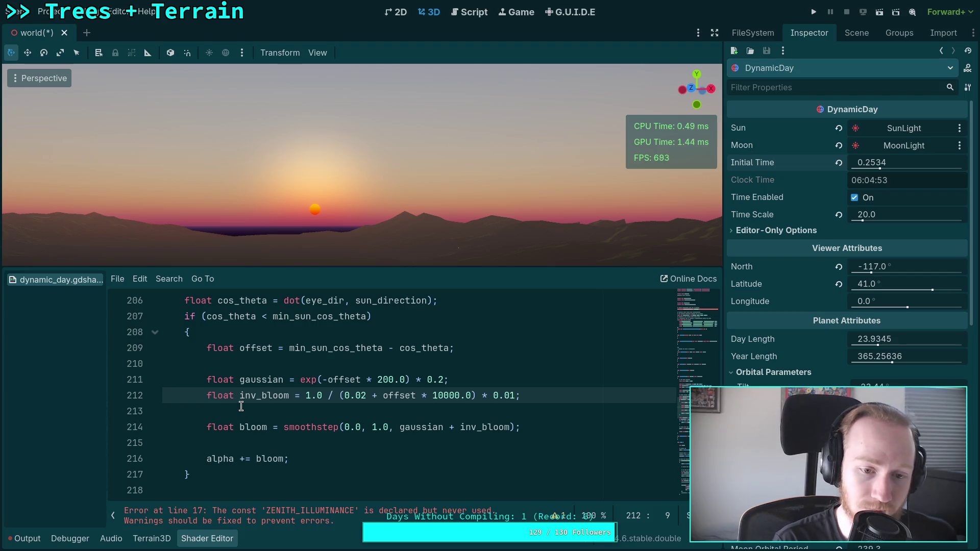
Comment out the inv_bloom line and remove '+ inv_bloom' from the bloom sum
text(//)
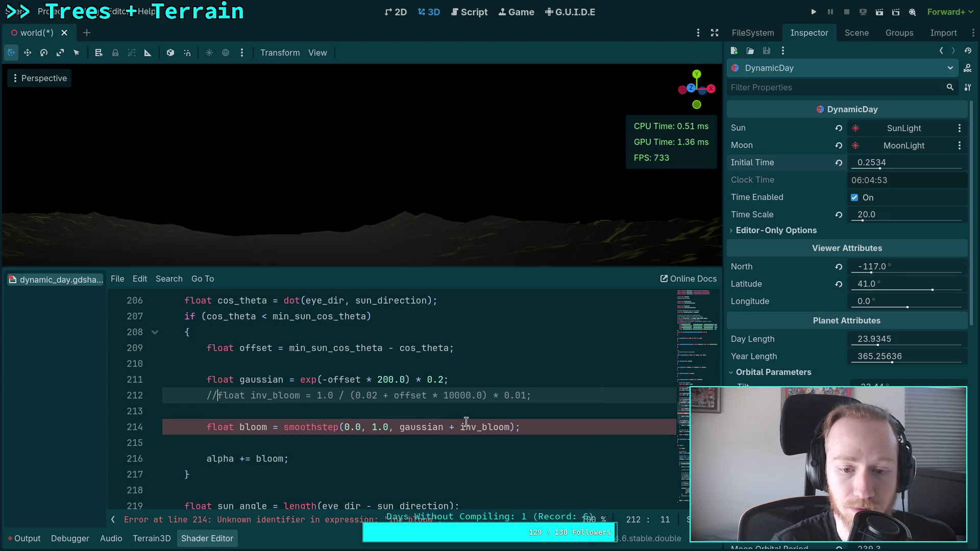
drag(444, 427, 511, 424)
key(BackSpace)
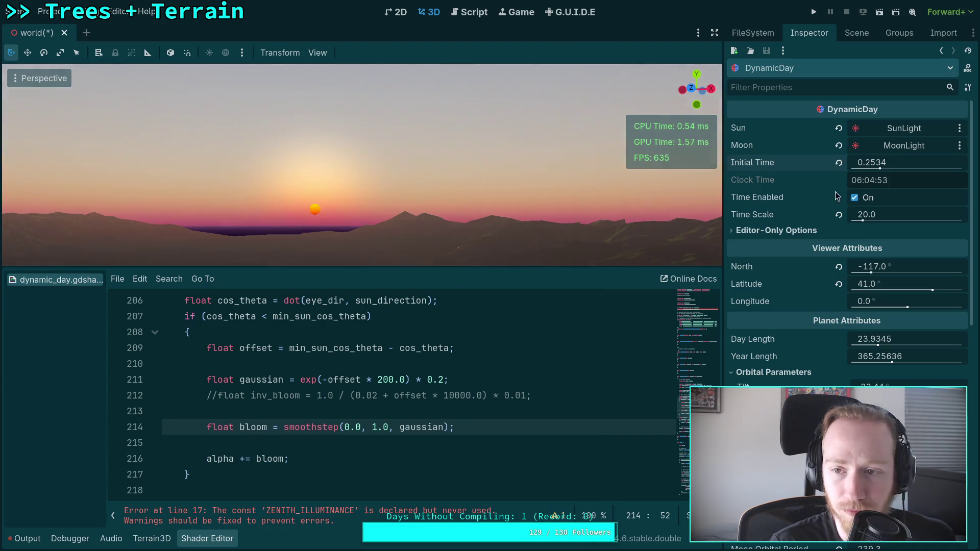
Replace the smoothstep call on the bloom line with exp(-offset * 200.0) * 0.2
drag(282, 428, 402, 427)
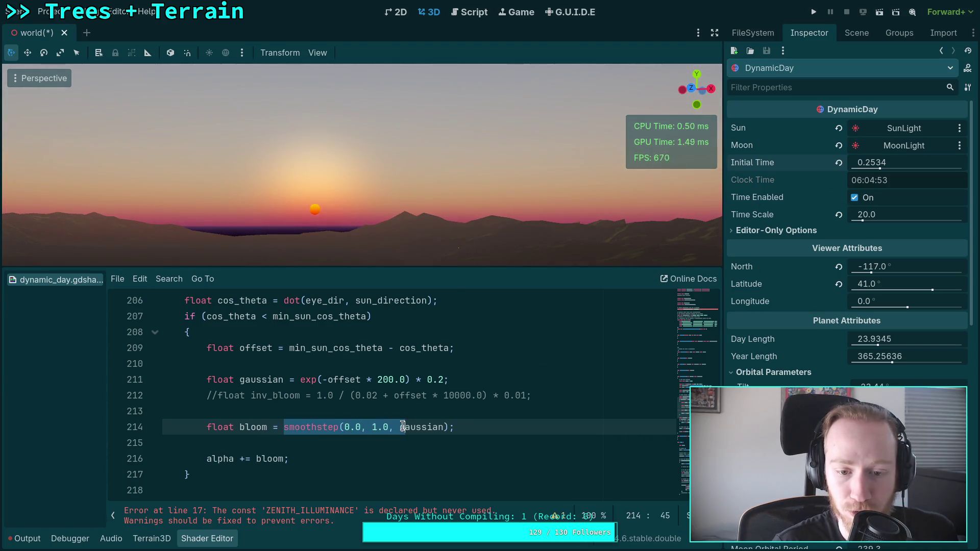
double_click(272, 457)
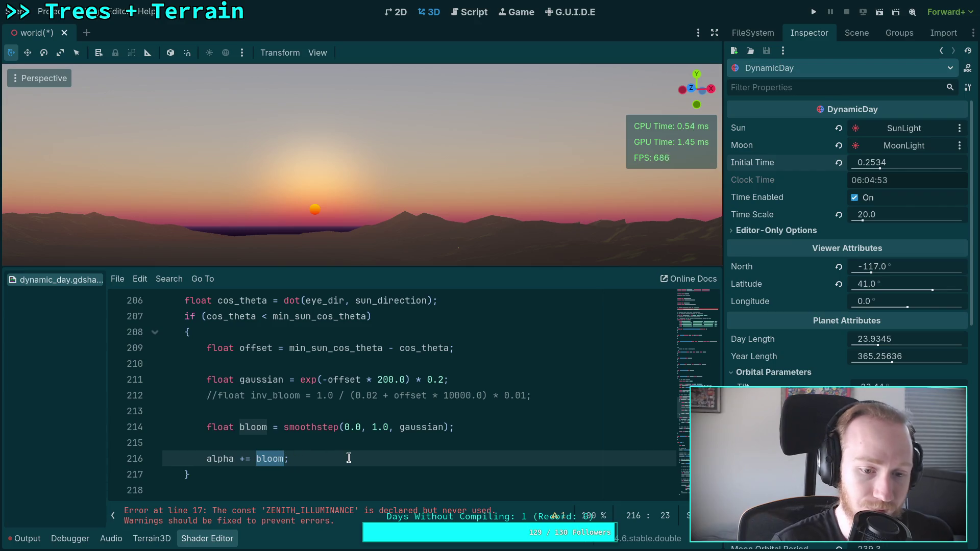
click(341, 439)
drag(301, 380, 449, 380)
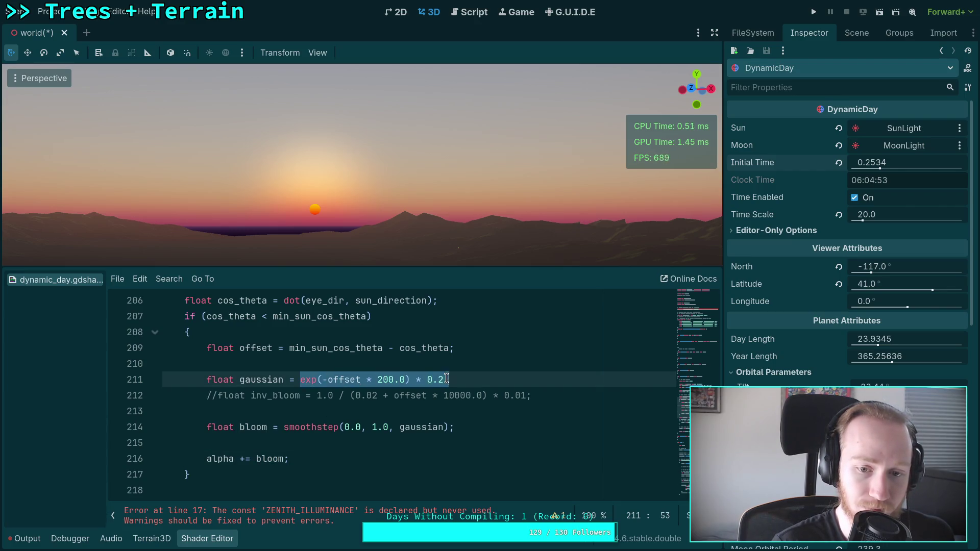
click(353, 382)
drag(299, 382, 444, 382)
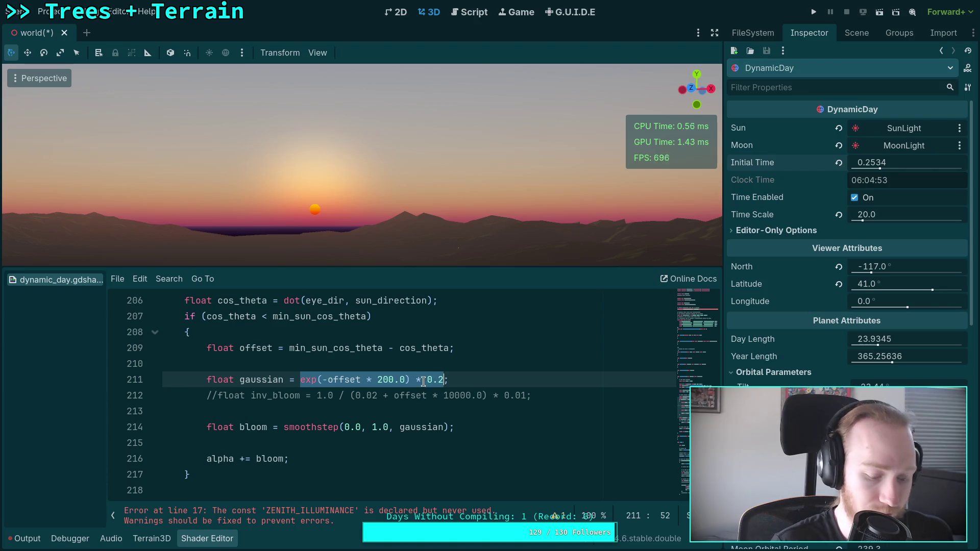
key(ctrl+x)
drag(284, 426, 450, 427)
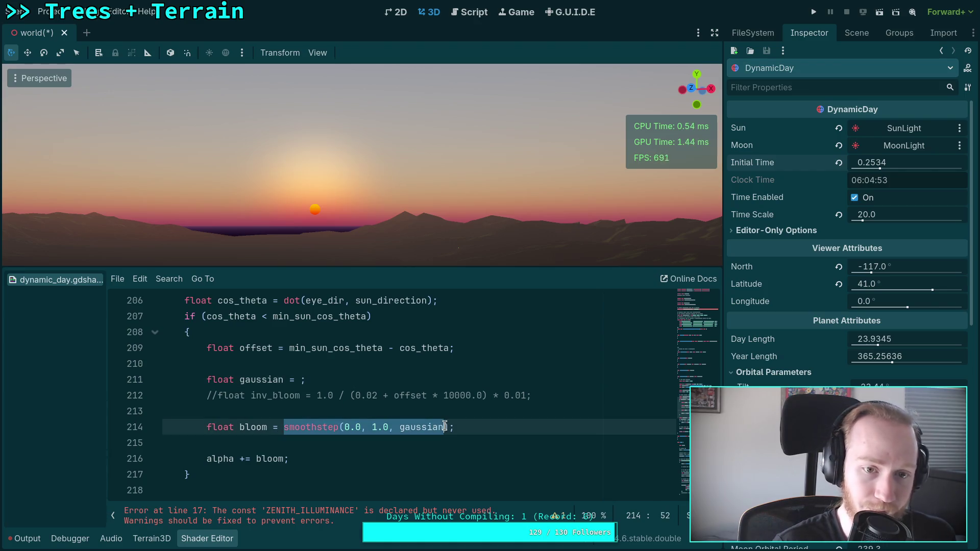
key(ctrl+v)
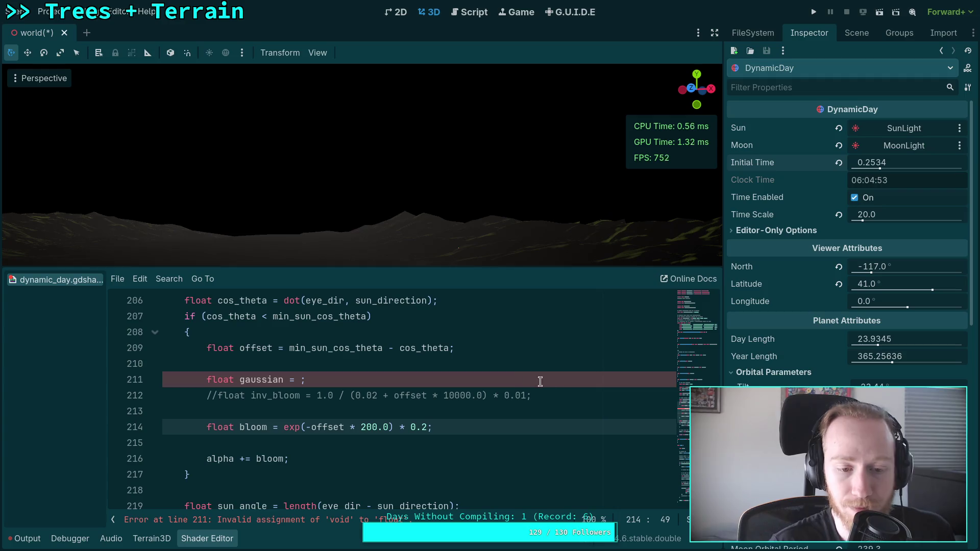
Delete the unused gaussian and inv_bloom lines plus leftover blank lines, and rewind the sunrise time
drag(579, 394, 576, 358)
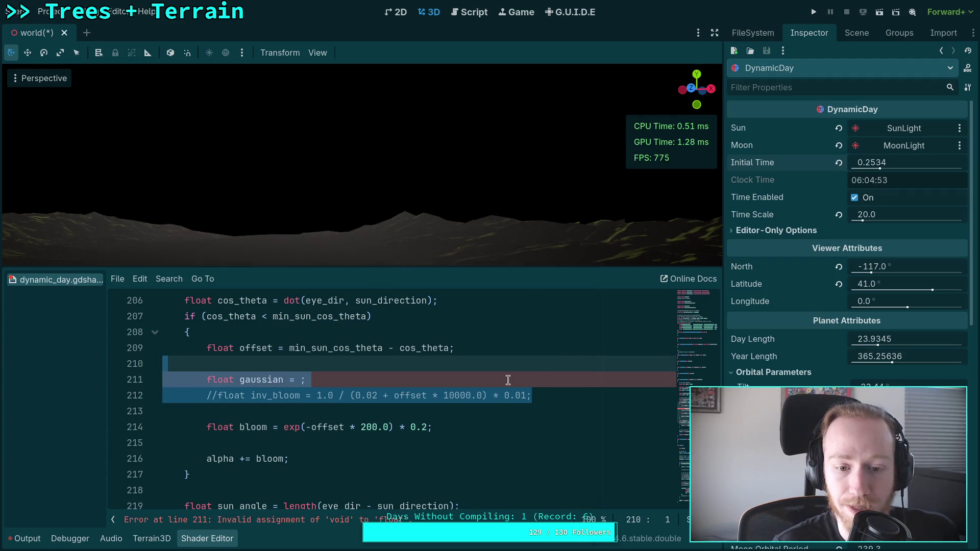
key(BackSpace)
key(Down)
key(BackSpace)
key(BackSpace)
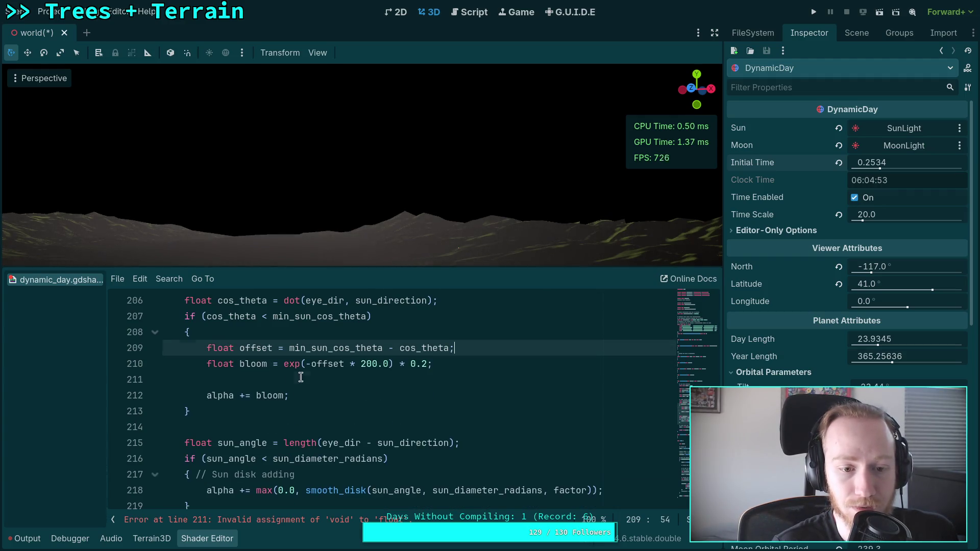
click(301, 378)
key(Delete)
key(End)
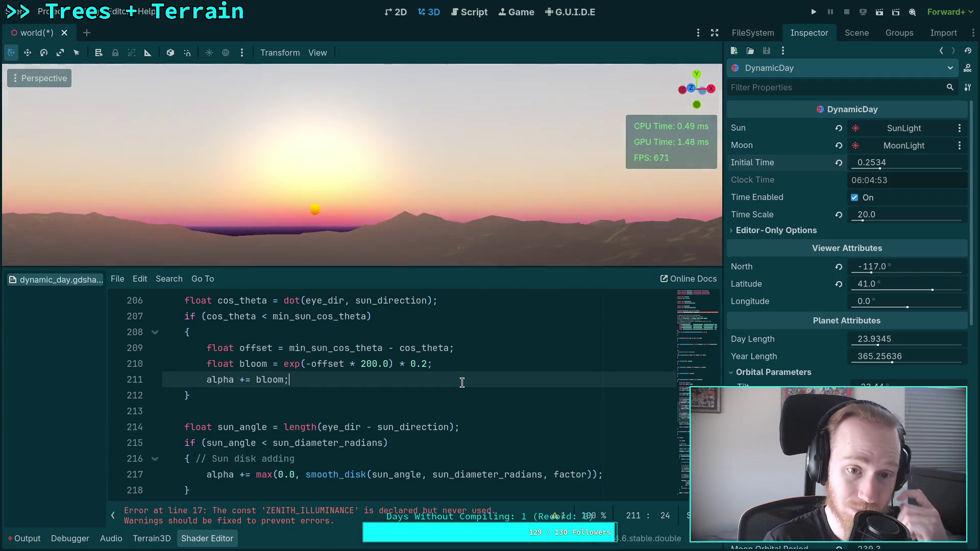
mouse_move(891, 164)
mouse_down()
mouse_move(870, 163)
mouse_move(904, 164)
mouse_move(820, 163)
mouse_move(837, 163)
mouse_up()
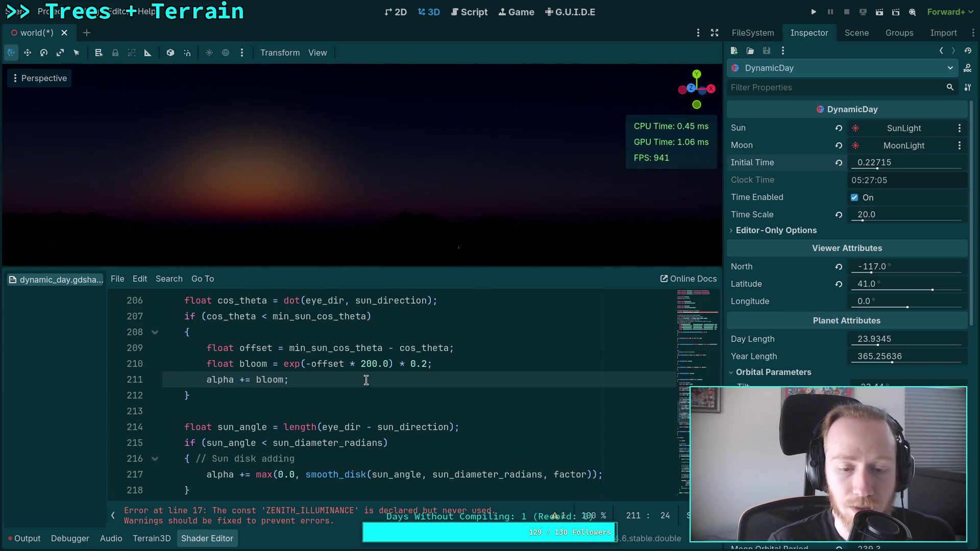
Change the bloom falloff on line 210 from 200.0 to 600.0 and move the time toward sunrise
click(362, 365)
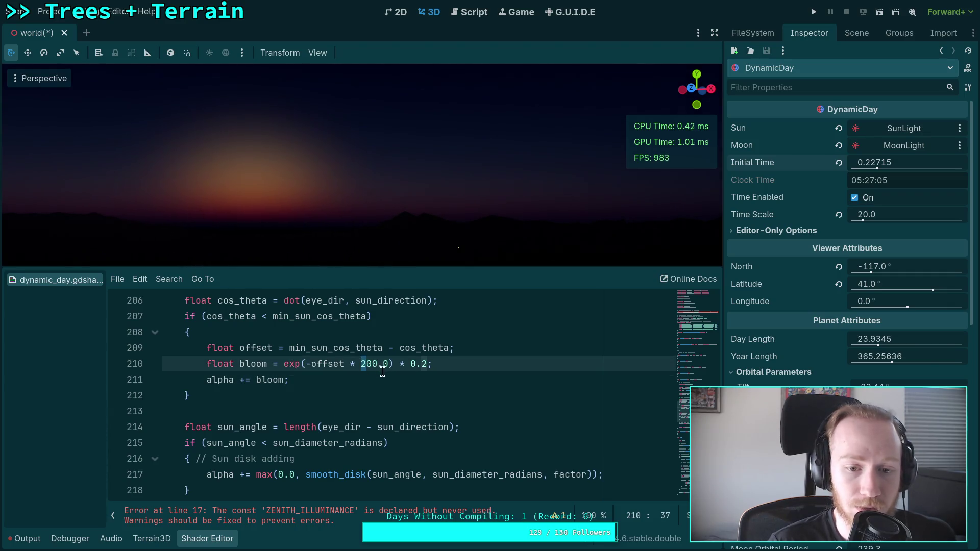
key(Delete)
text(6)
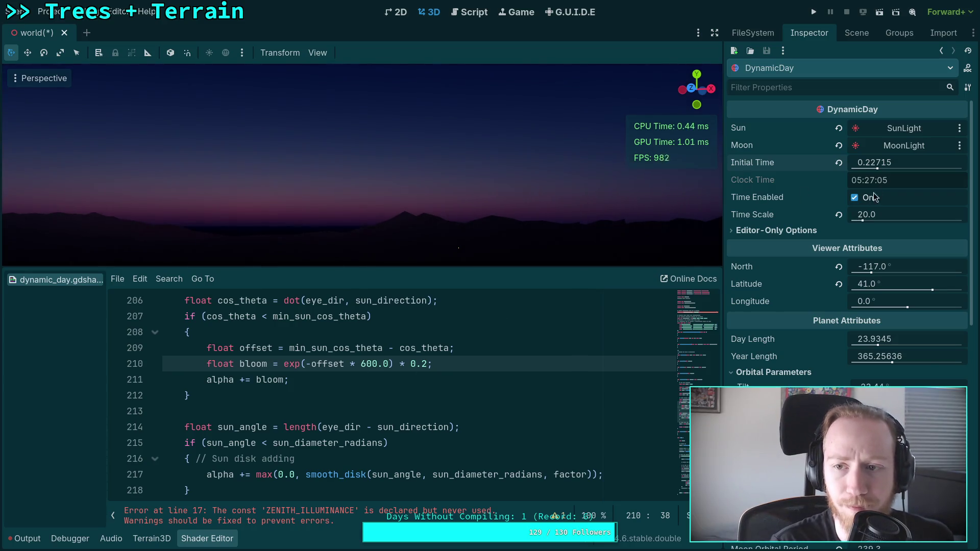
mouse_move(876, 162)
mouse_down()
mouse_move(903, 161)
mouse_move(864, 161)
mouse_move(892, 151)
mouse_move(870, 166)
mouse_move(897, 166)
mouse_up()
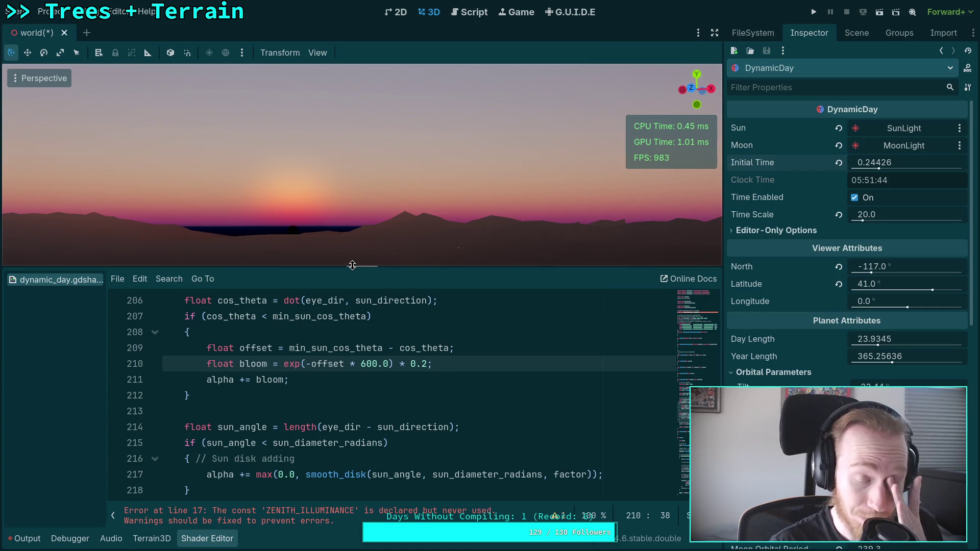
scroll(370, 390, up, 1)
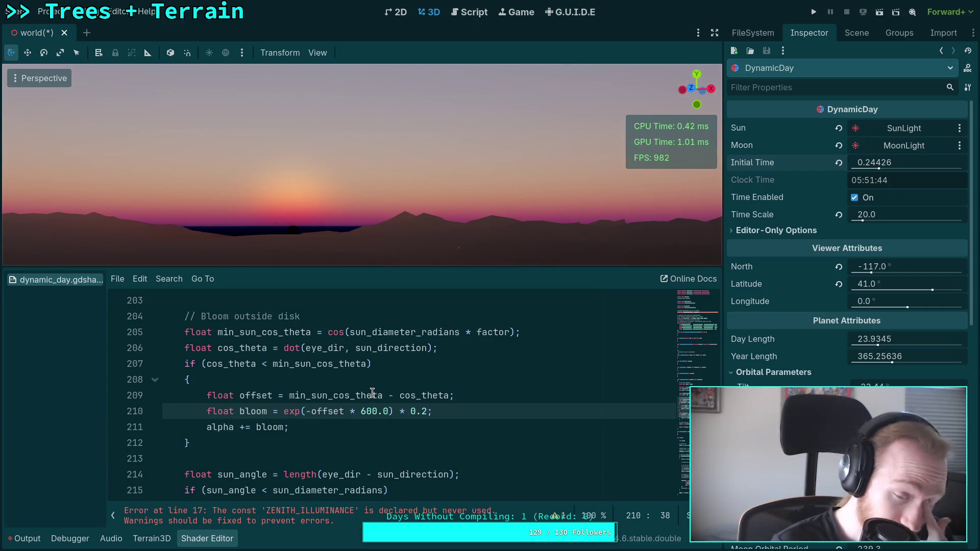
scroll(370, 393, up, 2)
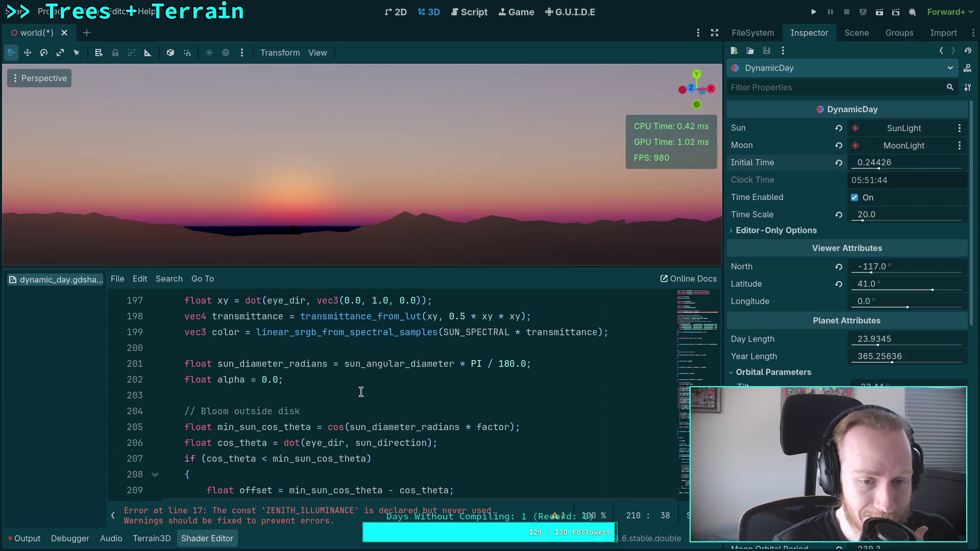
scroll(361, 392, up, 1)
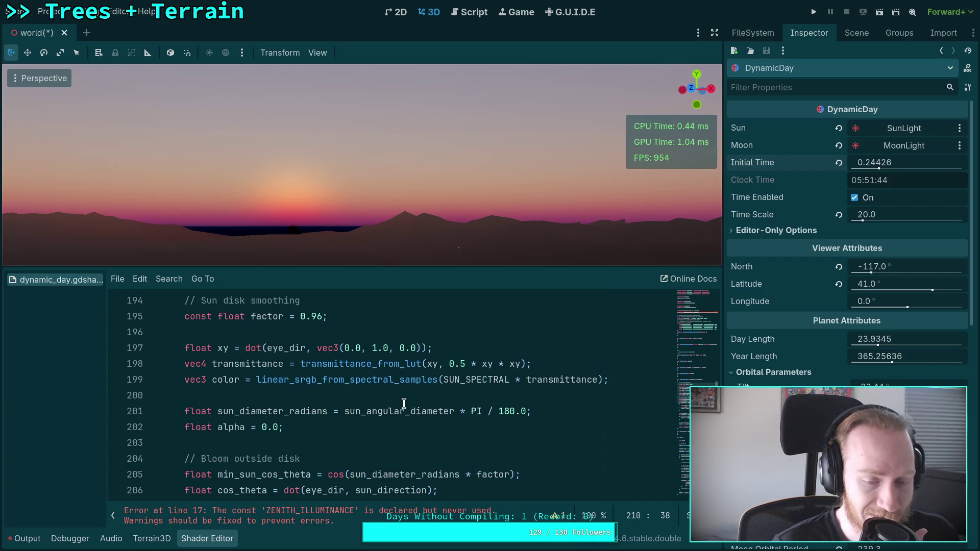
scroll(401, 403, up, 2)
scroll(363, 405, down, 1)
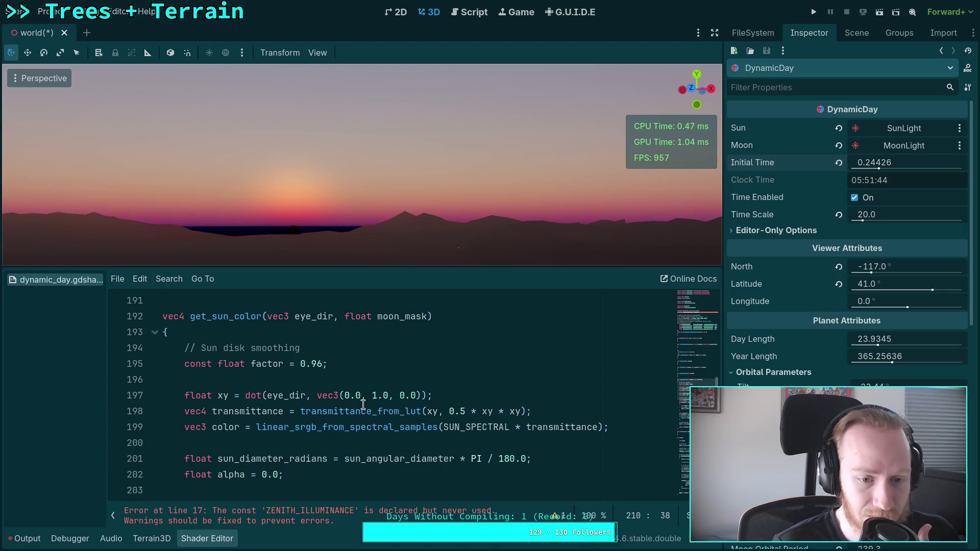
scroll(368, 405, up, 15)
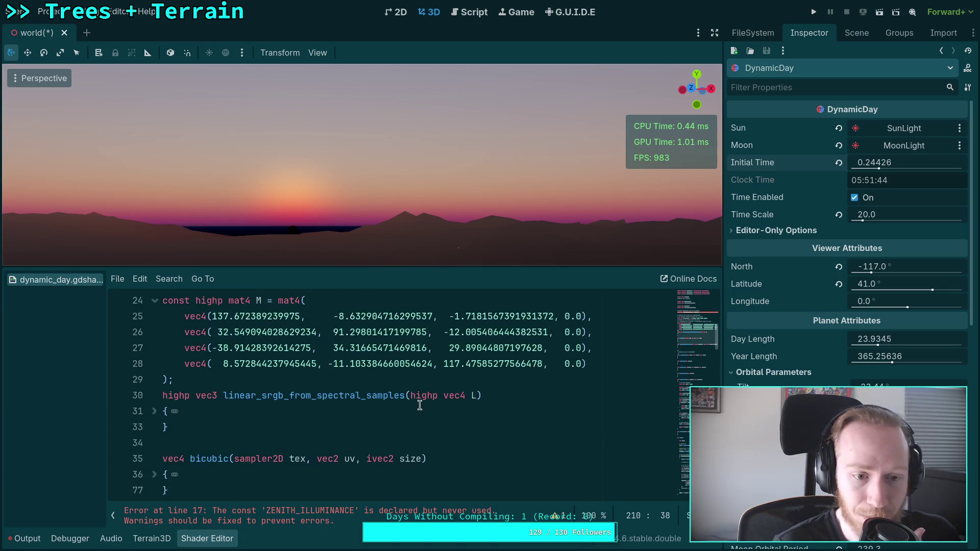
scroll(420, 405, up, 4)
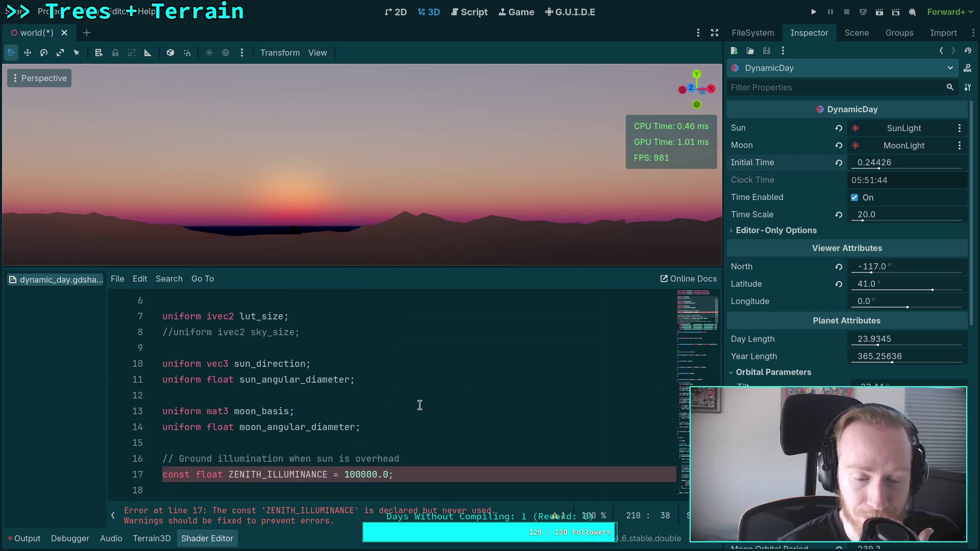
double_click(276, 364)
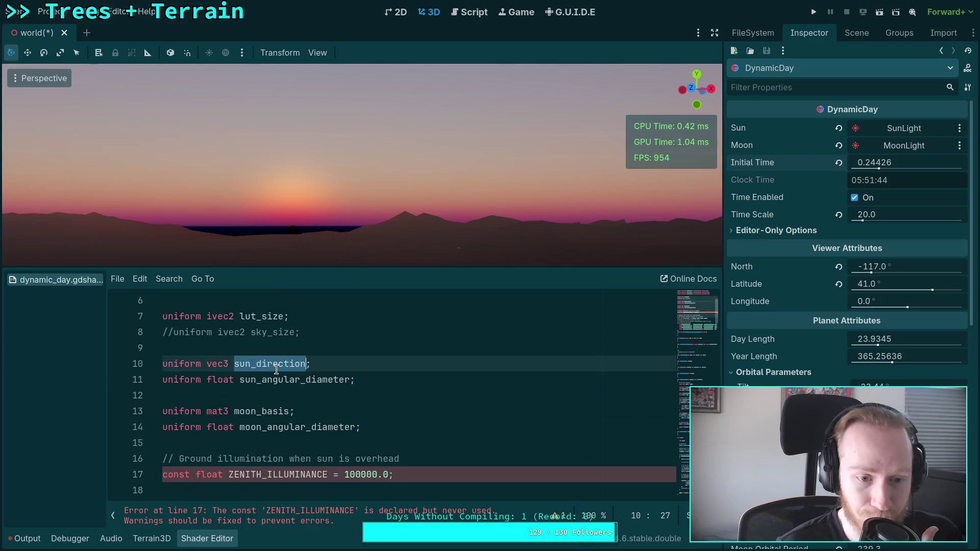
scroll(449, 426, down, 15)
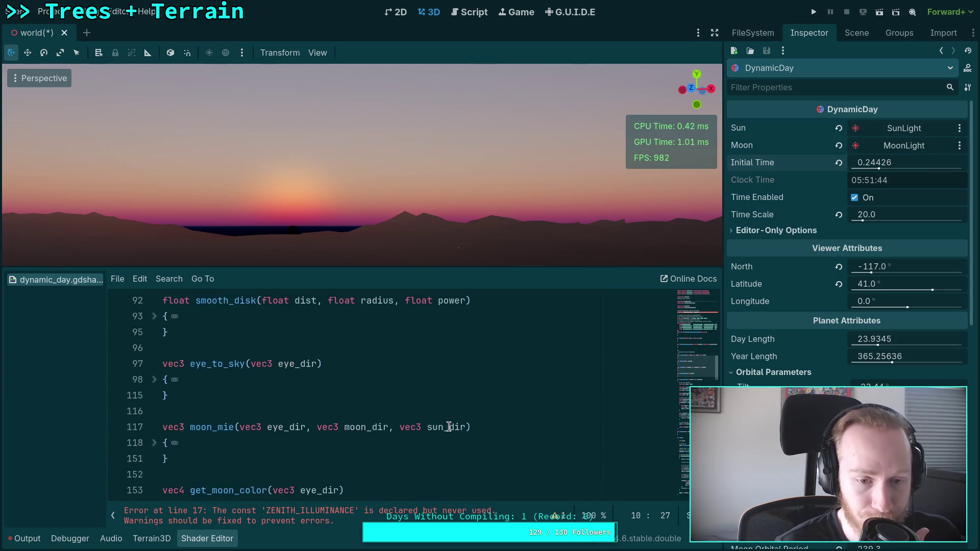
scroll(449, 426, down, 2)
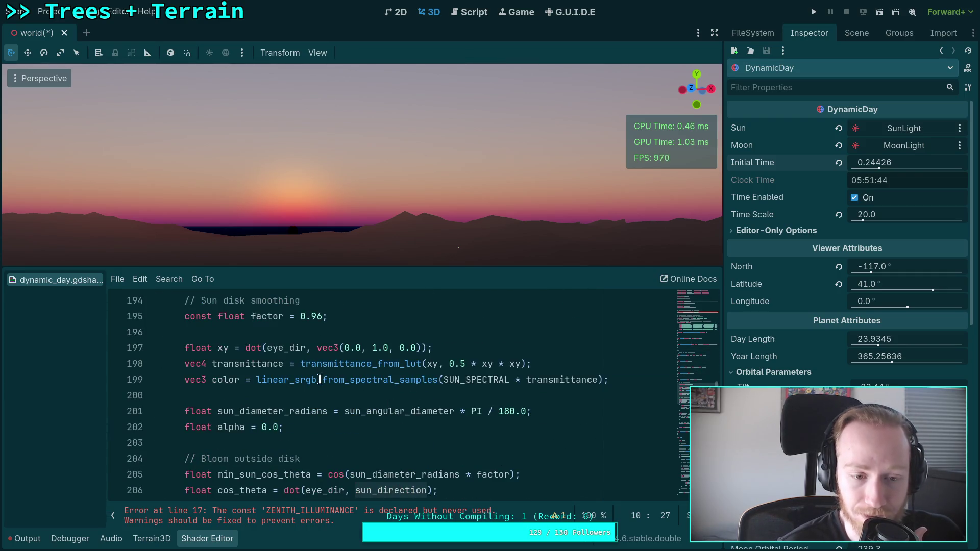
scroll(320, 380, up, 1)
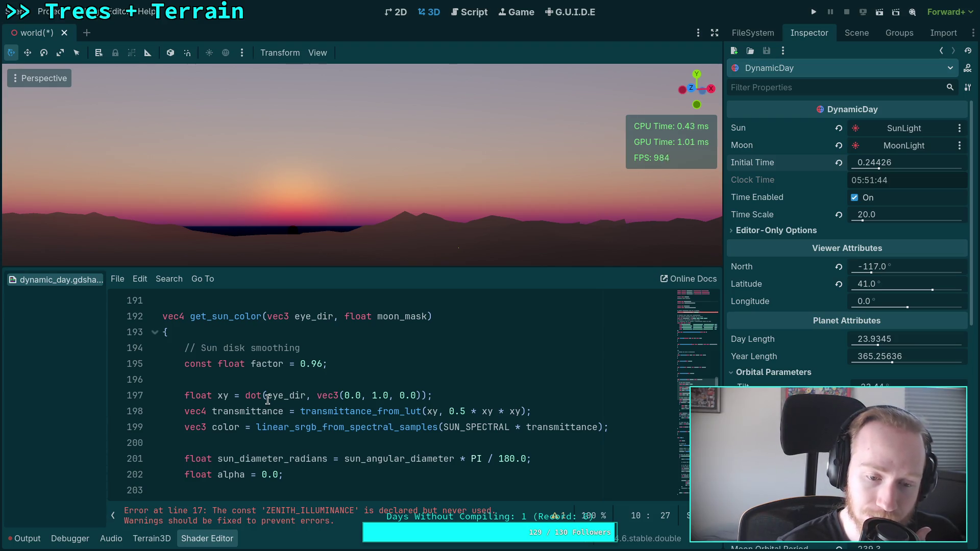
Replace eye_dir with sun_direction in the dot call on line 197
drag(267, 400, 287, 400)
key(BackSpace)
text(sun)
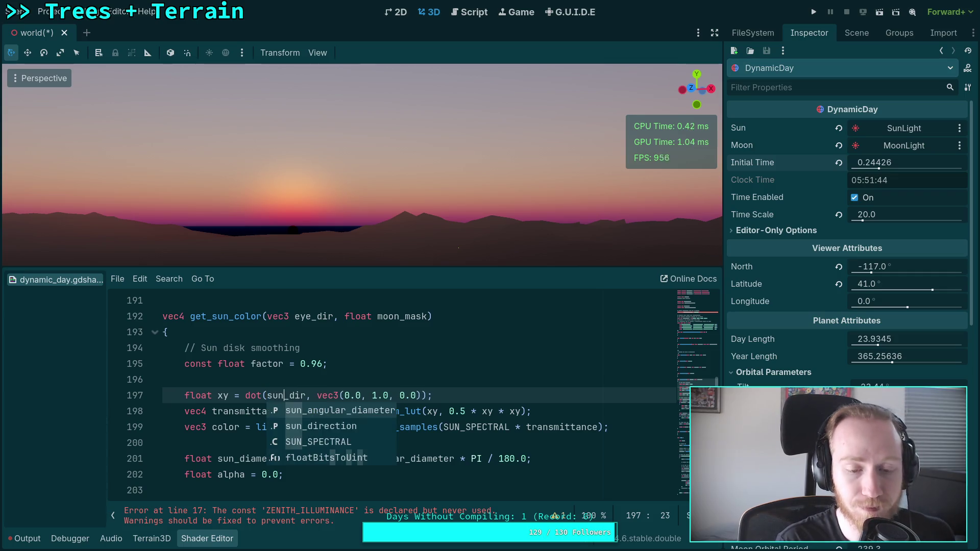
key(Down)
key(Return)
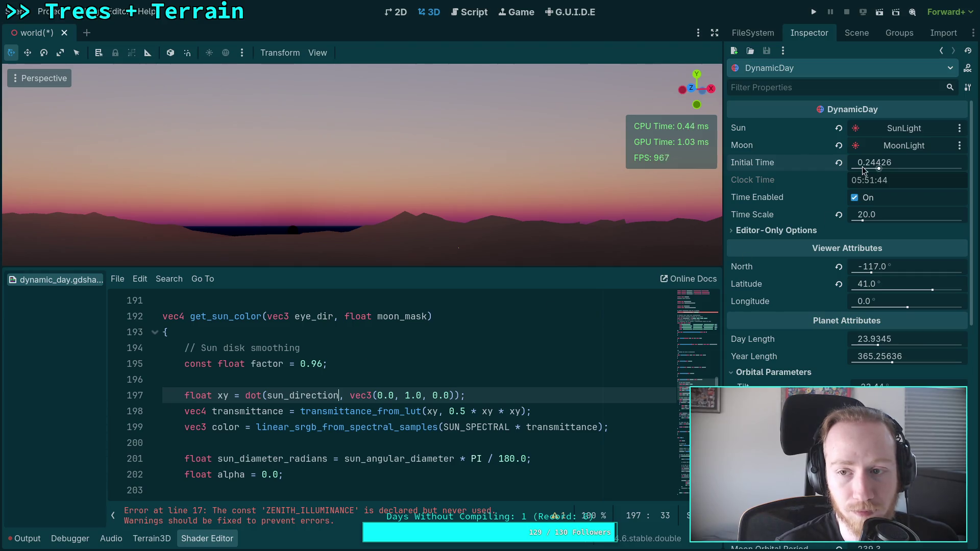
Scrub the time of day back and forth to preview the red sun disk on the horizon
mouse_move(876, 163)
mouse_down()
mouse_move(901, 162)
mouse_move(870, 162)
mouse_up()
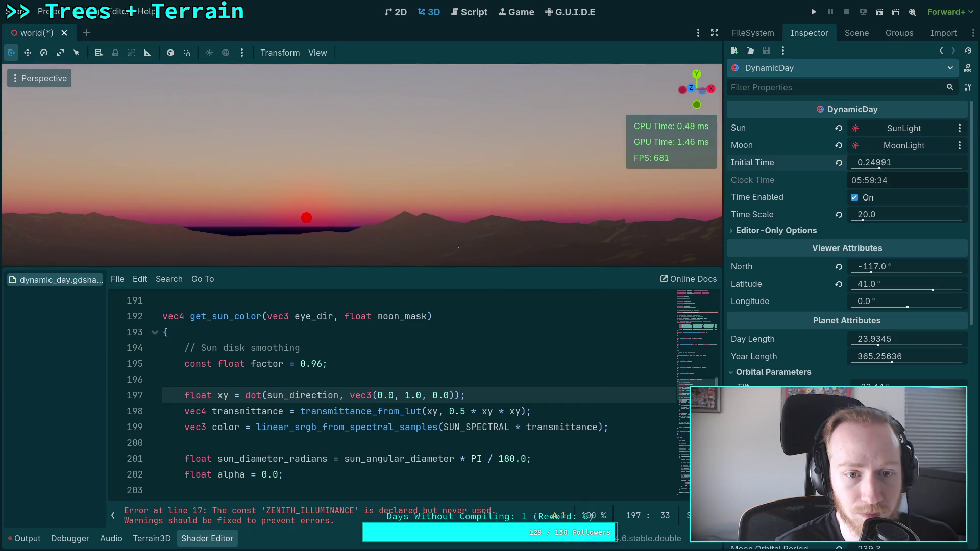
drag(885, 163, 865, 162)
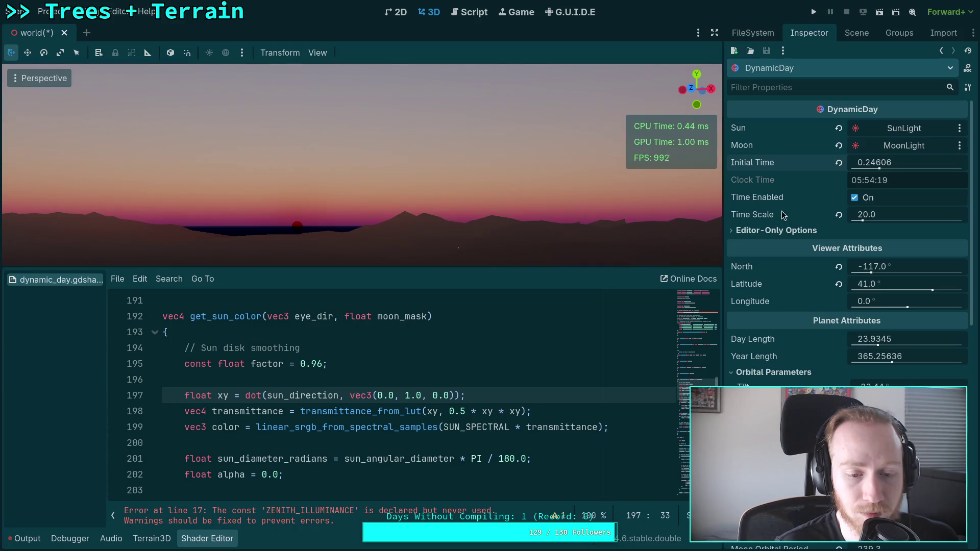
drag(868, 163, 879, 162)
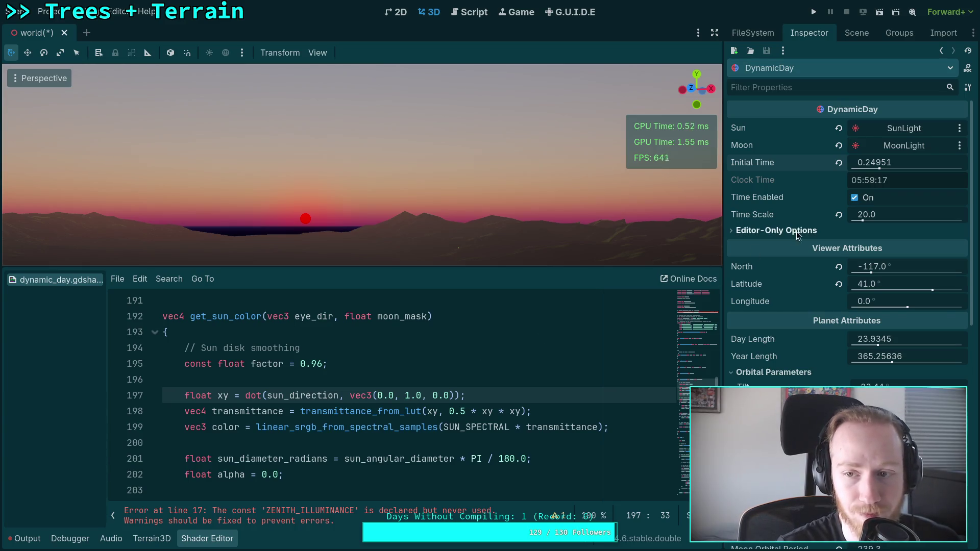
Delete the unused ZENITH_ILLUMINANCE constant and its comment after raising the sun above the horizon
drag(862, 162, 876, 162)
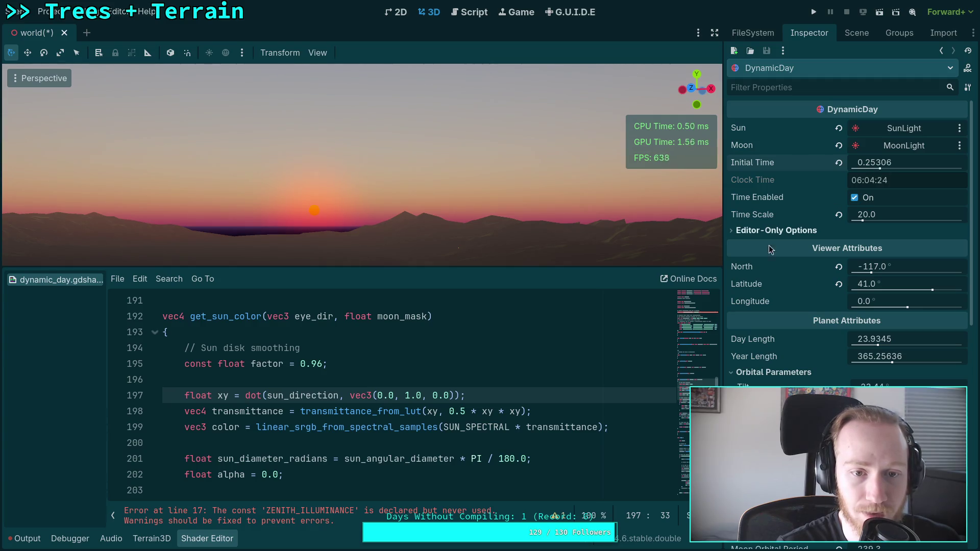
scroll(385, 406, up, 20)
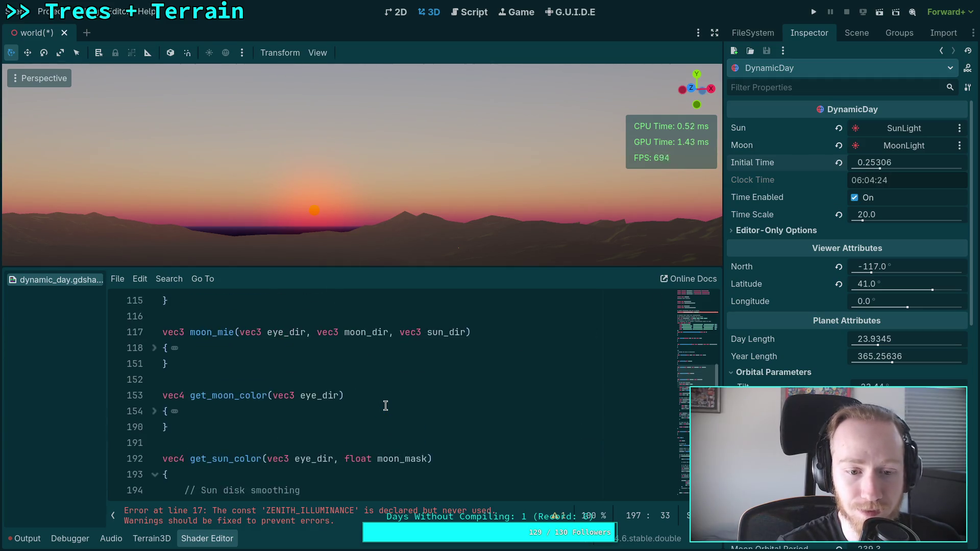
scroll(344, 403, down, 20)
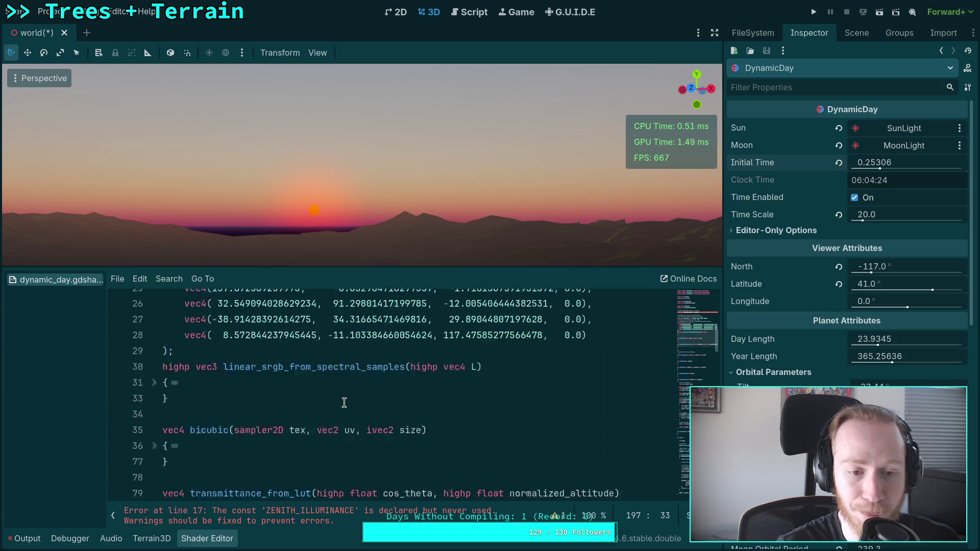
scroll(348, 401, up, 4)
scroll(348, 400, up, 15)
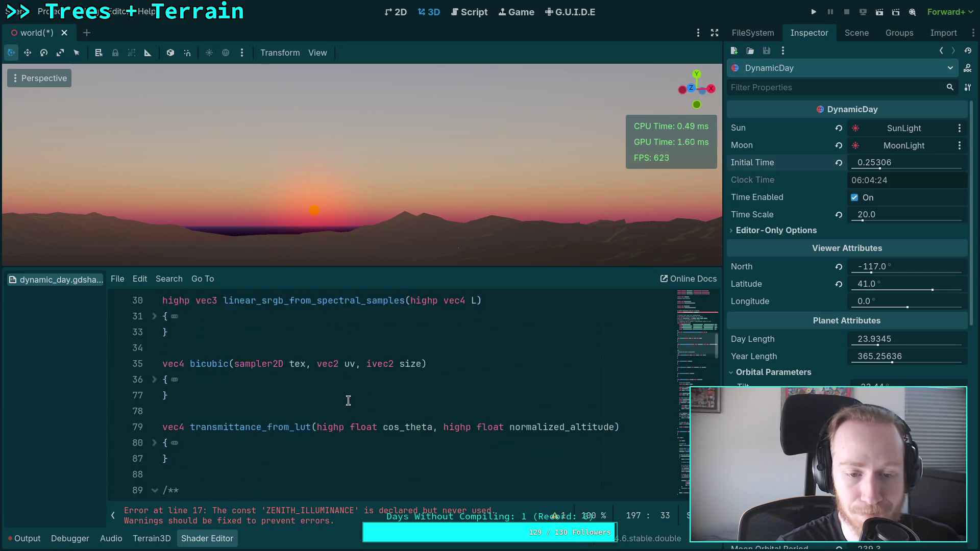
scroll(349, 401, down, 3)
click(437, 377)
key(shift+Up)
key(shift+Up)
key(shift+Up)
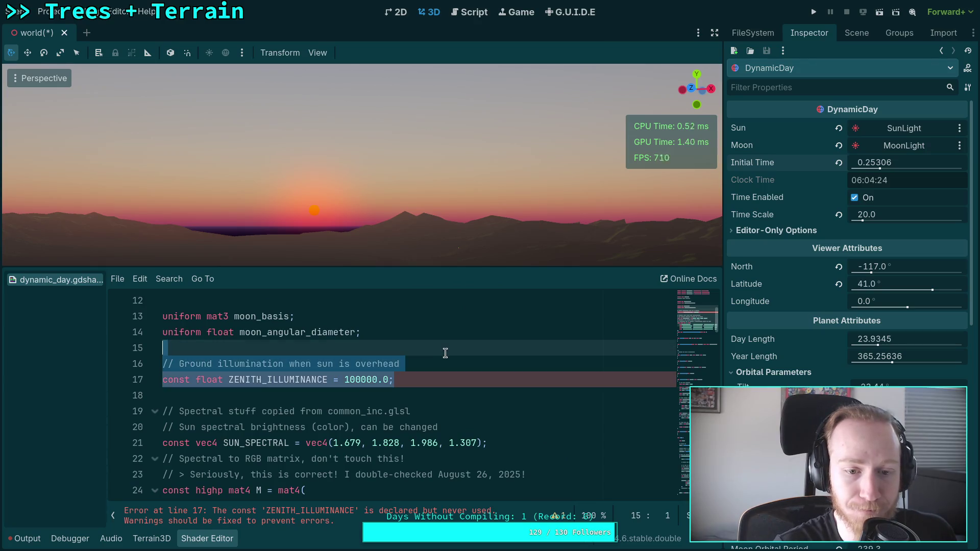
key(BackSpace)
Save the scene and shader changes, then switch to the Neovim terminal workspace
scroll(619, 374, down, 3)
scroll(619, 375, down, 20)
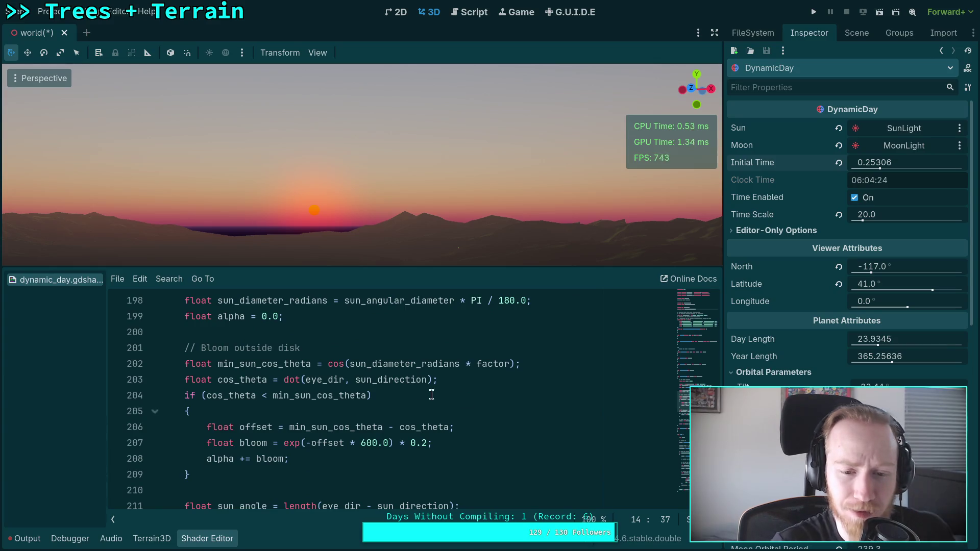
scroll(408, 383, down, 1)
click(500, 388)
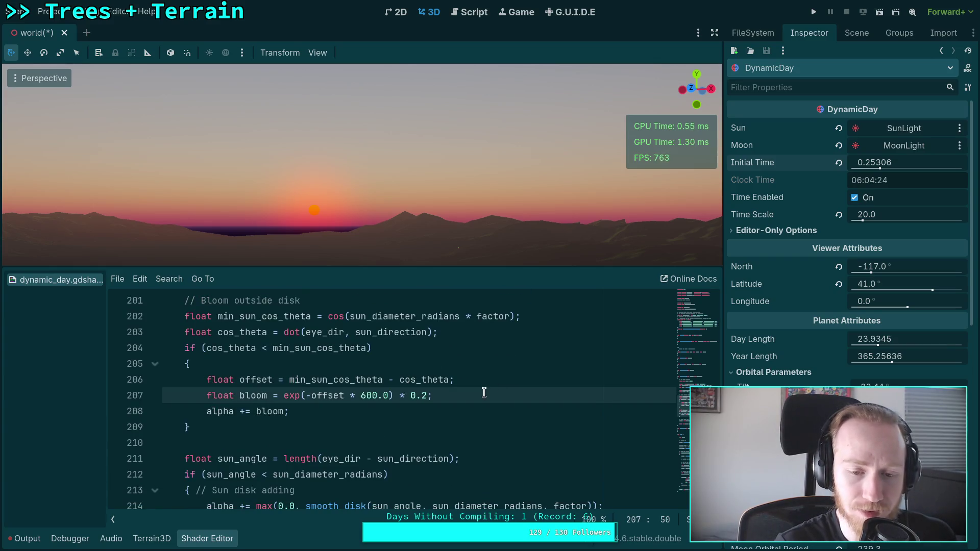
click(508, 383)
click(476, 392)
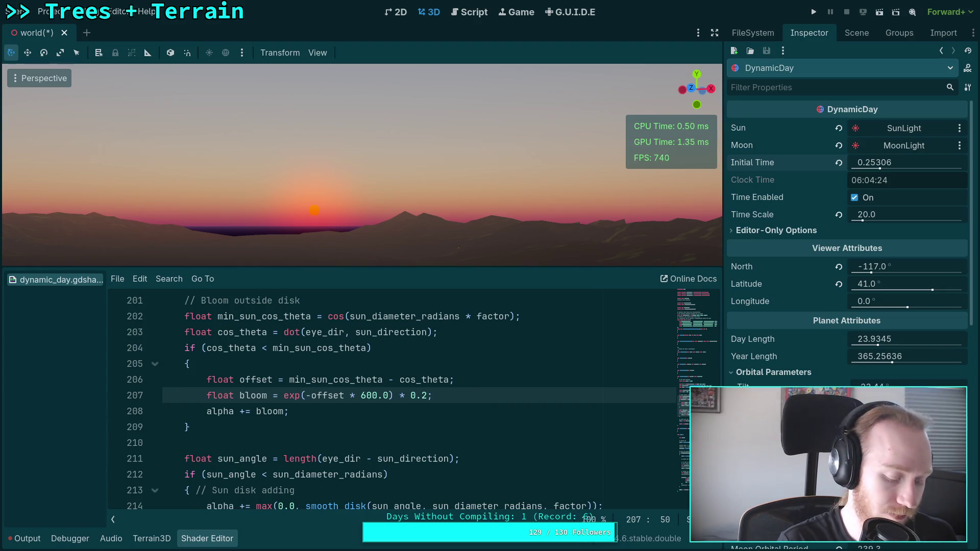
key(ctrl+s)
key(super+1)
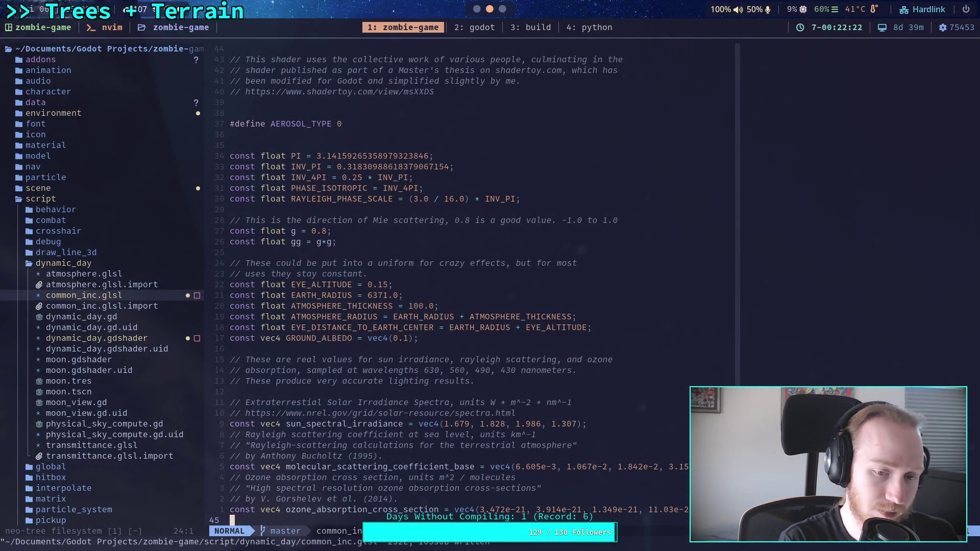
Quit Neovim with :qa and run 'git diff script/' in the shell
text(:qa)
key(Return)
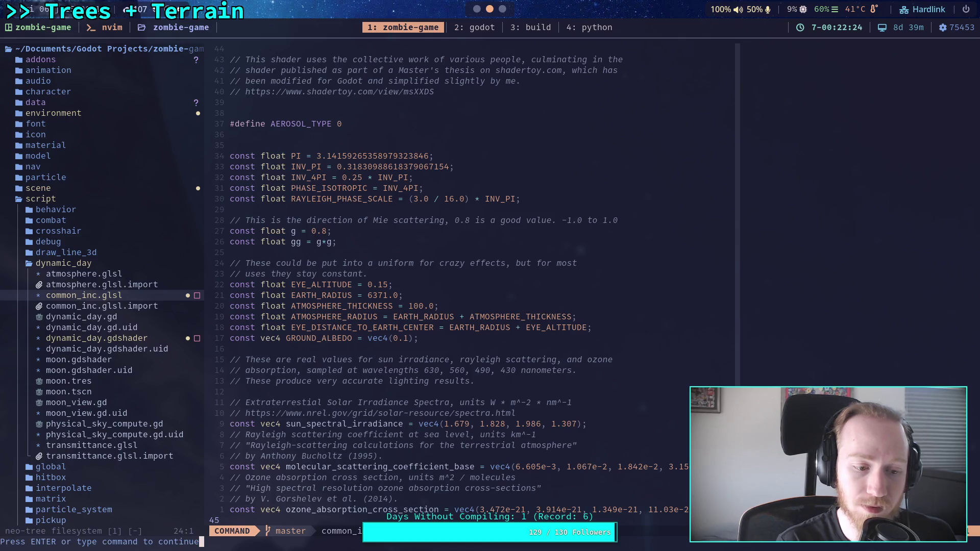
key(Return)
text(git diff script/)
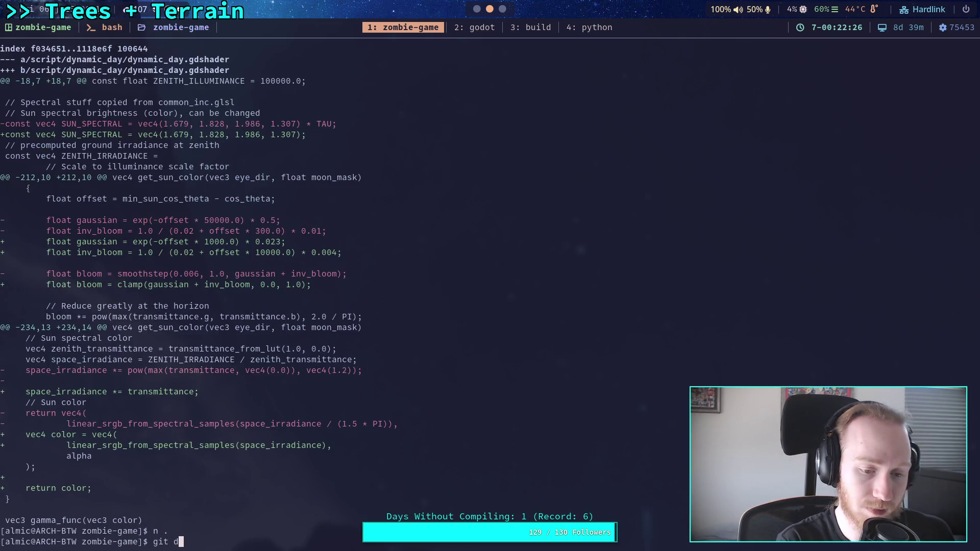
key(Return)
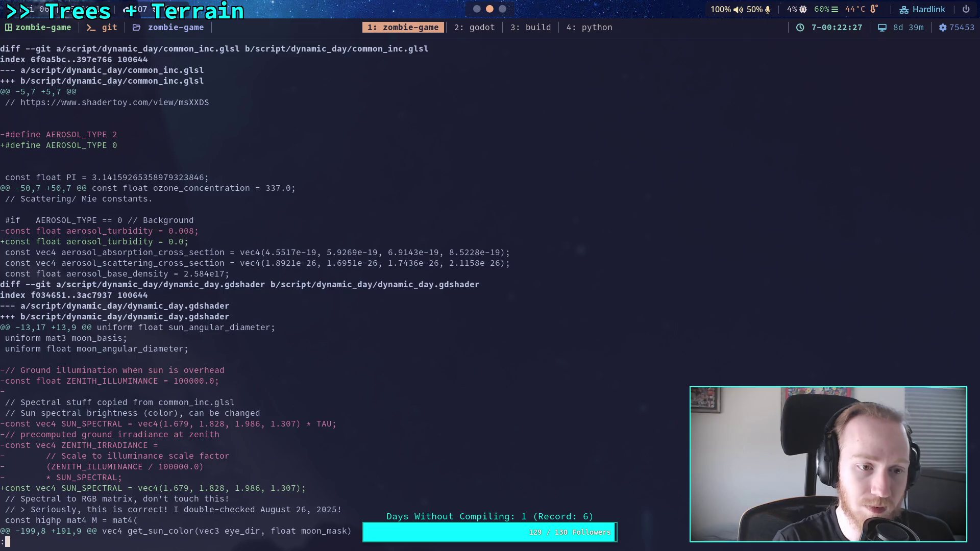
key(q)
Copy the removed gaussian, inv_bloom and smoothstep bloom lines from the diff, then return to Godot
scroll(287, 350, down, 10)
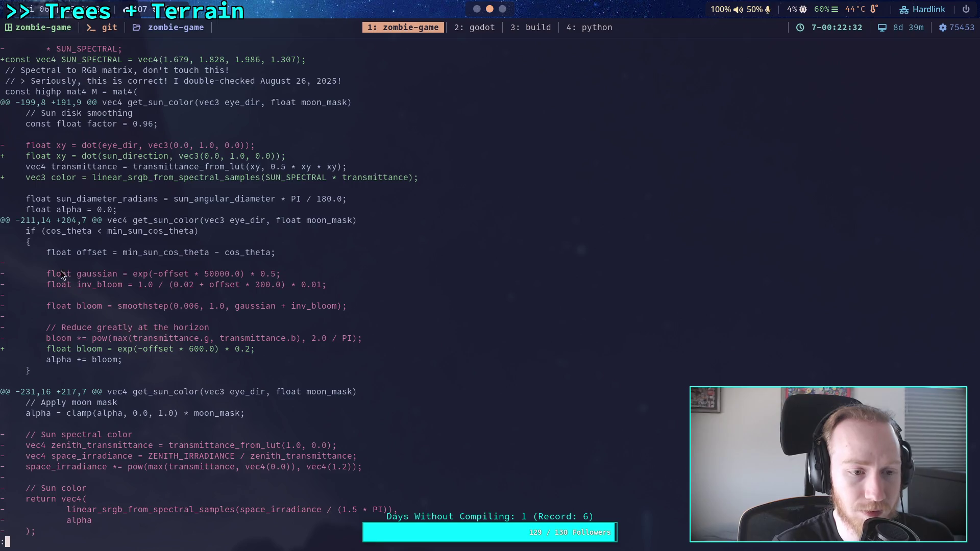
drag(47, 275, 265, 305)
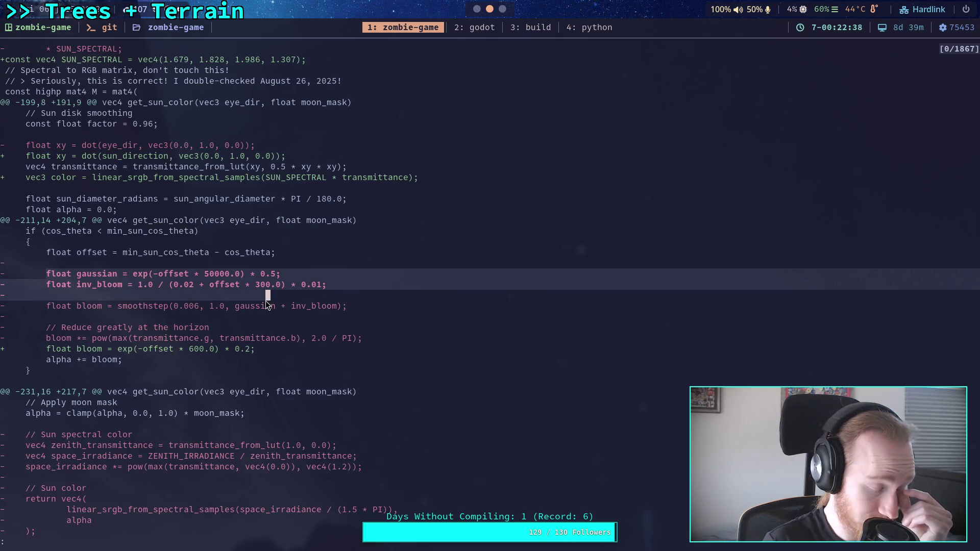
drag(266, 301, 349, 307)
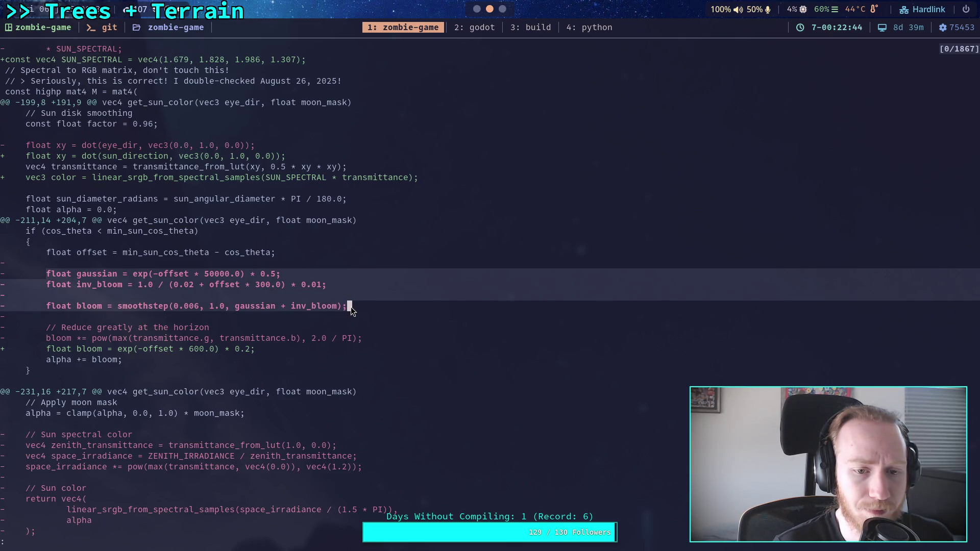
drag(351, 307, 350, 307)
key(super+2)
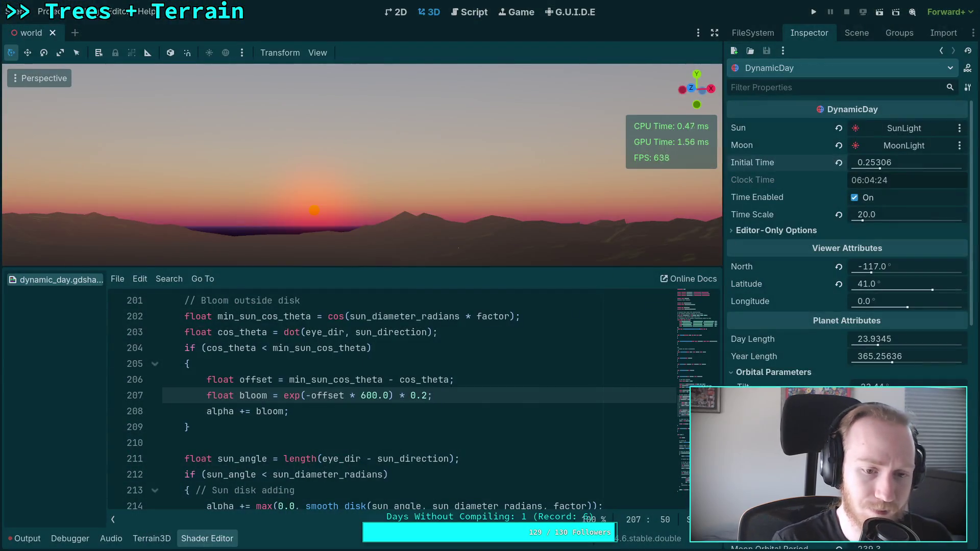
Paste the copied bloom lines after line 207 and strip their leading diff '-' markers
key(Return)
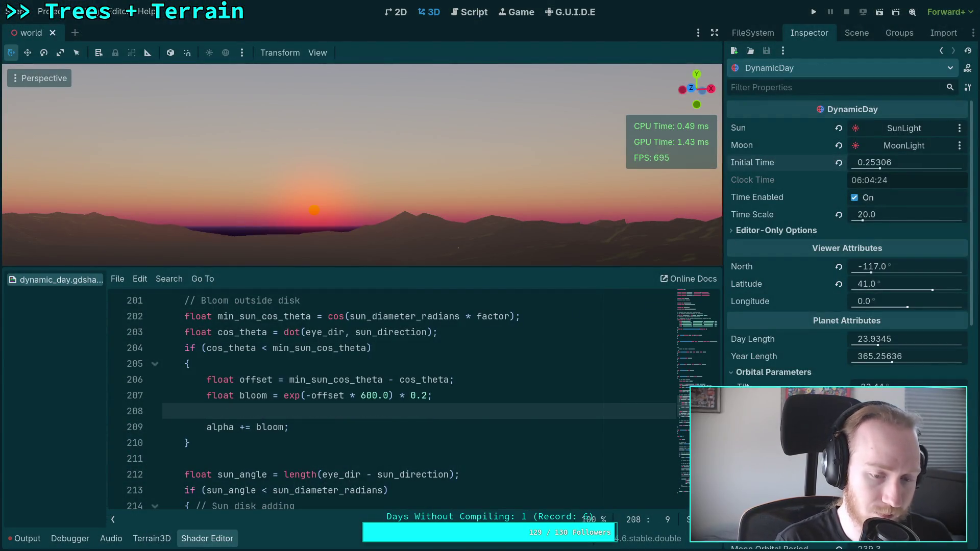
text(float gaussian = exp(-offset * 50000.0) * 0.5; -        float inv_bloom = 1.0 / (0.02 + offset * 300.0) * 0.01; - -        float bloom = smoothstep(0.006, 1.0, gaussian + inv_bloom);)
click(170, 459)
key(BackSpace)
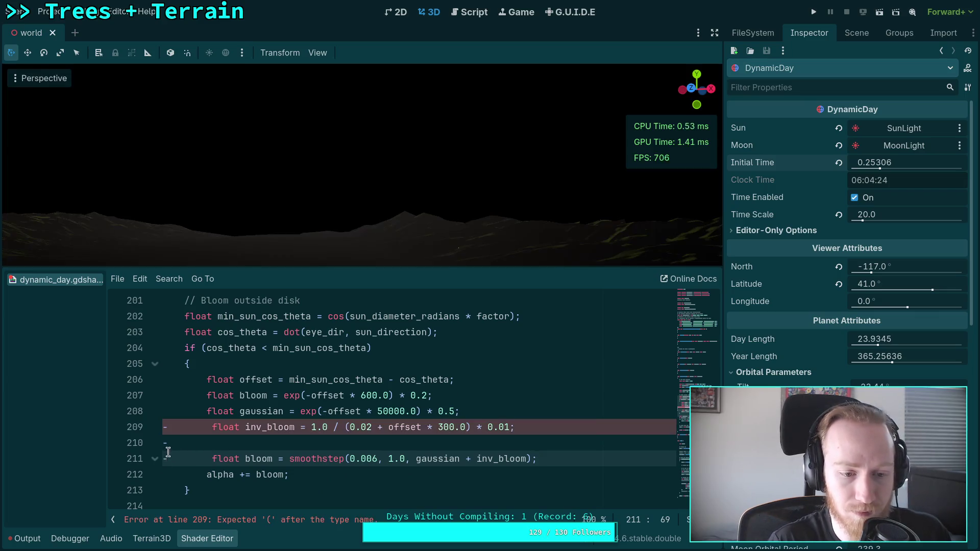
click(170, 444)
key(BackSpace)
click(170, 427)
key(BackSpace)
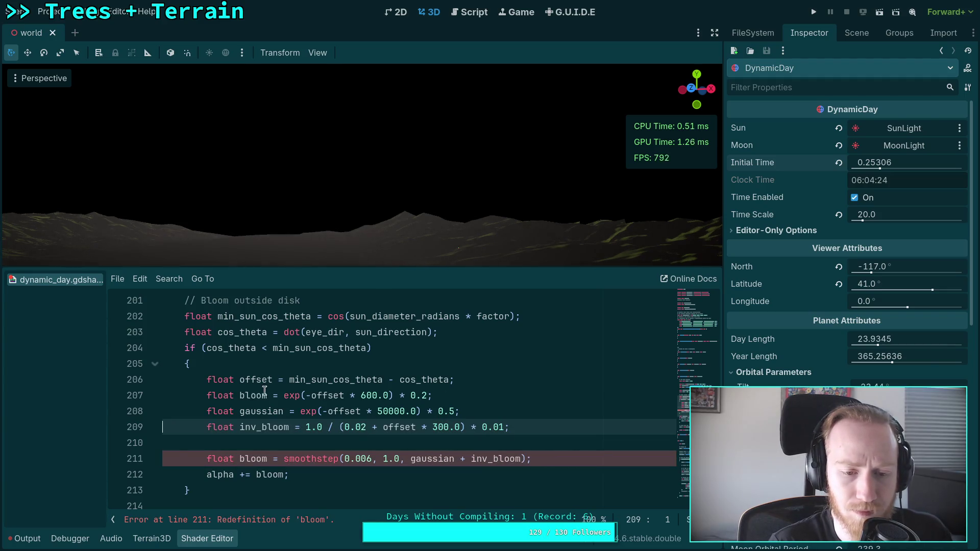
Comment out the single exp bloom line 207 and move the start time earlier to lower the sun
click(208, 392)
text(//)
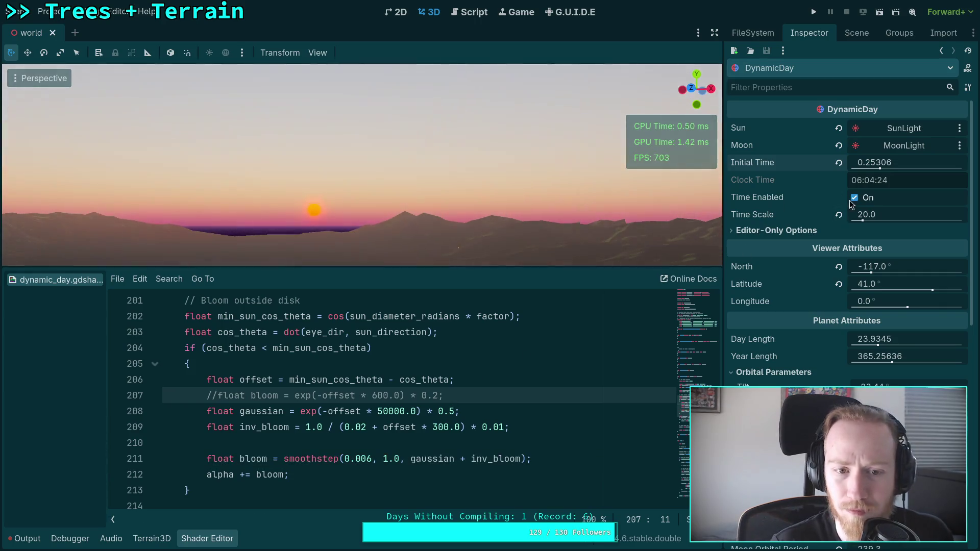
drag(906, 169, 888, 168)
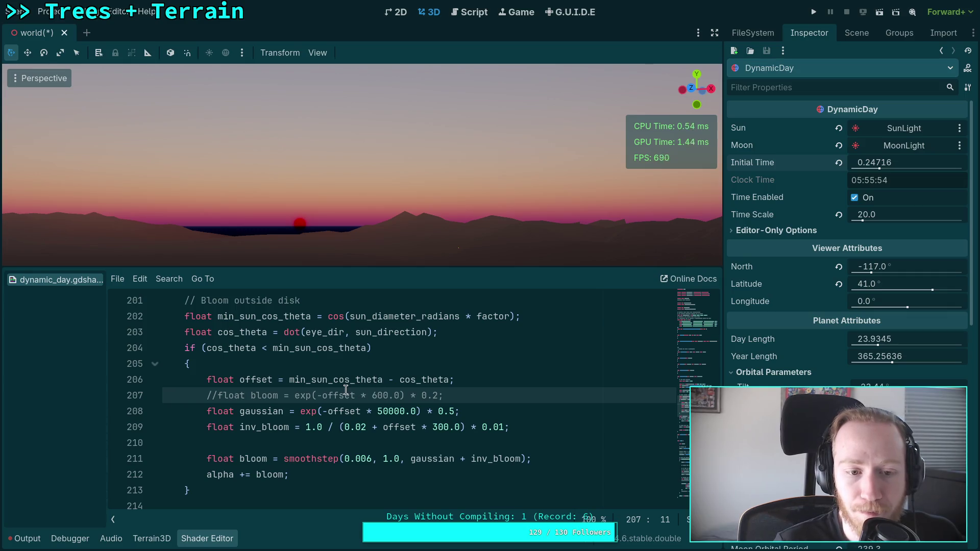
scroll(345, 390, up, 1)
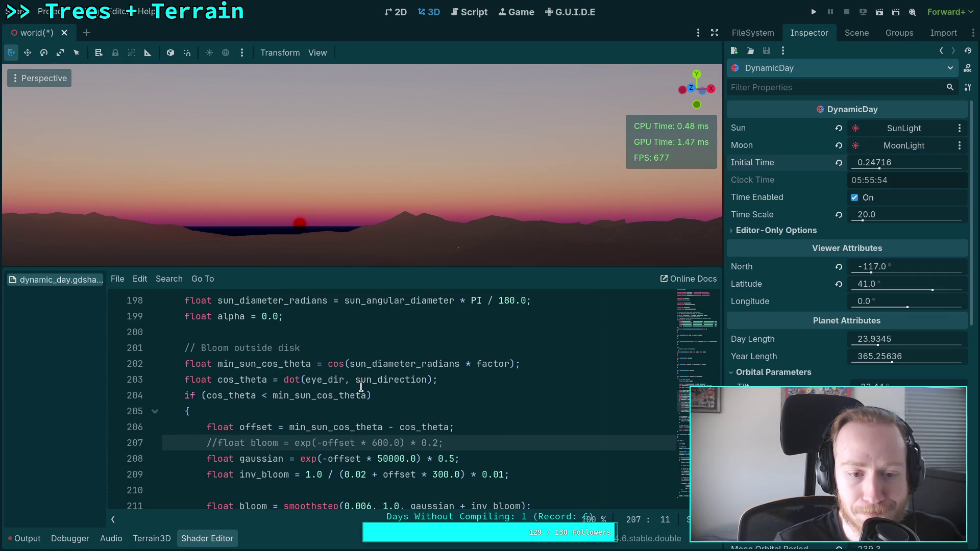
scroll(361, 386, up, 3)
Inspect sun_direction and xy on line 194, moving the initial time later to 0.24746
drag(266, 379, 339, 384)
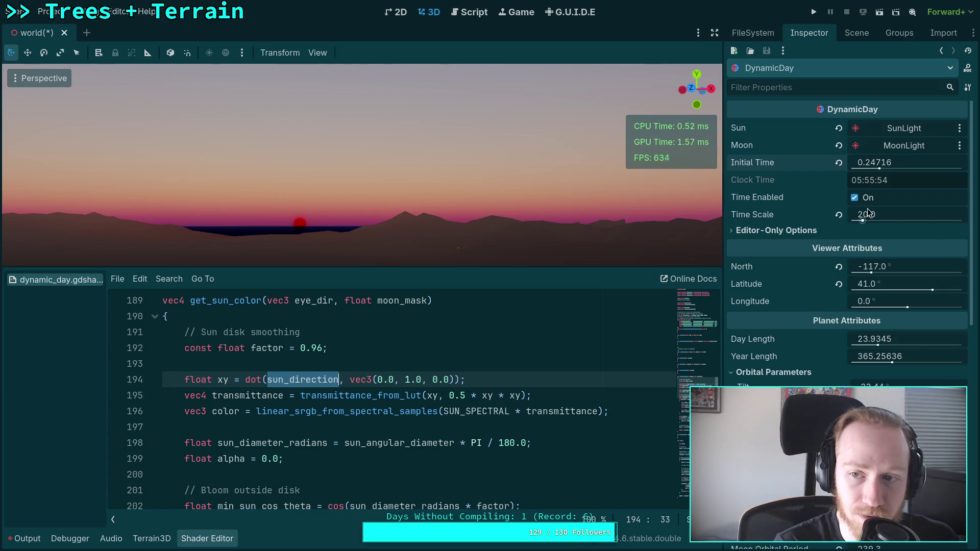
drag(870, 167, 880, 174)
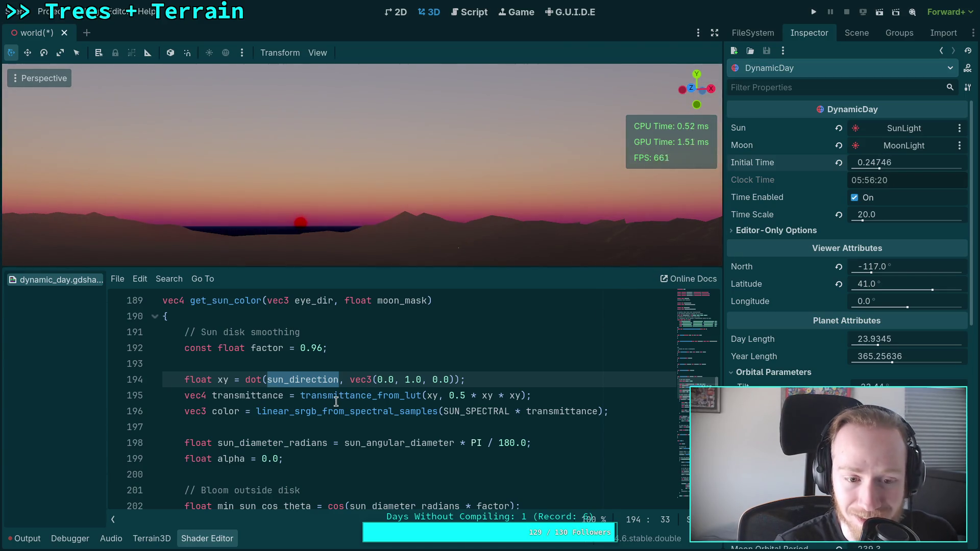
double_click(223, 379)
click(236, 379)
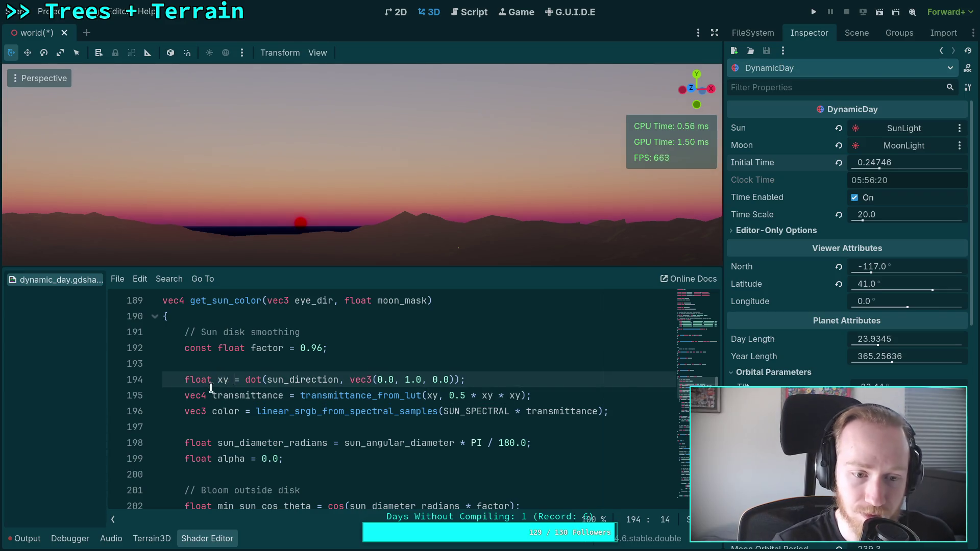
Enlarge the shader code panel and highlight the uses of cos_theta and min_sun_cos_theta
scroll(358, 399, down, 1)
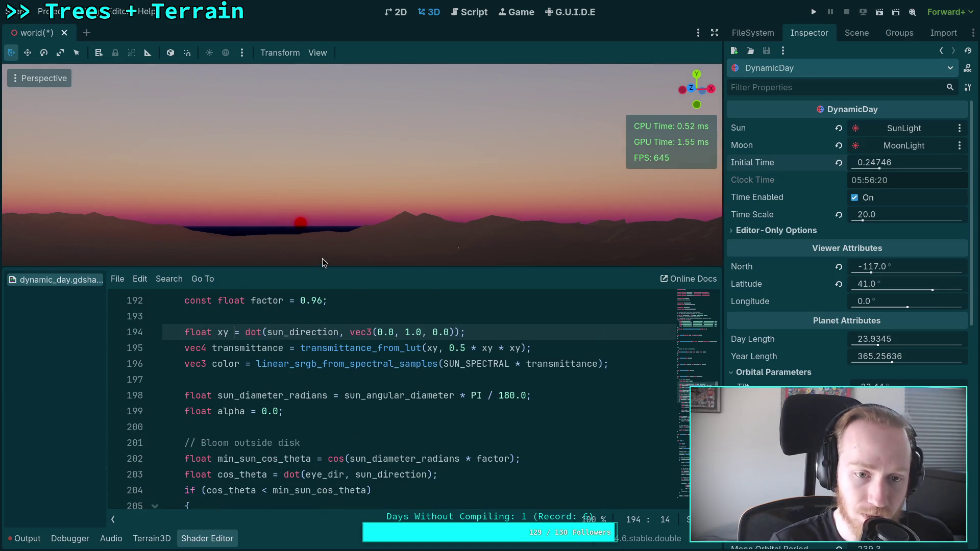
drag(323, 265, 324, 235)
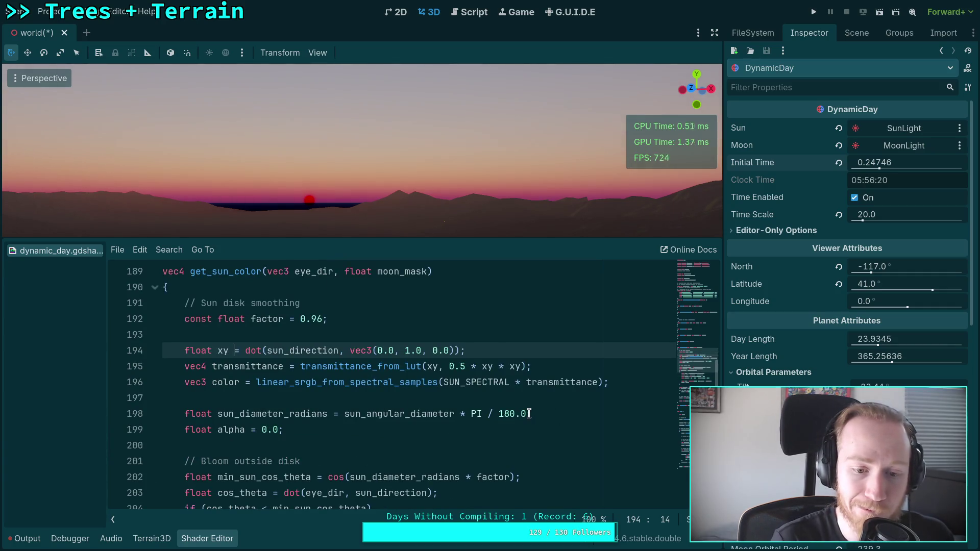
scroll(362, 425, down, 3)
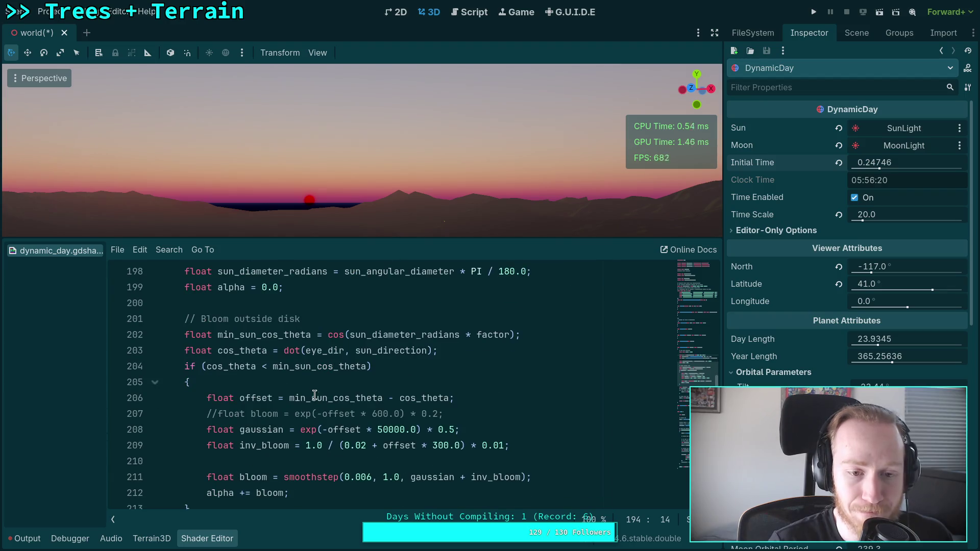
scroll(298, 394, down, 2)
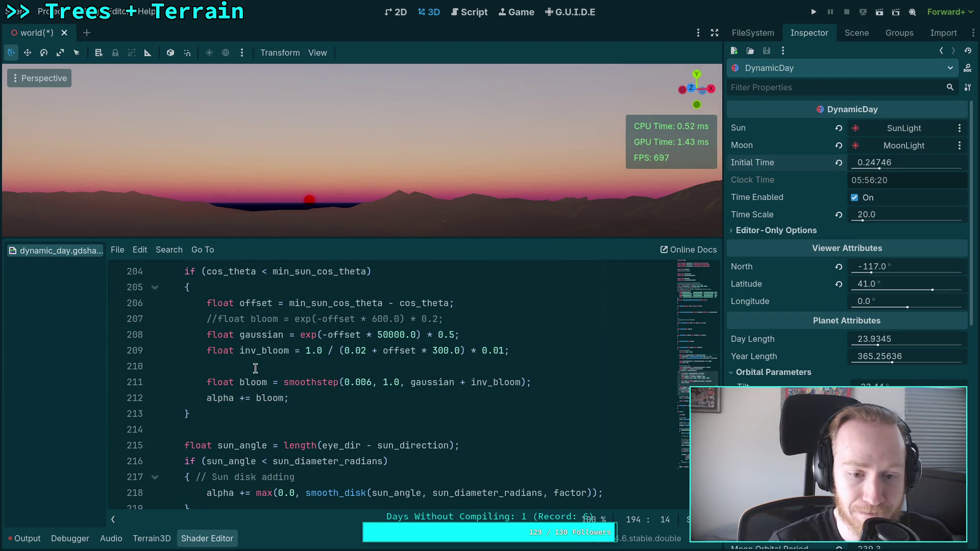
scroll(255, 368, up, 1)
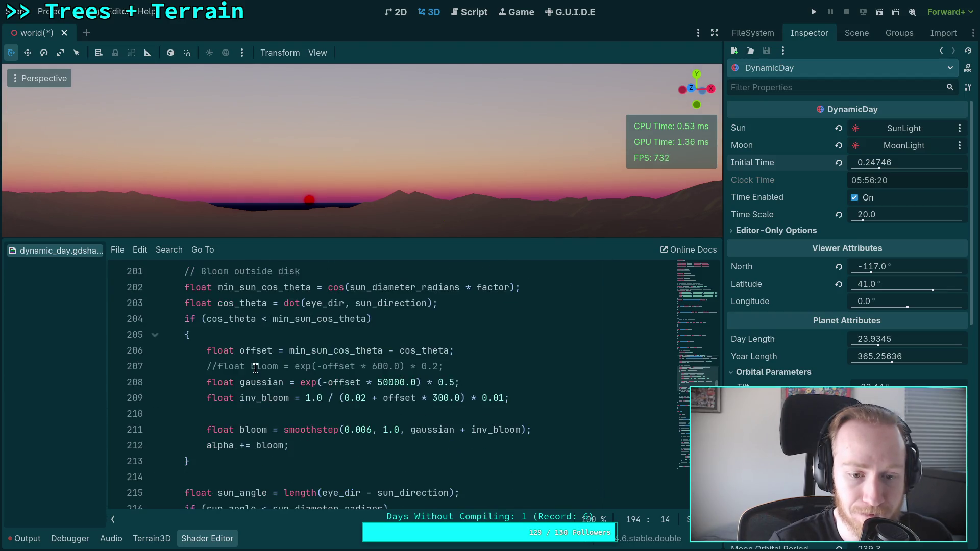
double_click(249, 319)
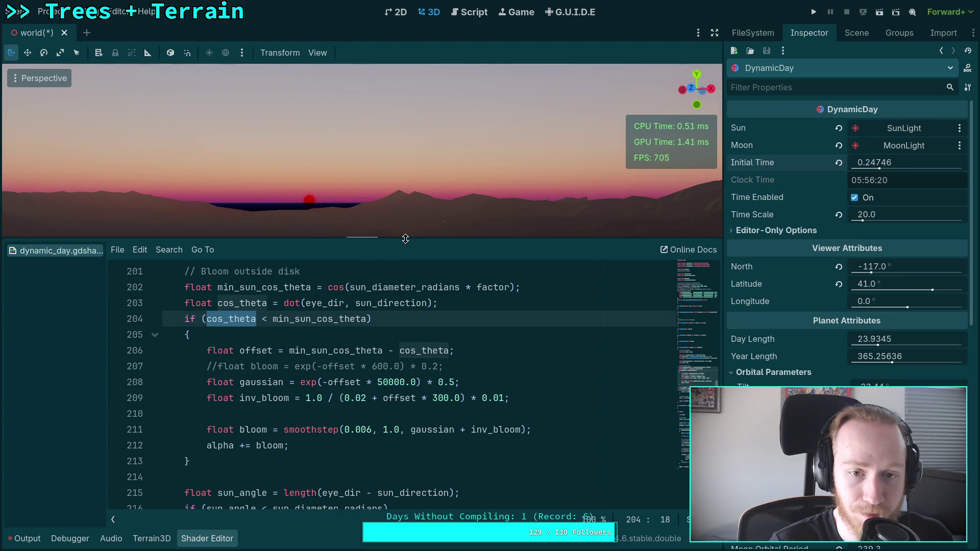
drag(402, 241, 402, 228)
double_click(236, 276)
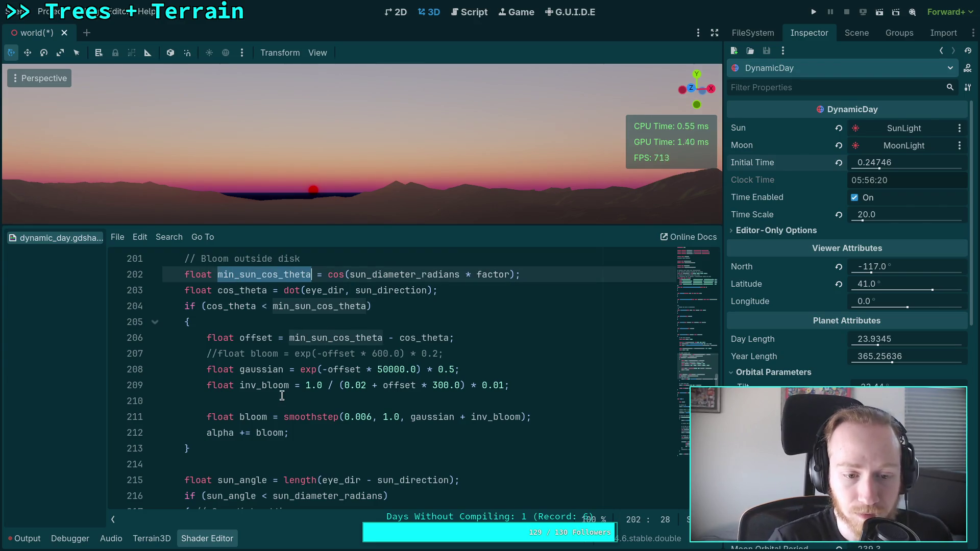
Drop Initial Time to 0.24536 (05:53:19), then put the caret back after sun_direction on line 194
scroll(284, 399, down, 1)
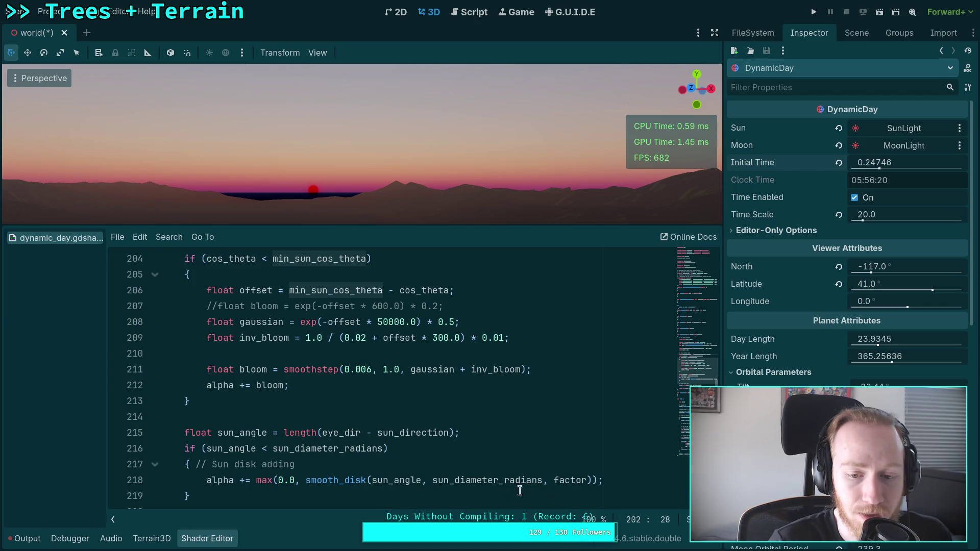
click(521, 465)
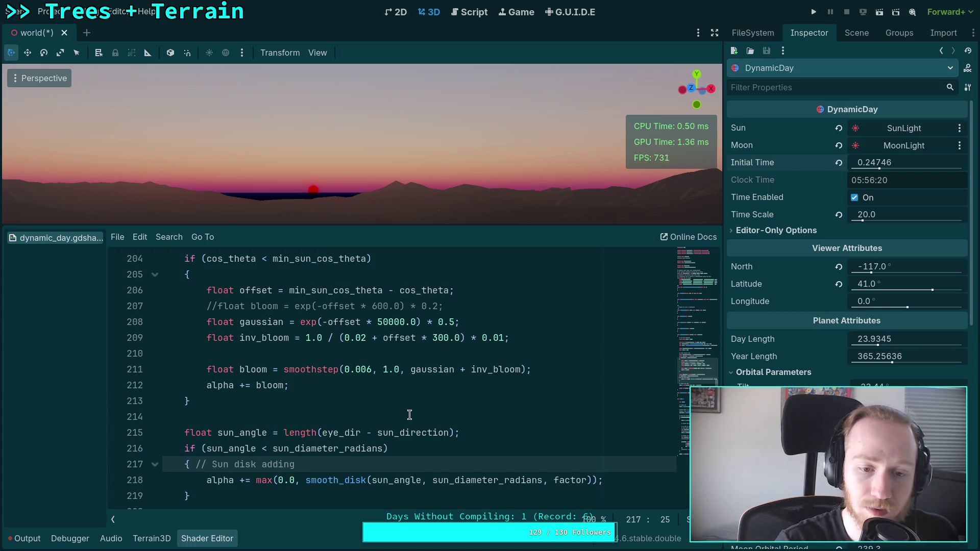
drag(874, 162, 866, 162)
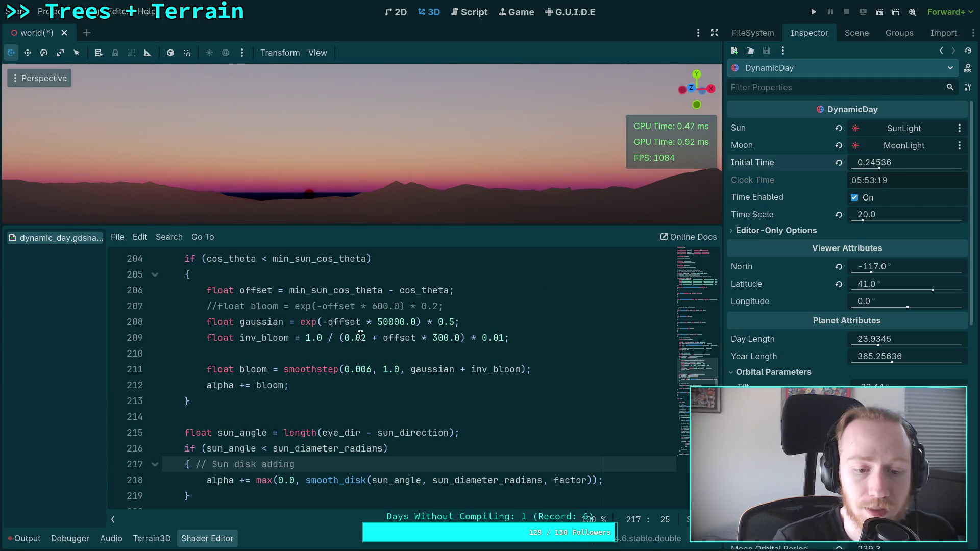
scroll(385, 398, up, 4)
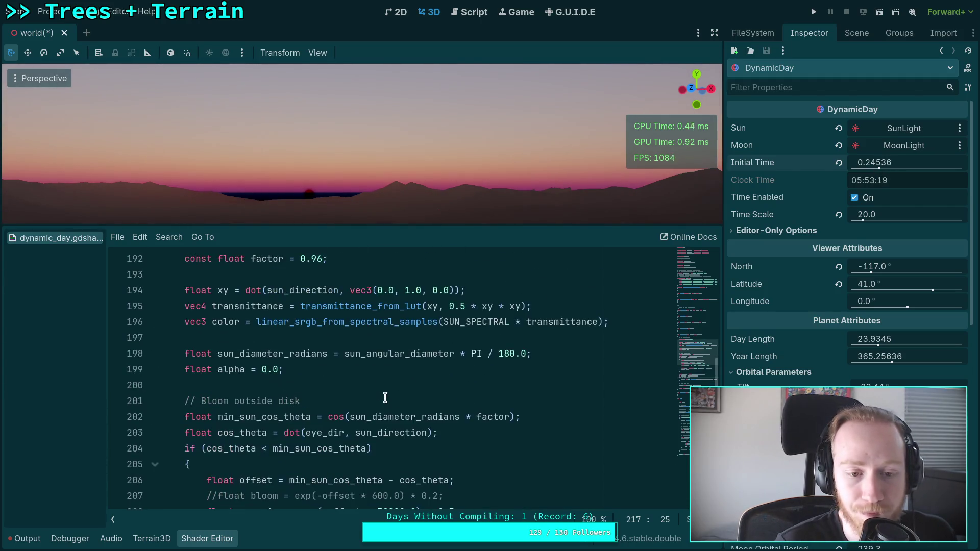
scroll(385, 397, up, 1)
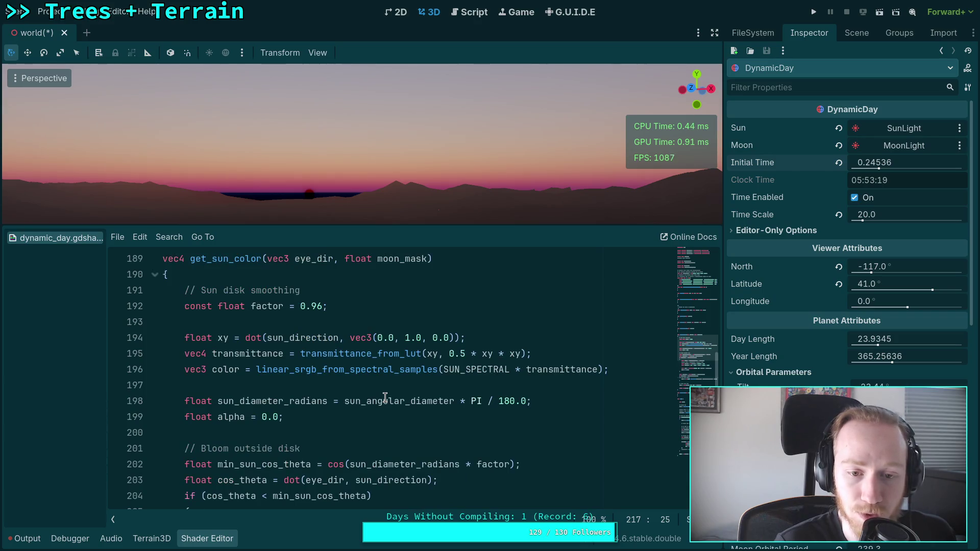
click(337, 338)
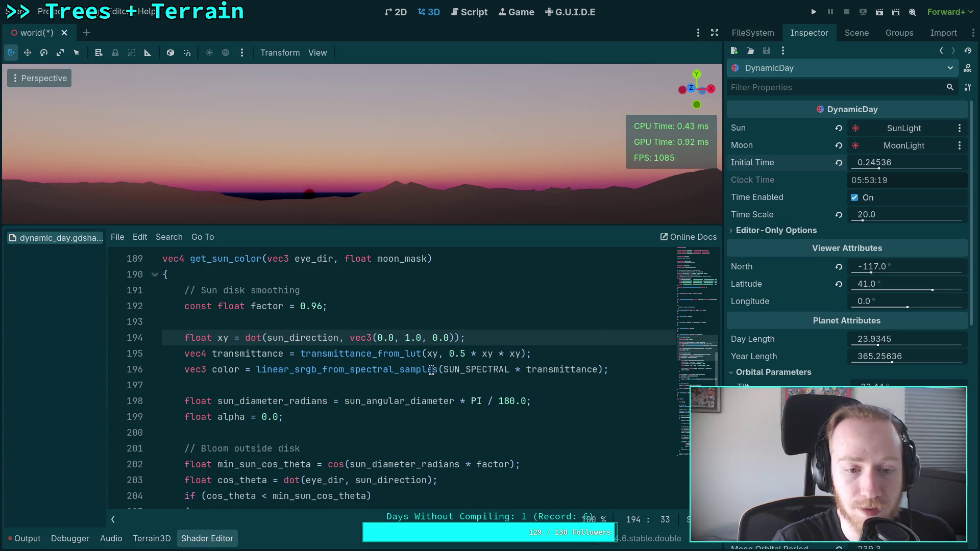
click(272, 339)
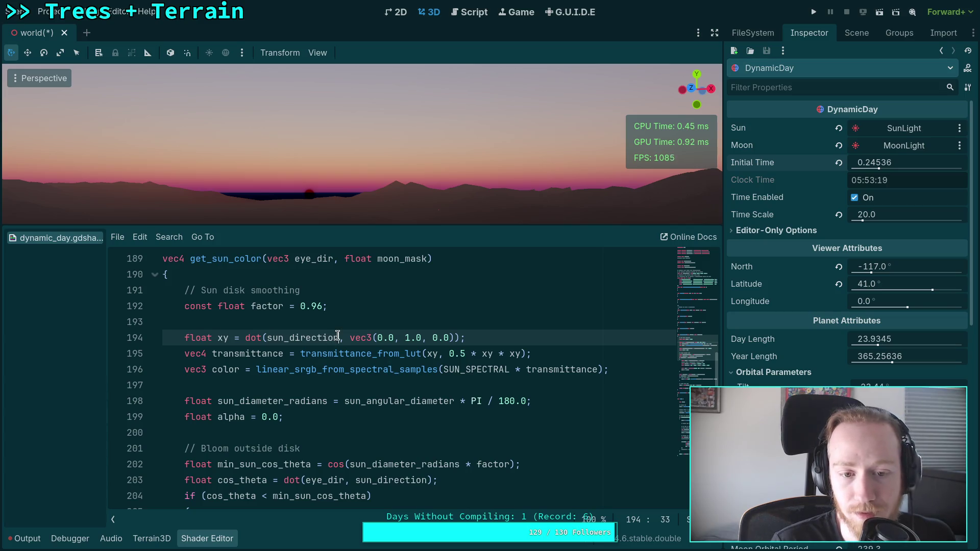
Add vec3(0.0, 0.1, 0.0) to the sun direction on line 194 and wrap the sum in normalize()
text(+ vec3()
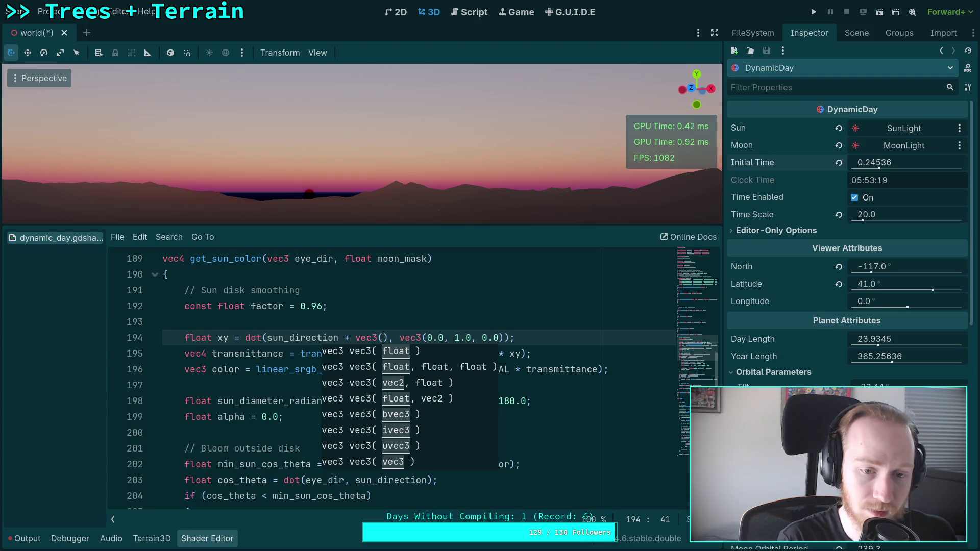
text(0.0,)
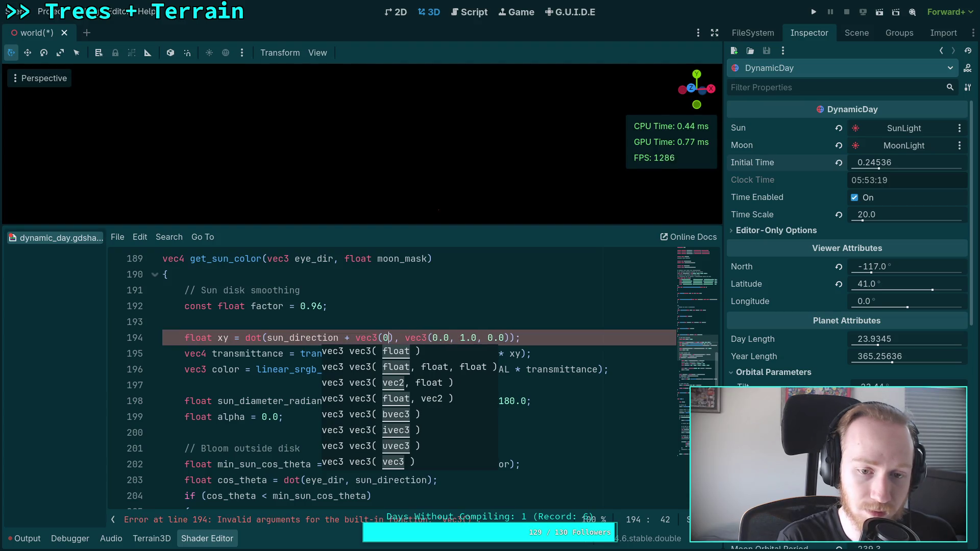
text( 0.1, 0.)
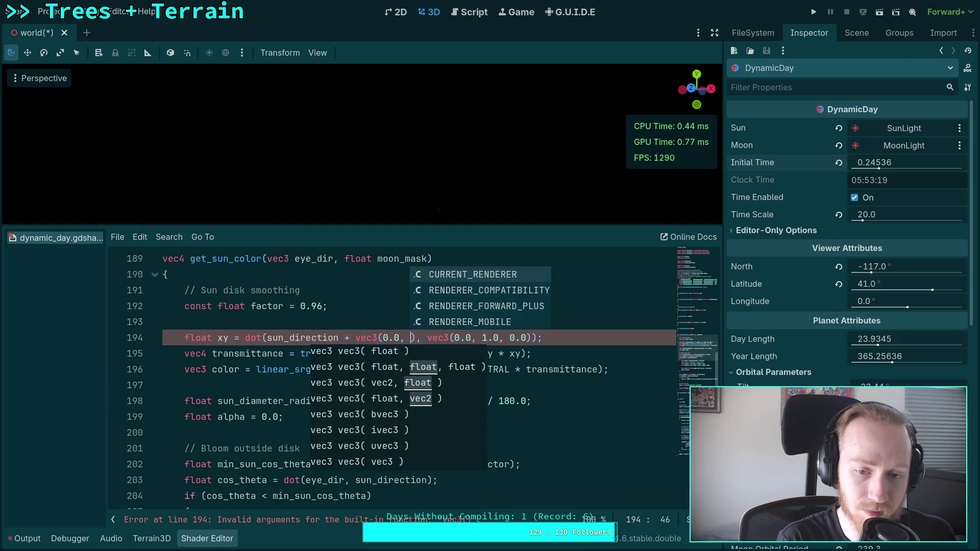
text(0)
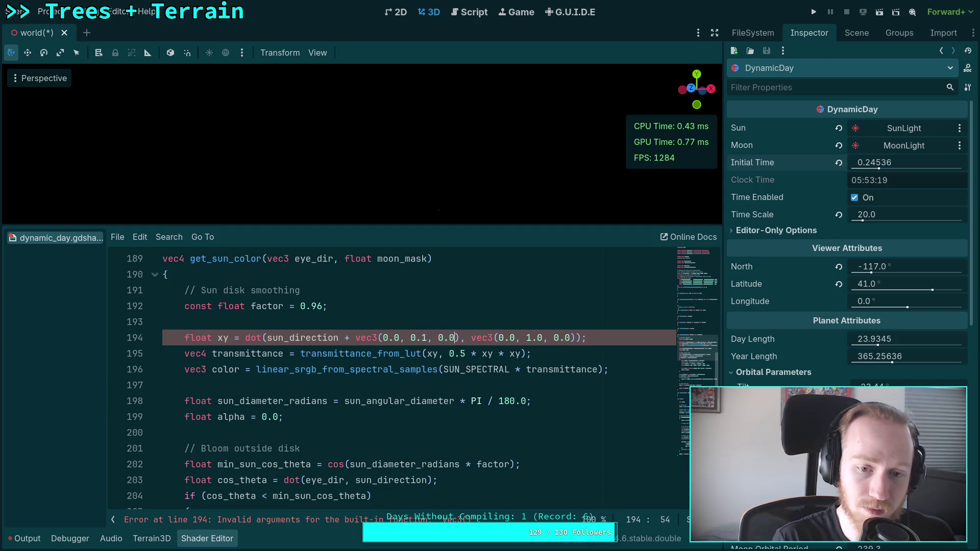
click(268, 332)
text(normali)
key(Return)
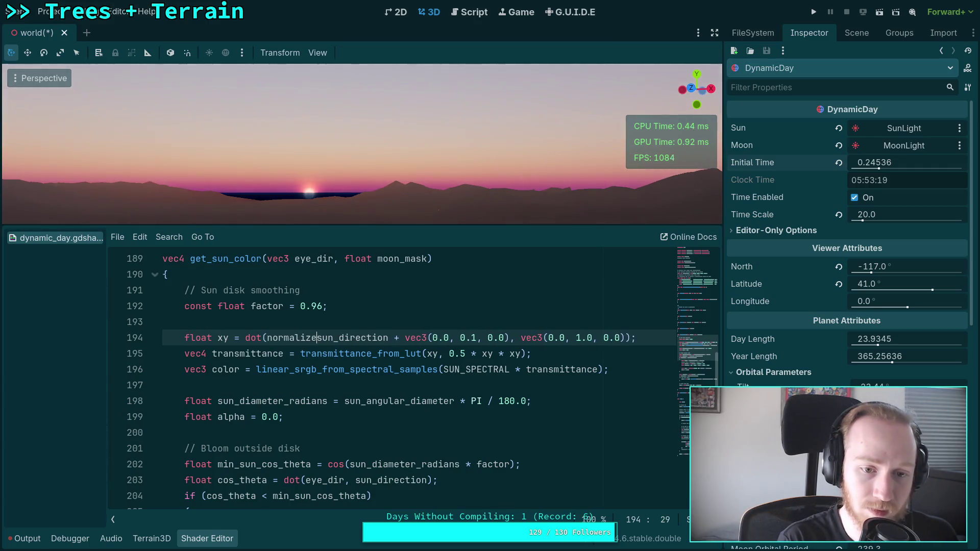
click(516, 338)
text())
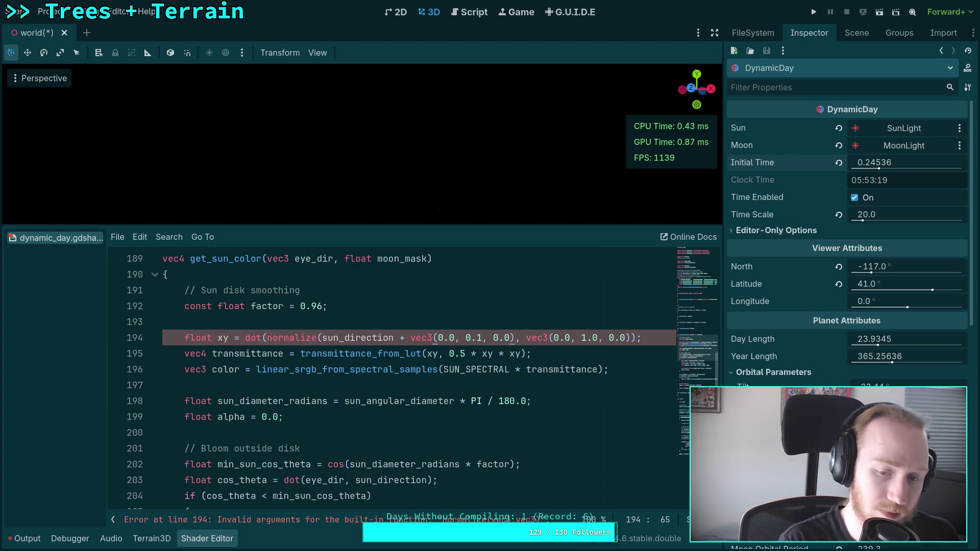
Reduce the offset to 0.01 and scrub Initial Time to 0.24881, just above the mountains
click(477, 338)
text(0)
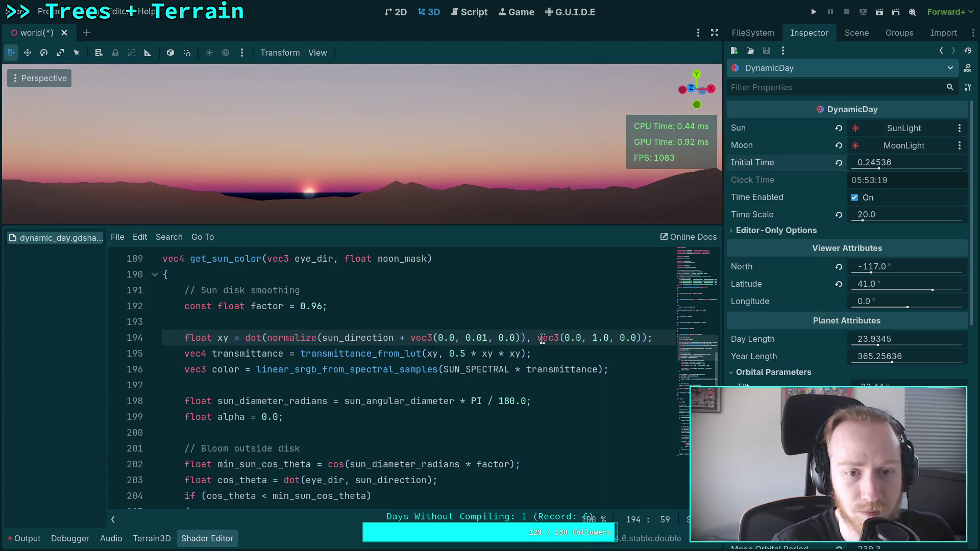
mouse_move(879, 169)
mouse_down()
mouse_move(894, 168)
mouse_move(880, 169)
mouse_up()
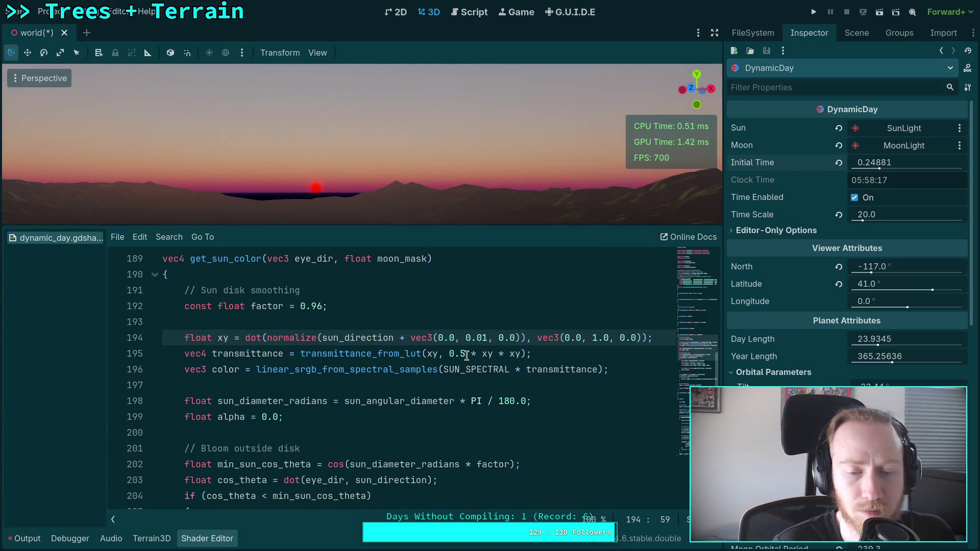
Move Initial Time back to 0.24391 so the sun sinks below the mountains, then show the git diff
drag(890, 161, 891, 161)
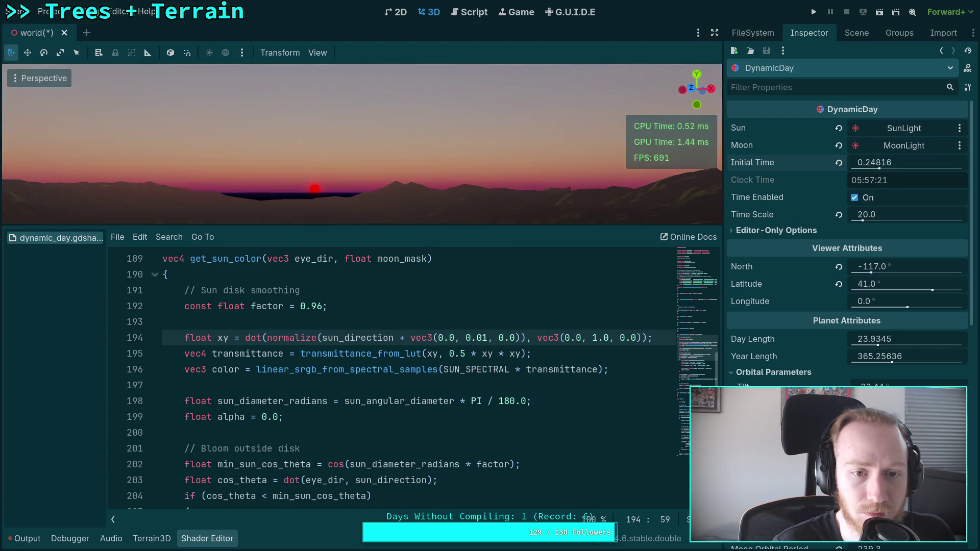
click(358, 353)
click(384, 322)
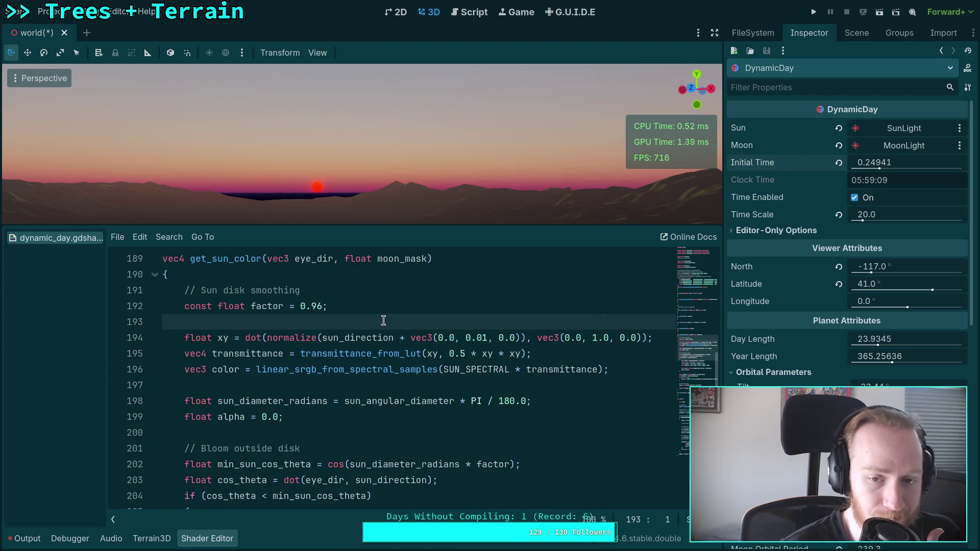
mouse_move(902, 163)
mouse_down()
mouse_move(877, 162)
mouse_move(889, 162)
mouse_up()
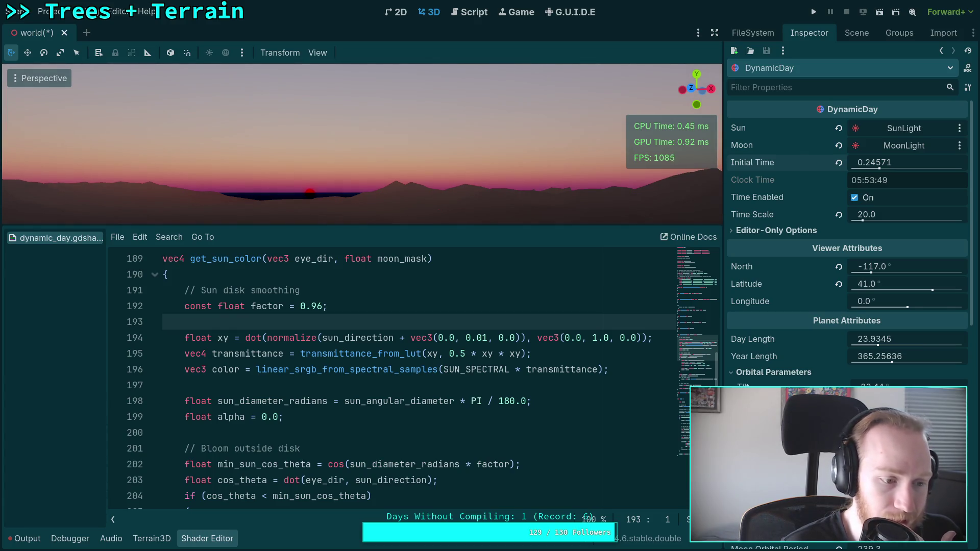
drag(890, 162, 883, 162)
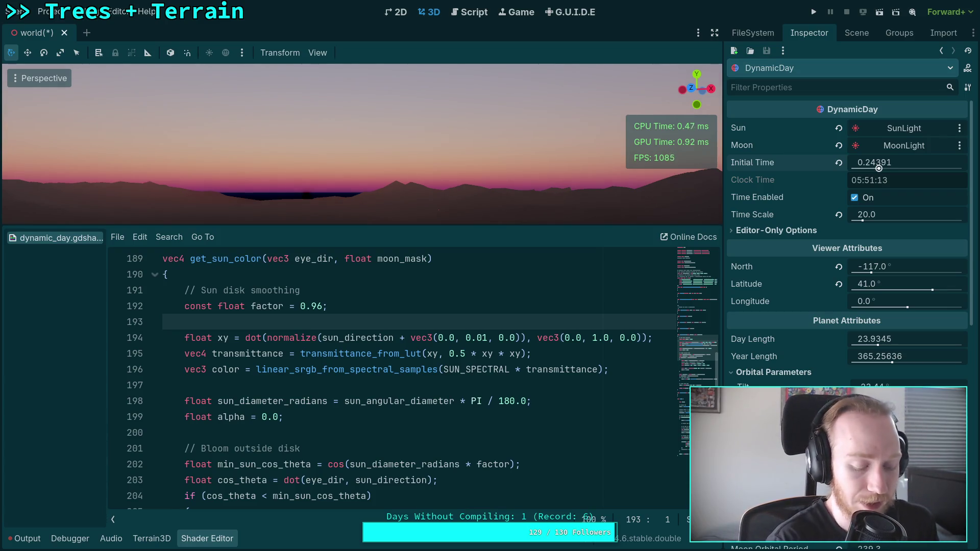
key(super+1)
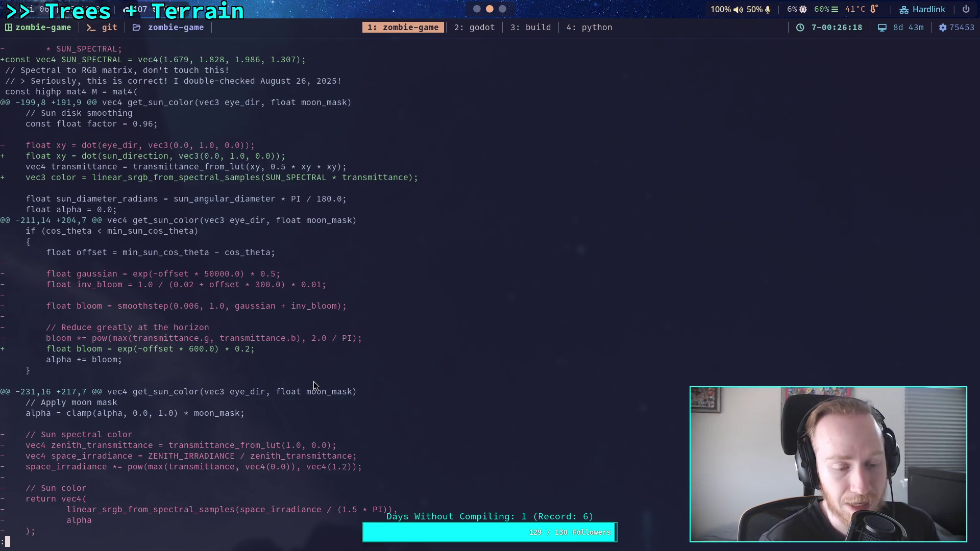
Scroll through the sky shader's git diff, then return to the Godot editor
scroll(338, 364, up, 10)
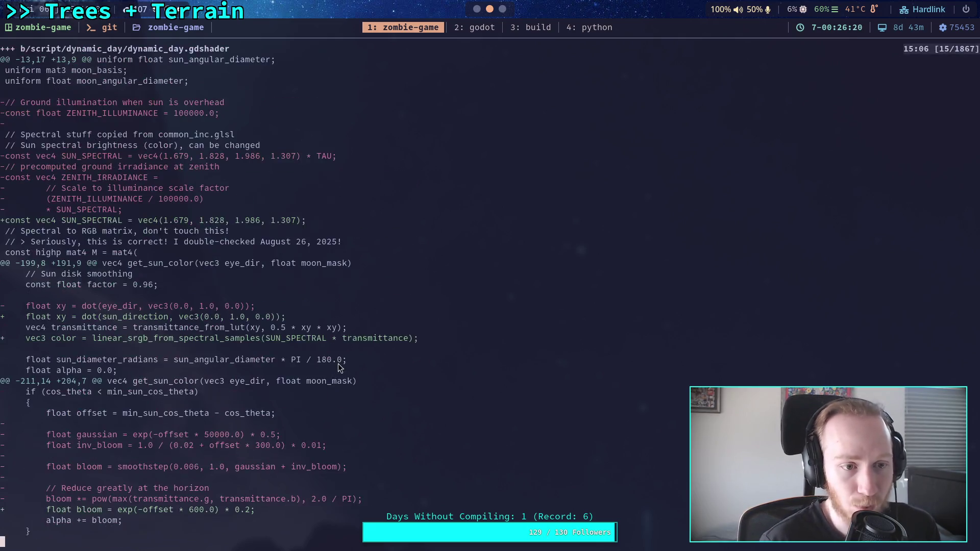
scroll(439, 356, down, 10)
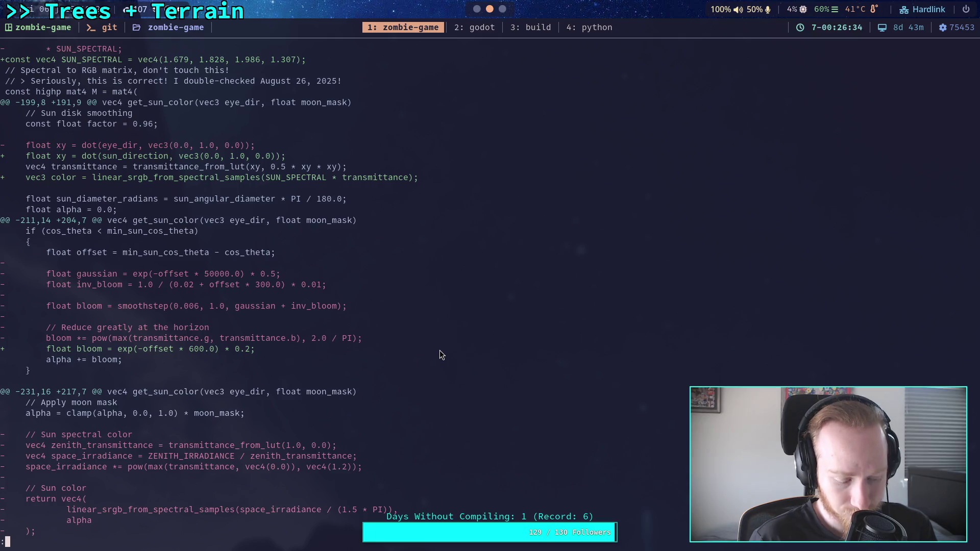
key(super+2)
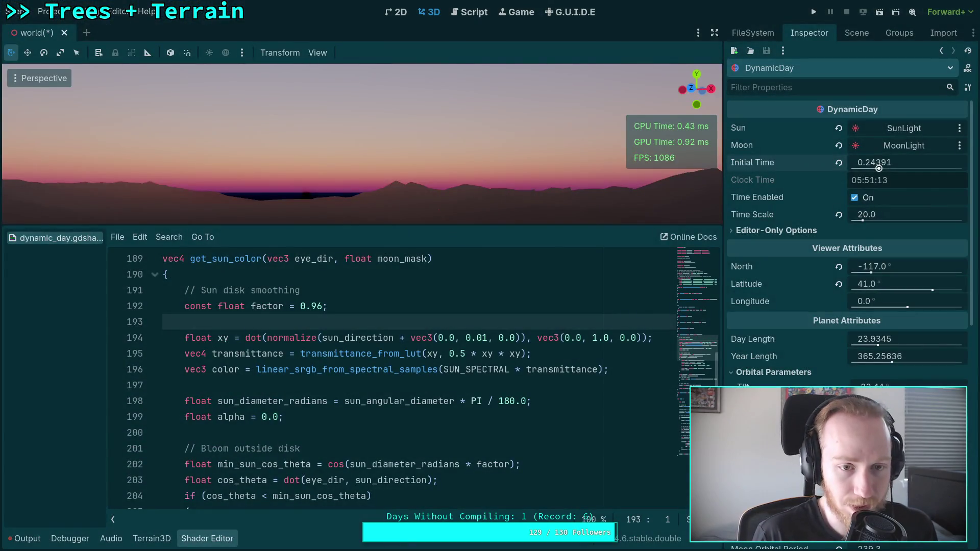
Hide the shader code and scrub Initial Time forward to watch the sun rise
click(209, 538)
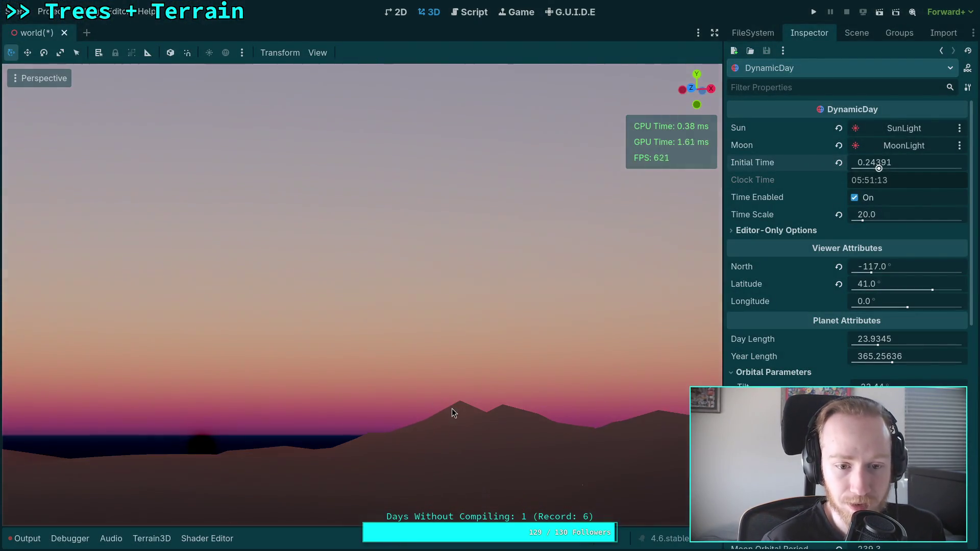
drag(847, 162, 865, 162)
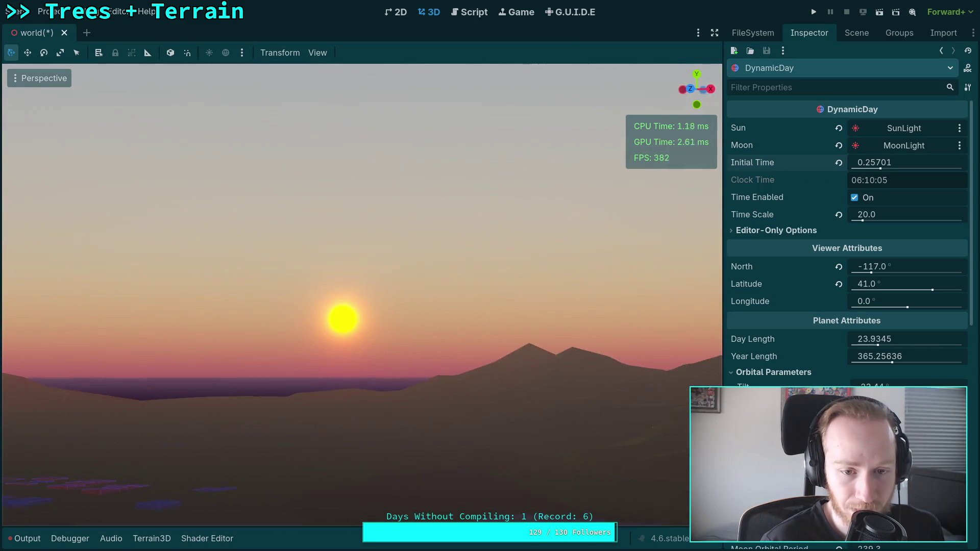
mouse_move(878, 166)
mouse_down()
mouse_move(914, 166)
mouse_move(856, 166)
mouse_move(914, 163)
mouse_up()
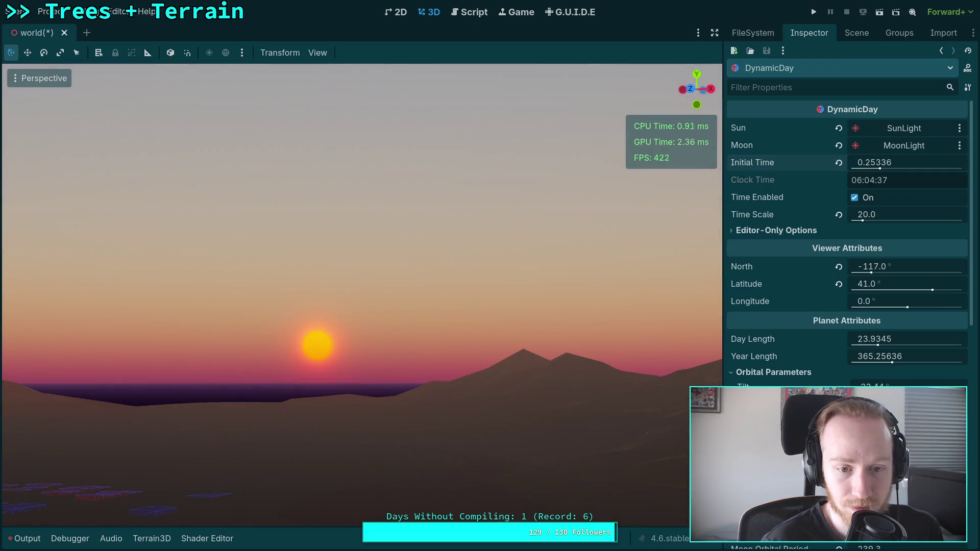
click(209, 540)
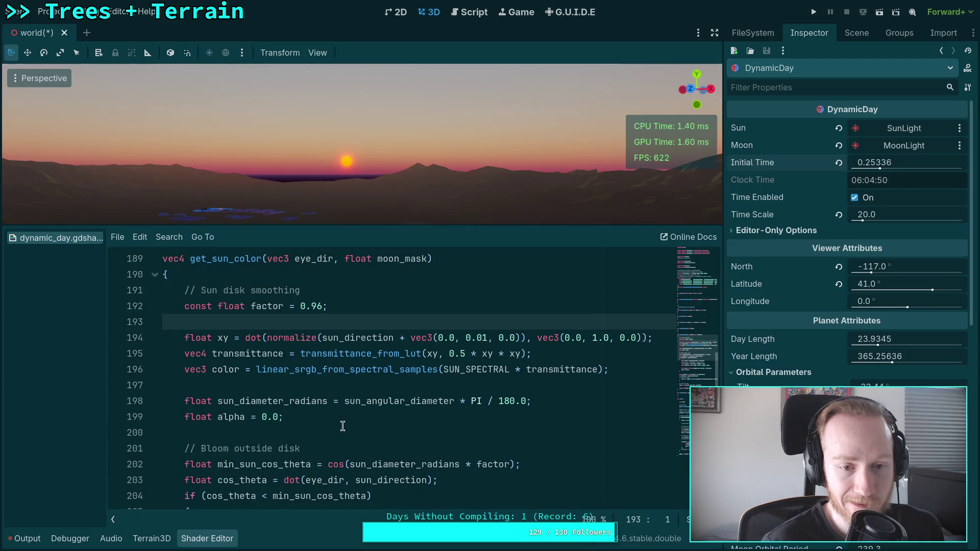
Replace the normalize(...) argument on line 194 with eye_dir
drag(323, 337, 338, 337)
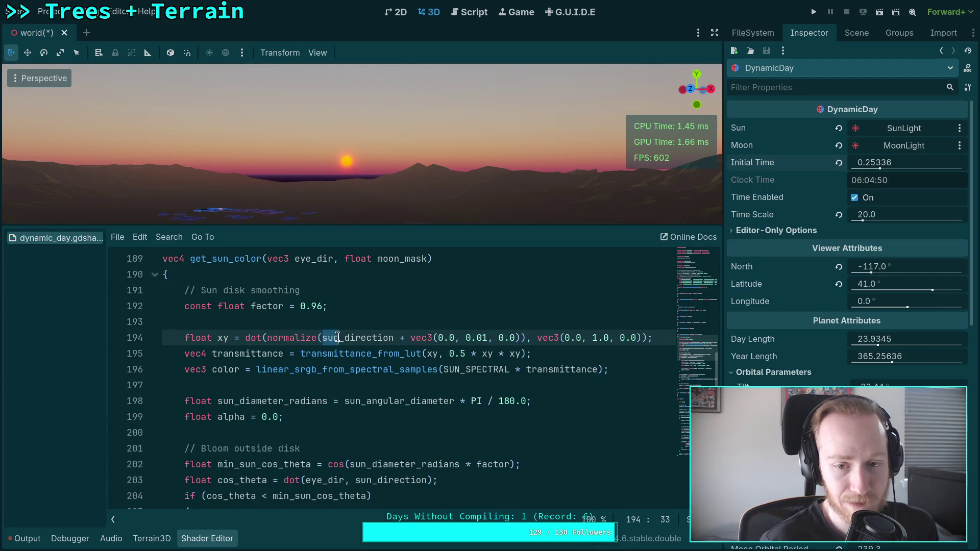
drag(267, 338, 528, 338)
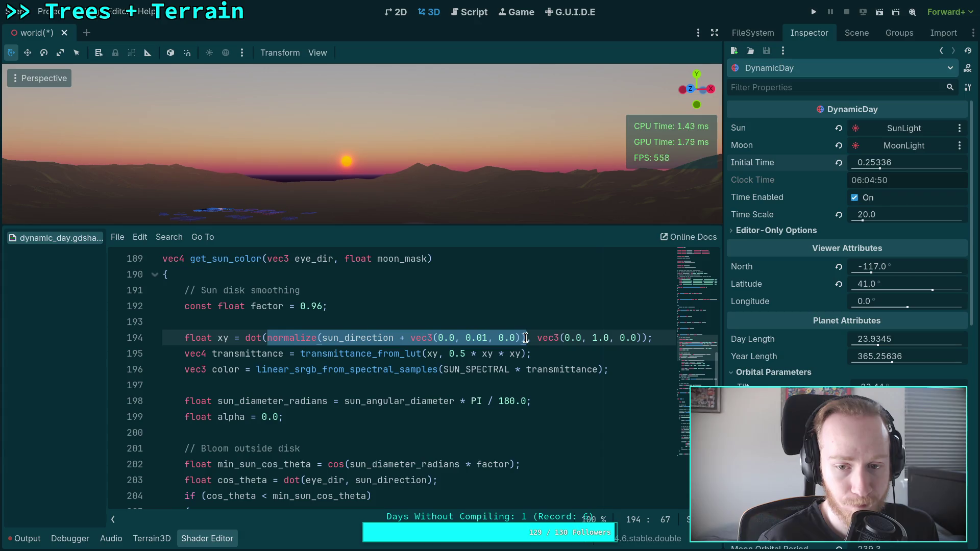
text(ep)
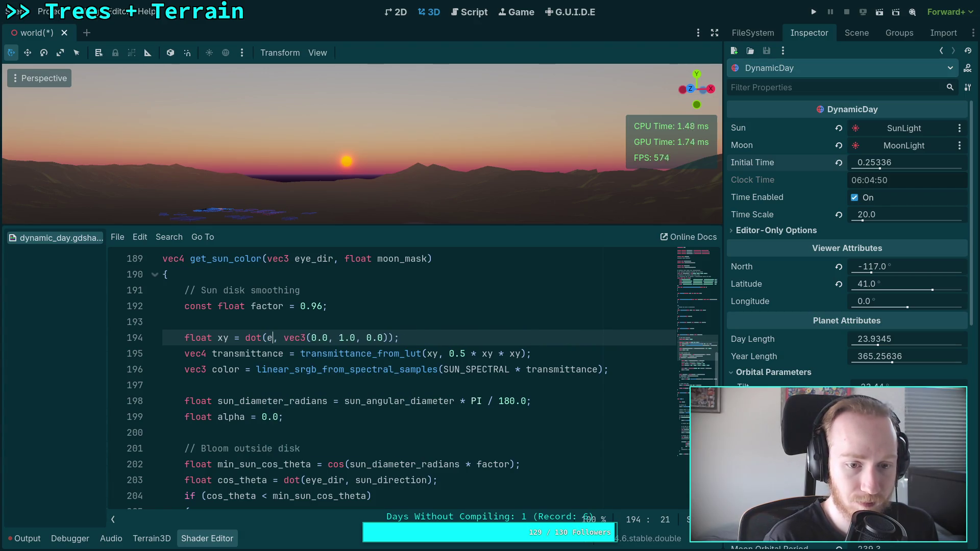
key(BackSpace)
text(y)
key(Return)
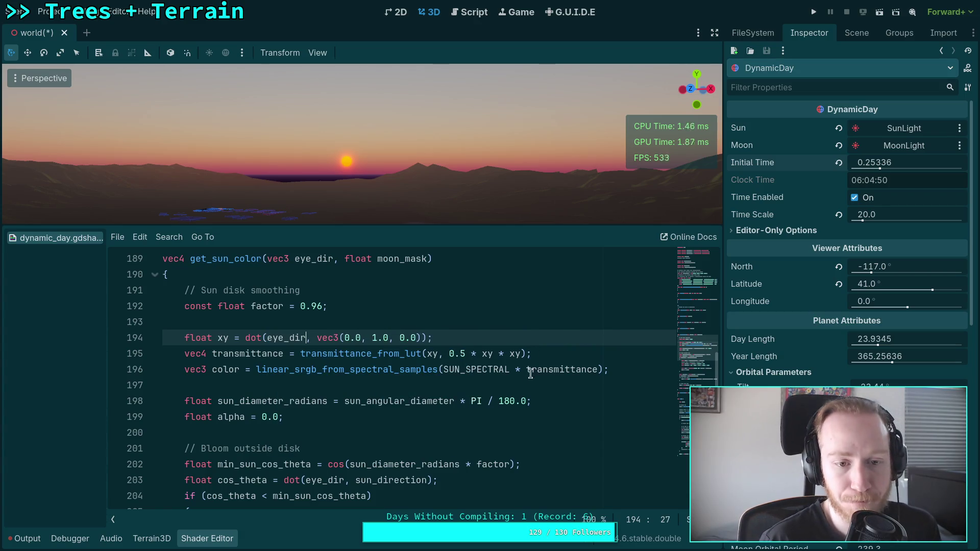
Raise the sun to Initial Time 0.25681 (06:09:49) and save the scene
drag(899, 161, 906, 162)
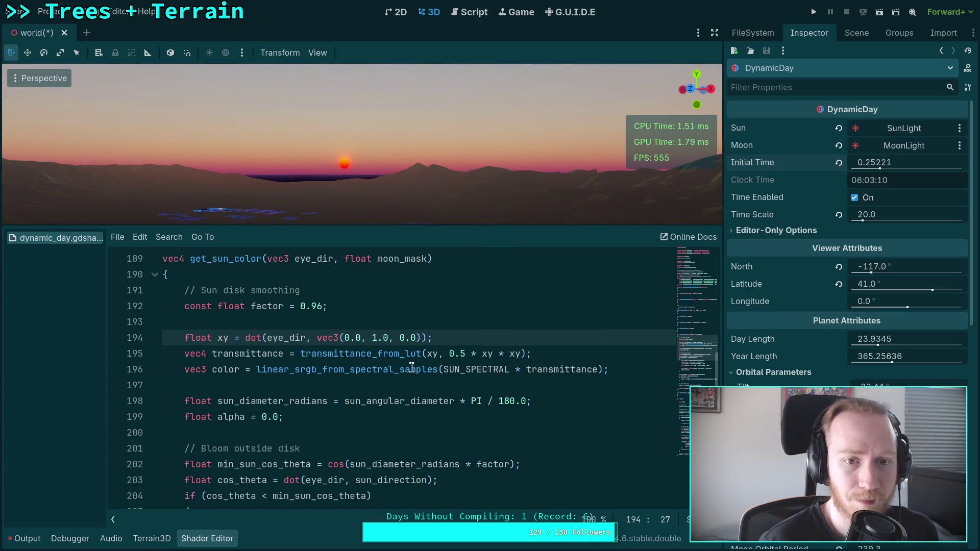
drag(867, 164, 888, 165)
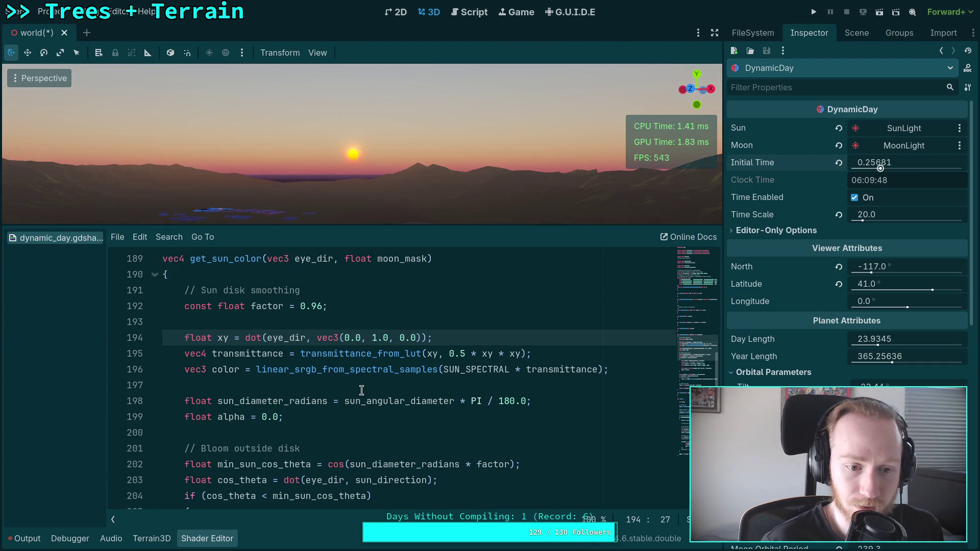
scroll(362, 393, down, 2)
scroll(363, 393, down, 2)
scroll(386, 383, down, 1)
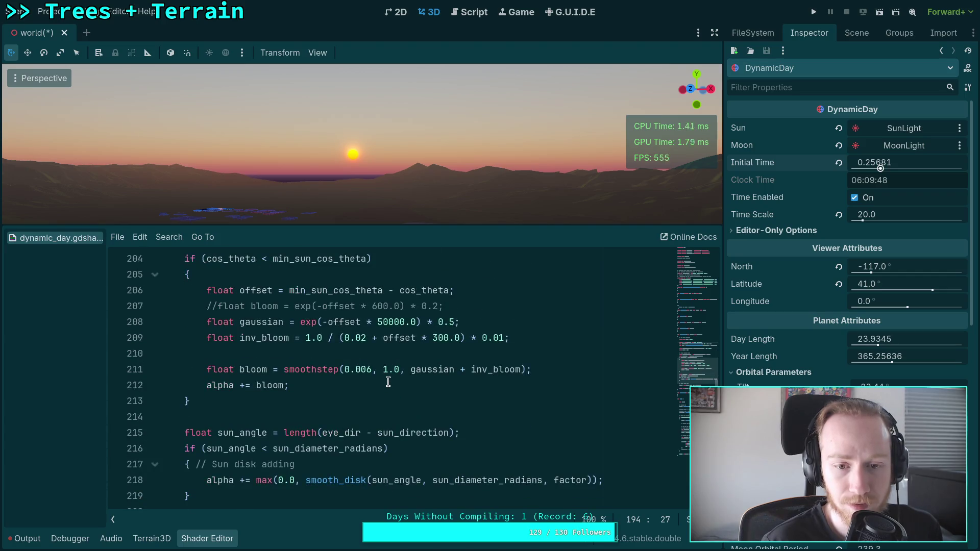
scroll(432, 406, down, 3)
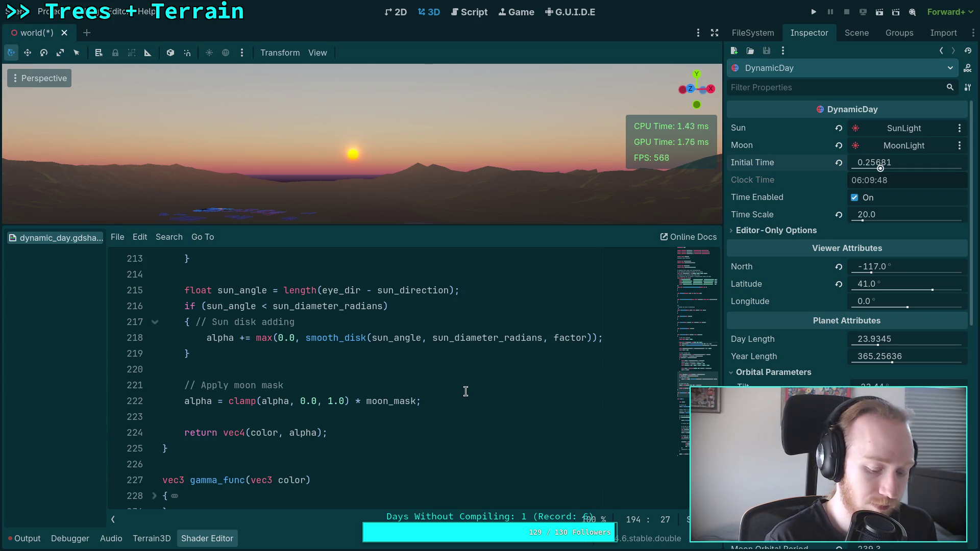
key(ctrl+s)
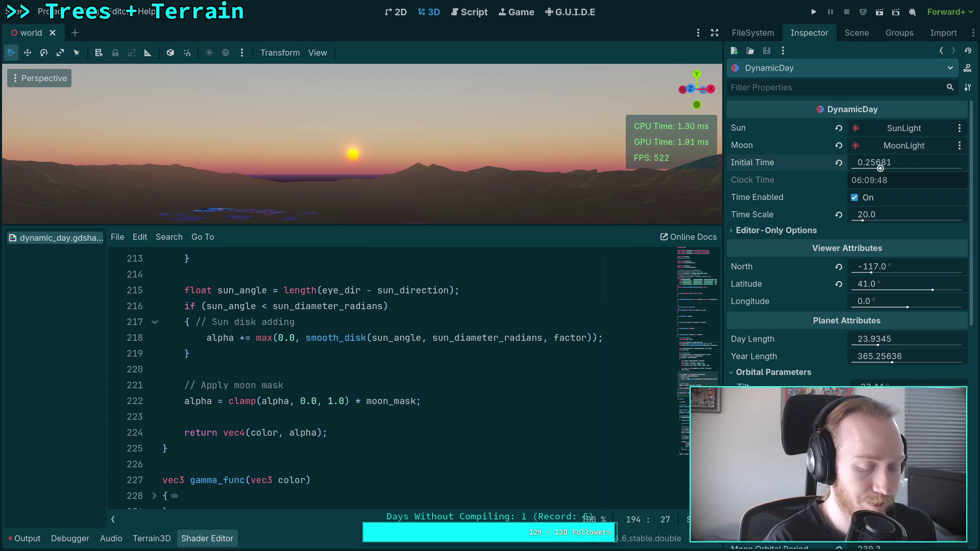
Re-run git diff in the terminal, scroll through the refreshed shader changes, and return to Godot
key(super+1)
key(q)
key(Up)
key(Return)
scroll(251, 290, down, 8)
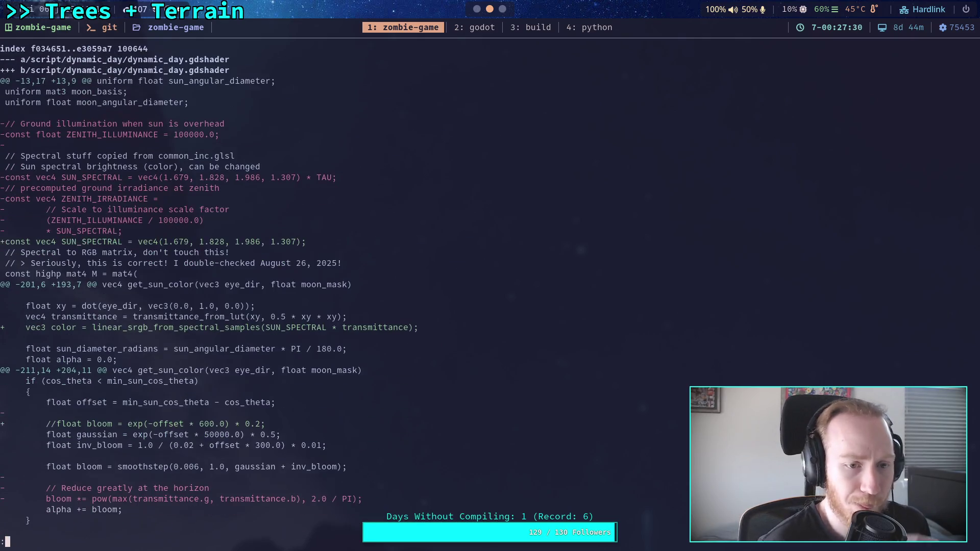
scroll(252, 290, down, 4)
scroll(252, 290, down, 2)
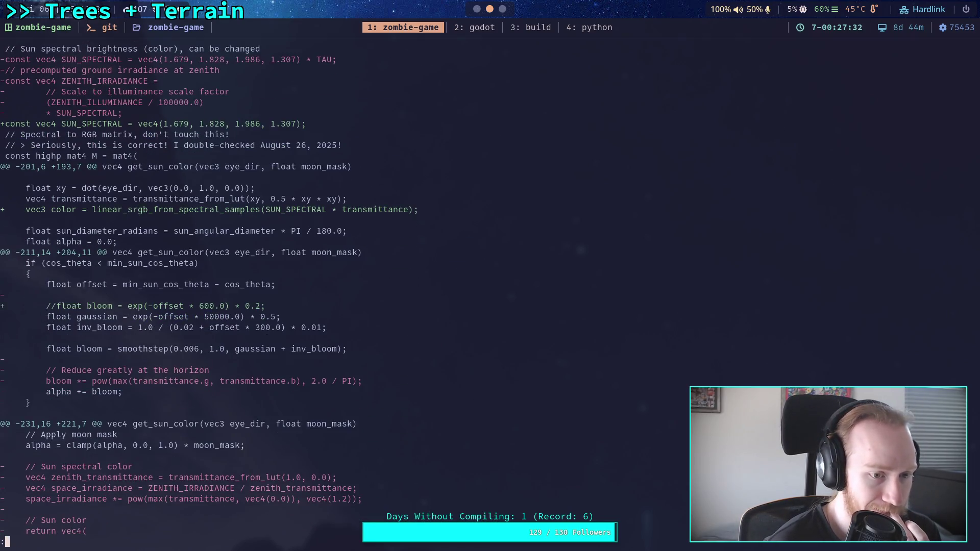
scroll(251, 290, down, 2)
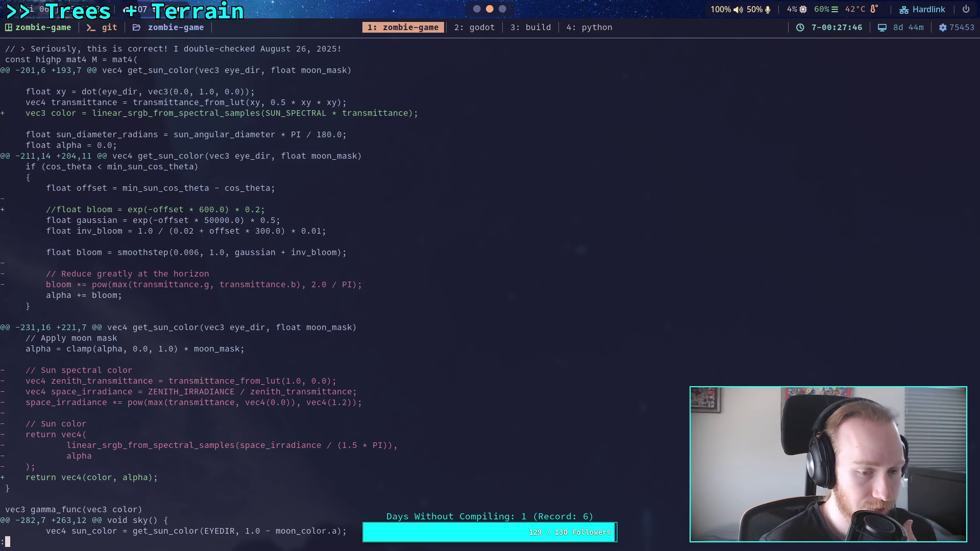
key(super+2)
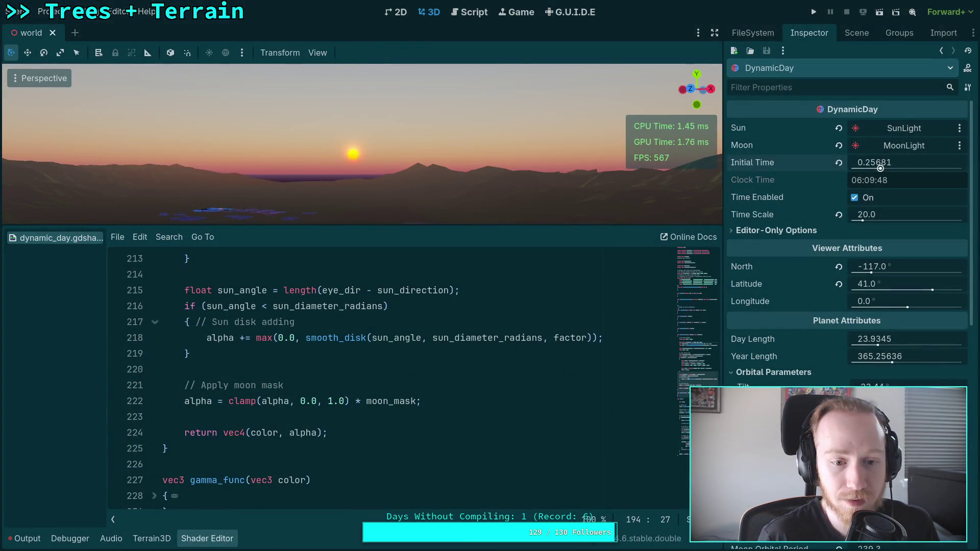
Add 'bloom *= transmittance.r;' on a new line after the bloom calculation
scroll(448, 385, up, 4)
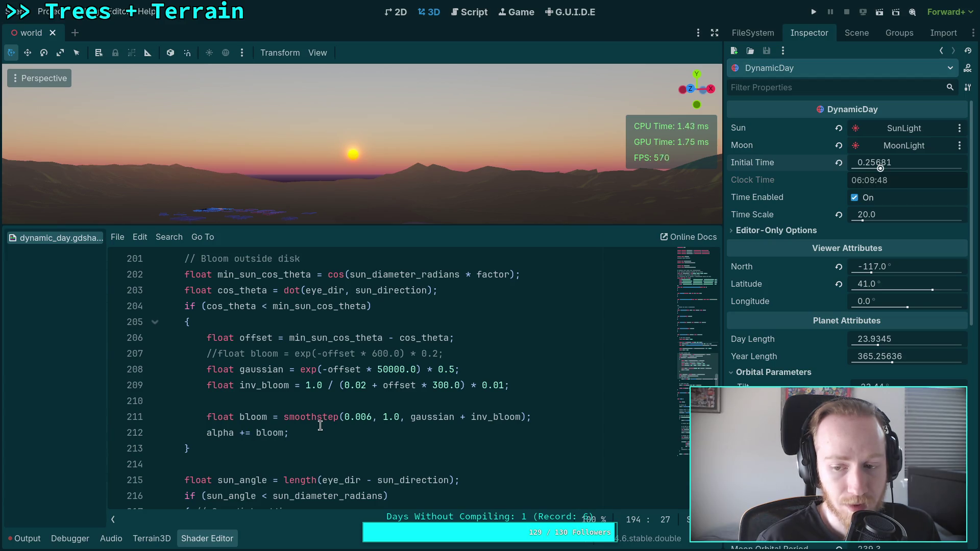
scroll(316, 419, up, 1)
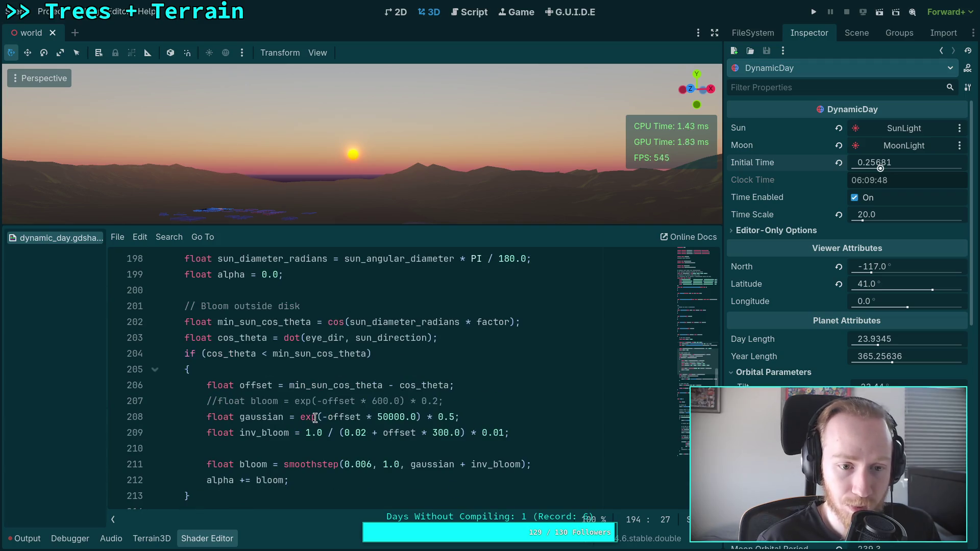
scroll(316, 418, up, 2)
scroll(316, 418, down, 4)
click(583, 368)
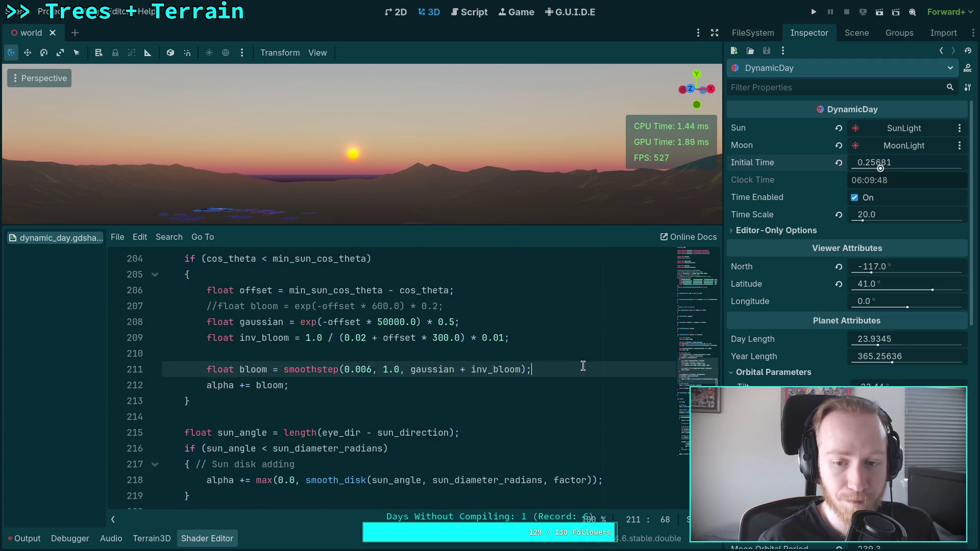
key(Return)
text(bloom )
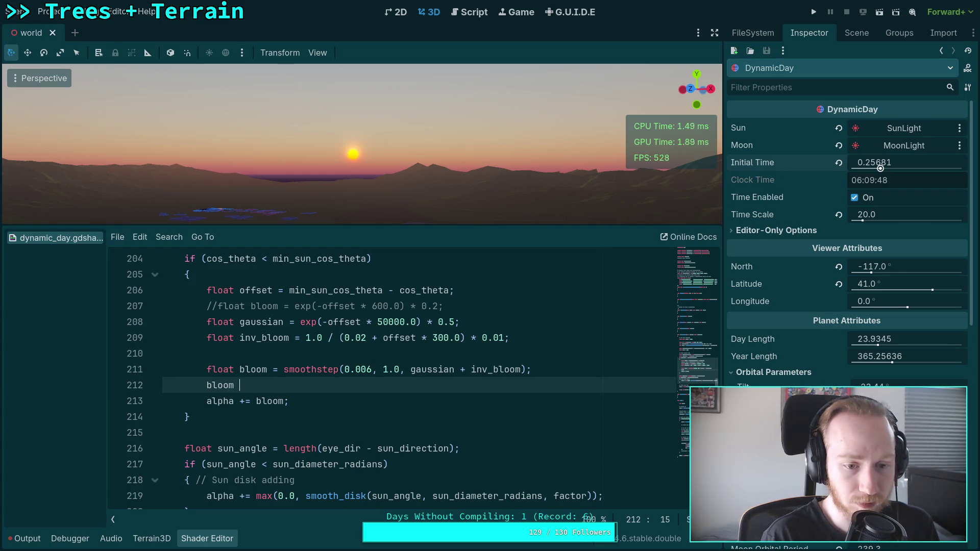
text(*= tra)
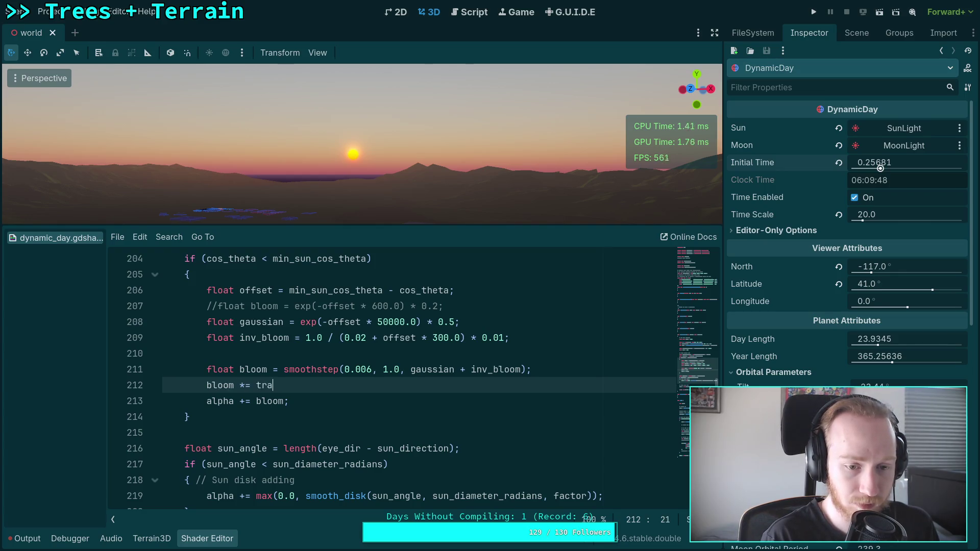
text(nsm)
key(Return)
text(.r;)
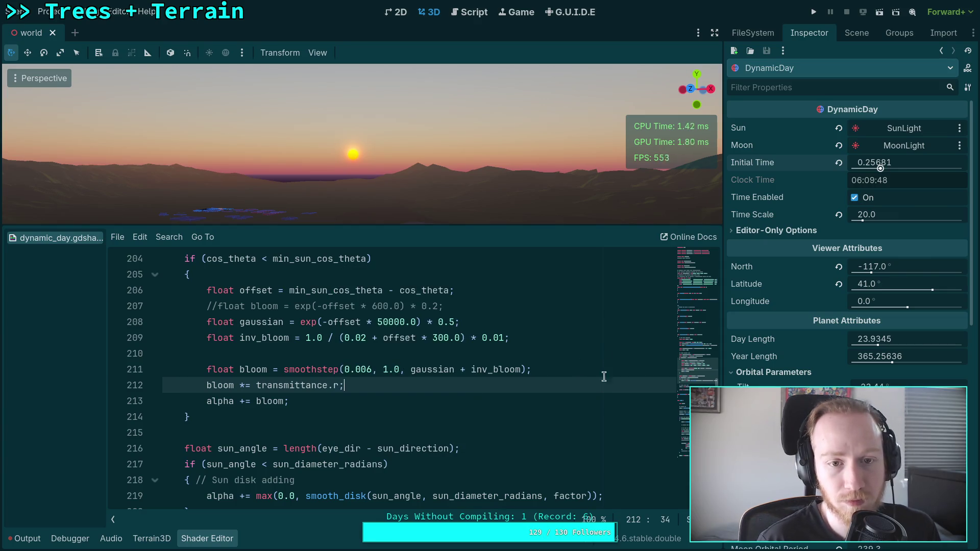
Turn time back to sunrise and change the mask to clamp(1.0 - transmittance.r, 0.0, 1.0)
mouse_move(879, 163)
mouse_down()
mouse_move(869, 163)
mouse_move(888, 163)
mouse_move(872, 163)
mouse_up()
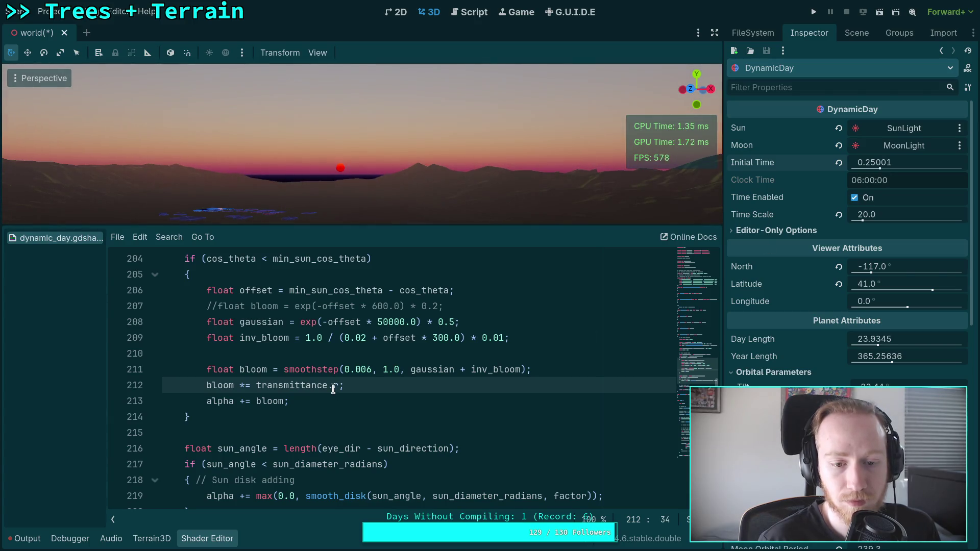
click(256, 386)
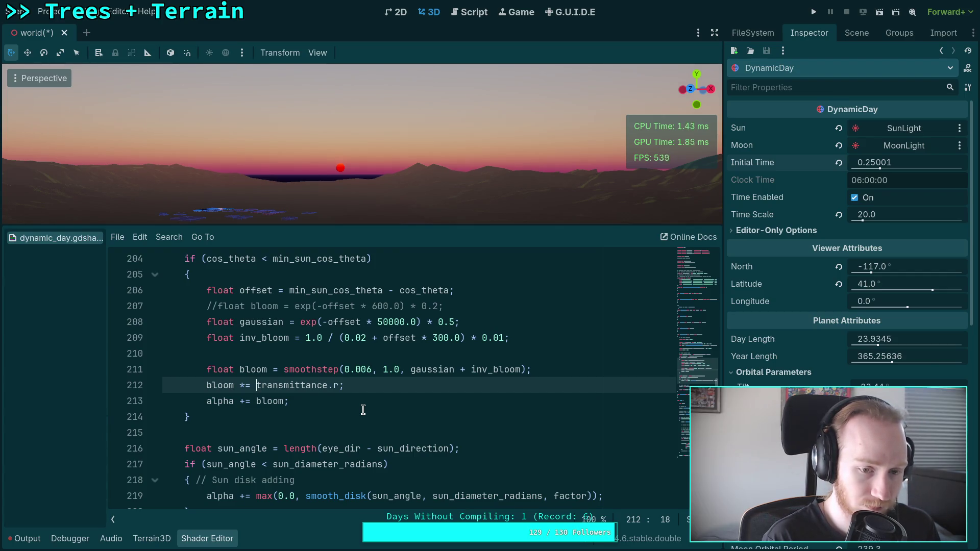
text(clamp()
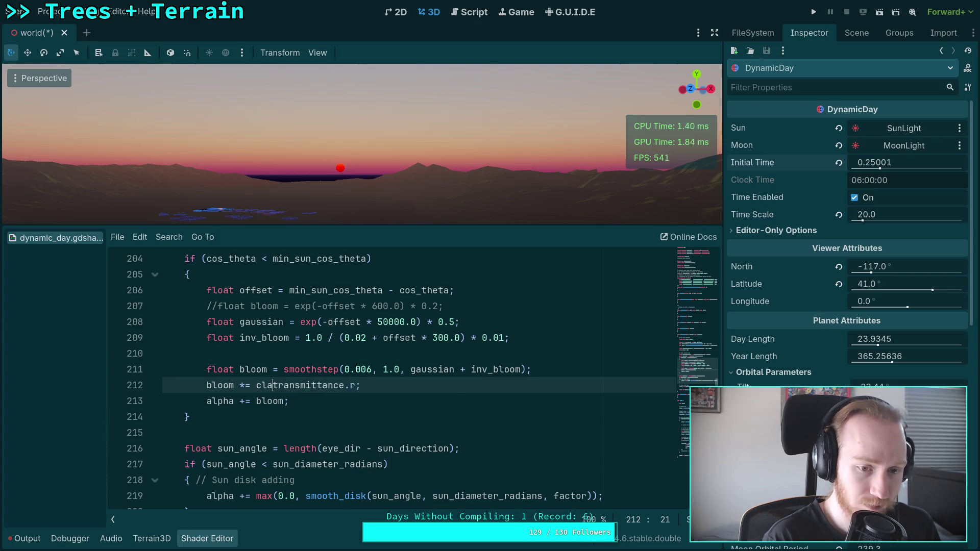
text(1.0 -)
key(Right)
key(Right)
key(Right)
text(, 0.0,)
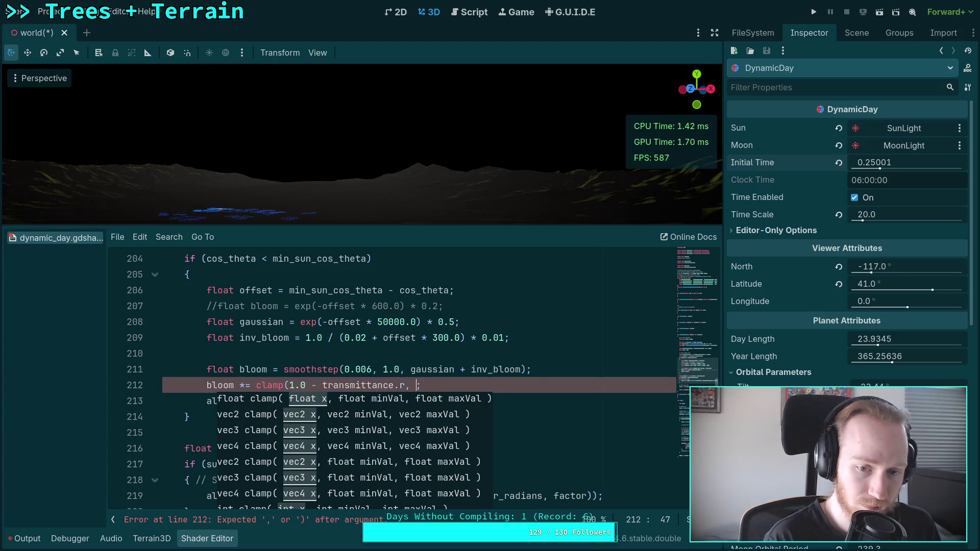
text( 1.0))
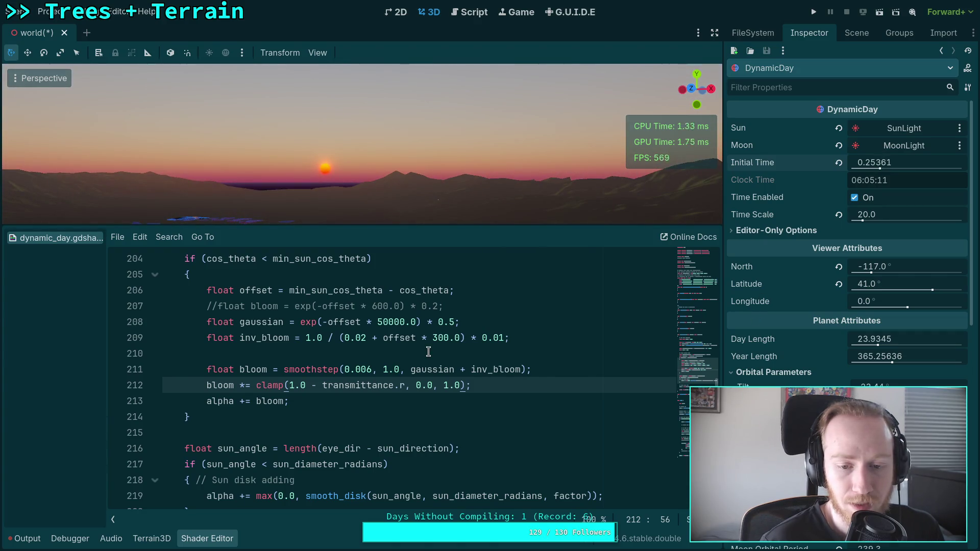
Move to the gaussian falloff value on line 208 and hide the shader code to enlarge the 3D view
scroll(444, 374, up, 1)
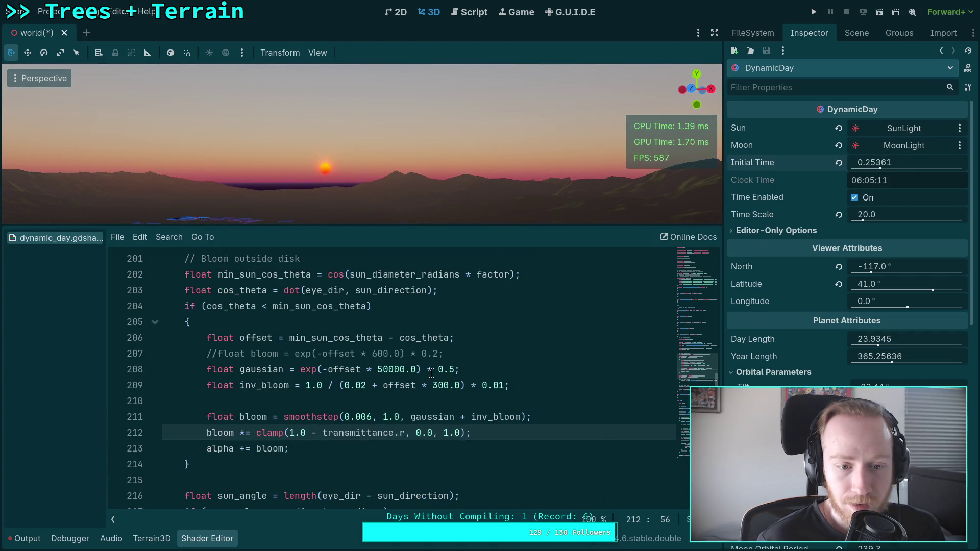
click(388, 370)
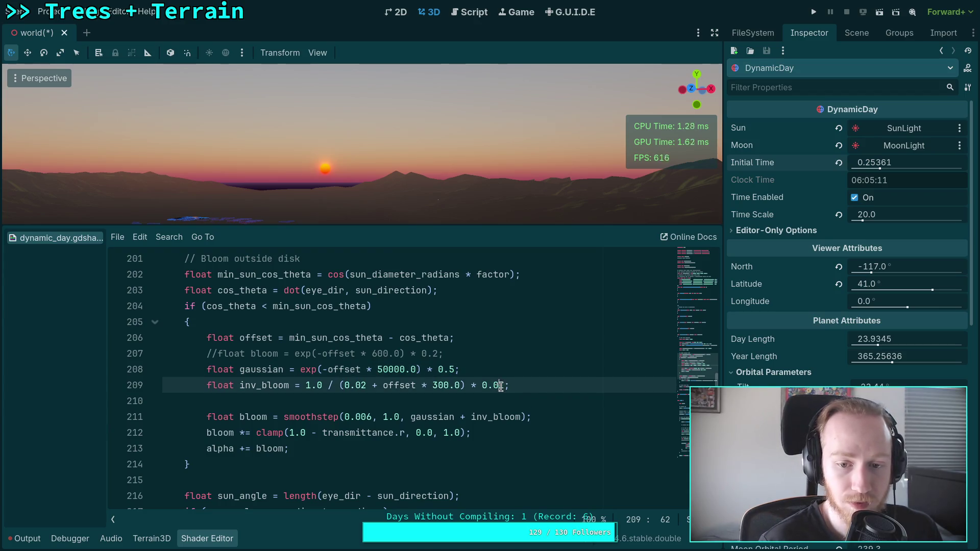
click(220, 539)
click(317, 53)
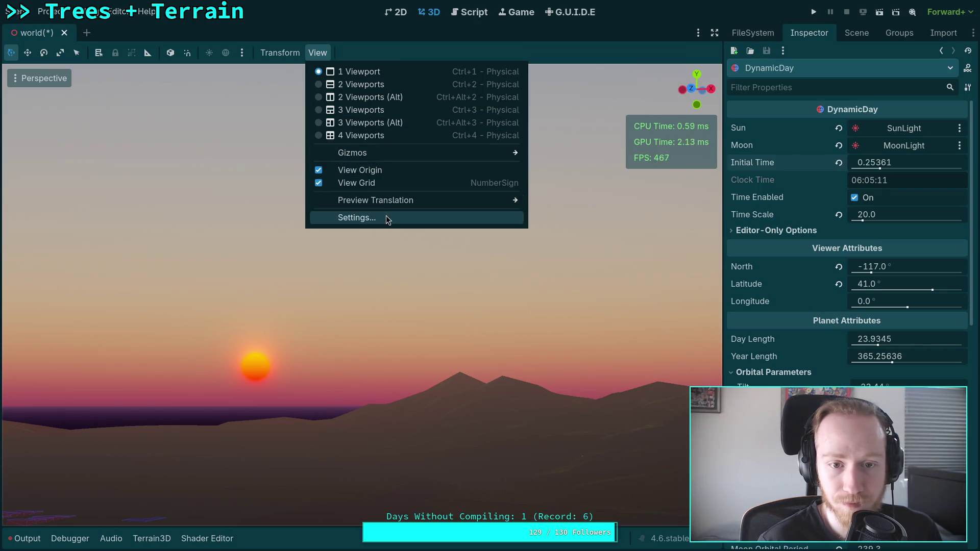
Narrow the viewport's vertical field of view to 10°
click(386, 218)
double_click(430, 237)
key(End)
click(520, 330)
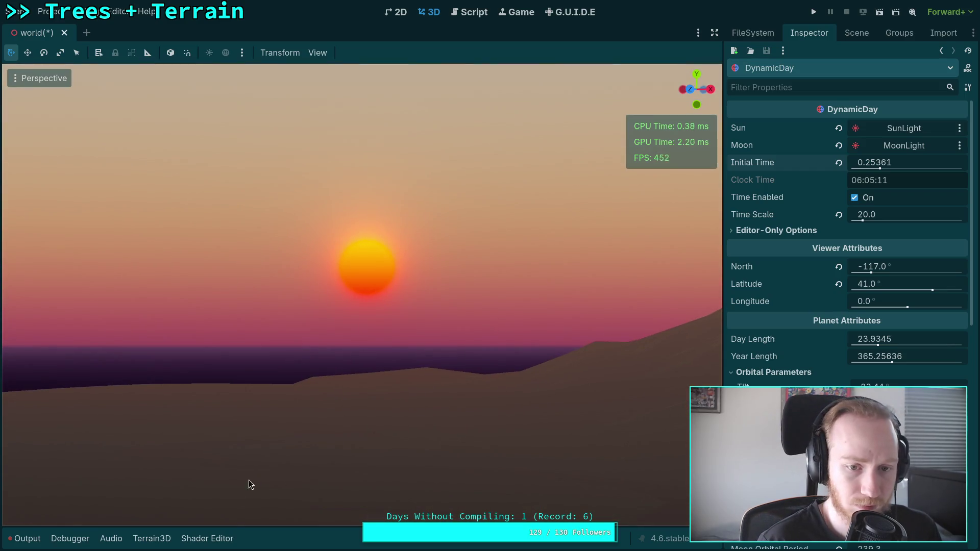
Restore the shader code under a taller 3D view and try a gaussian falloff of 1000.0 with adjusted strength
click(207, 538)
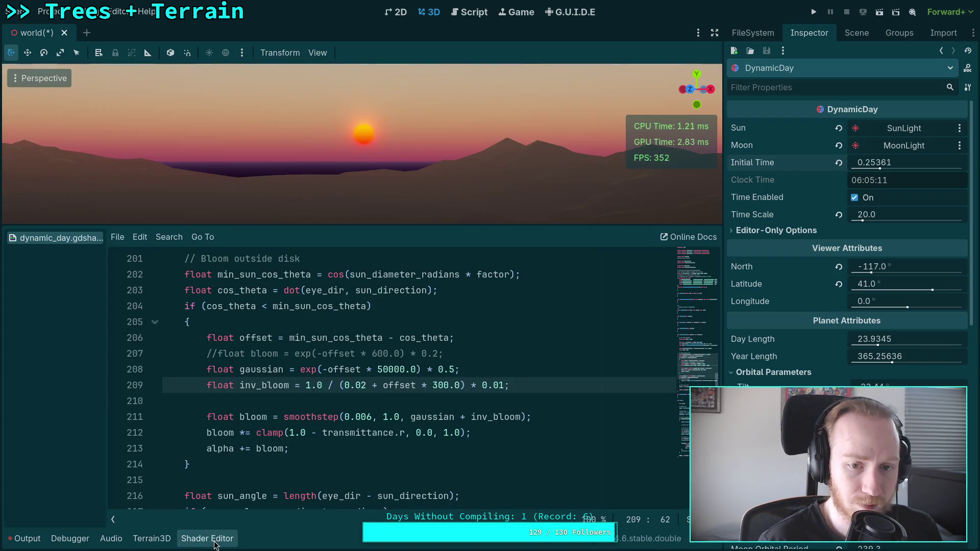
drag(401, 224, 402, 372)
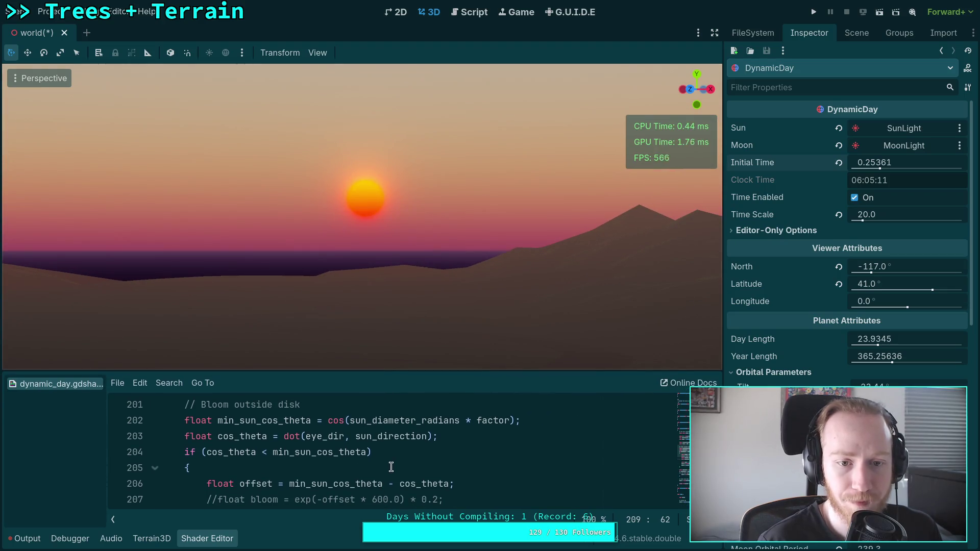
scroll(411, 468, down, 1)
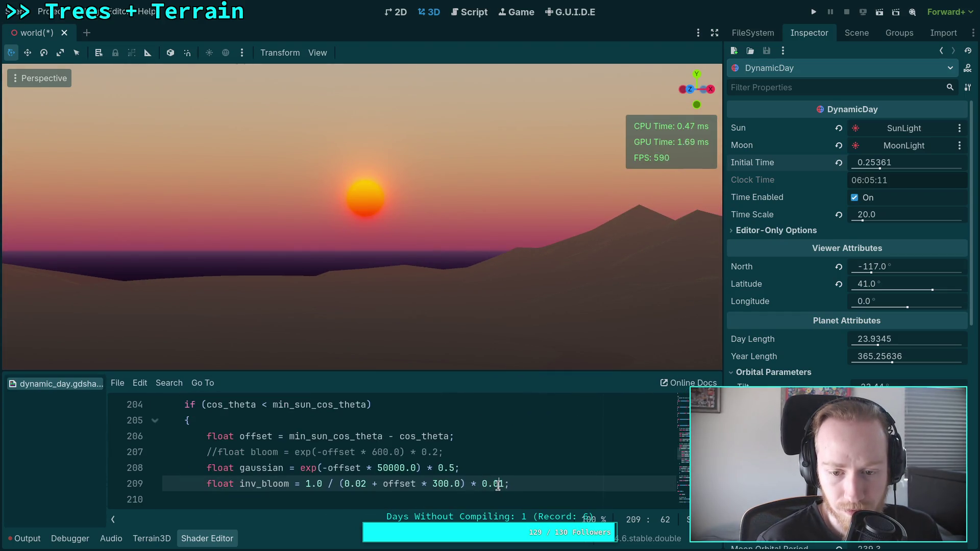
text(0)
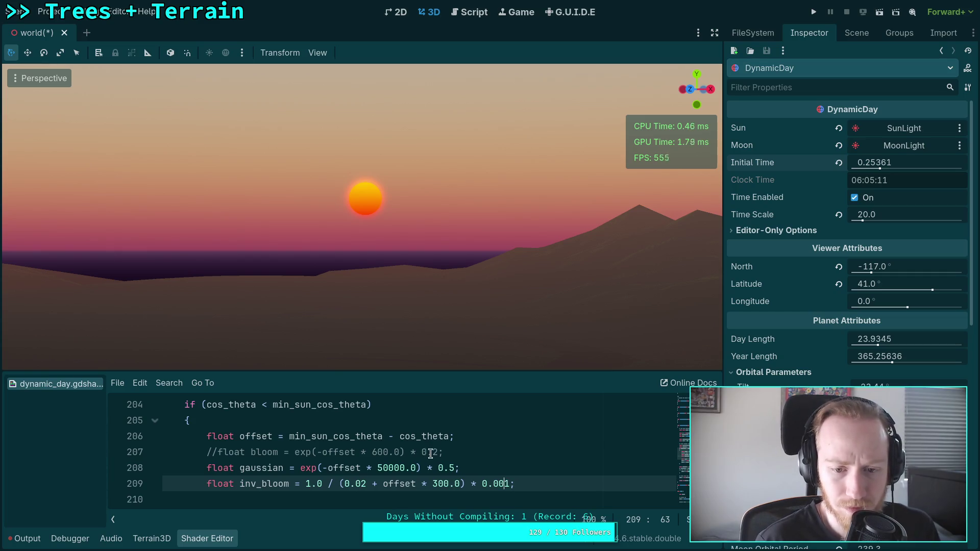
click(394, 471)
key(BackSpace)
key(BackSpace)
key(BackSpace)
text(10)
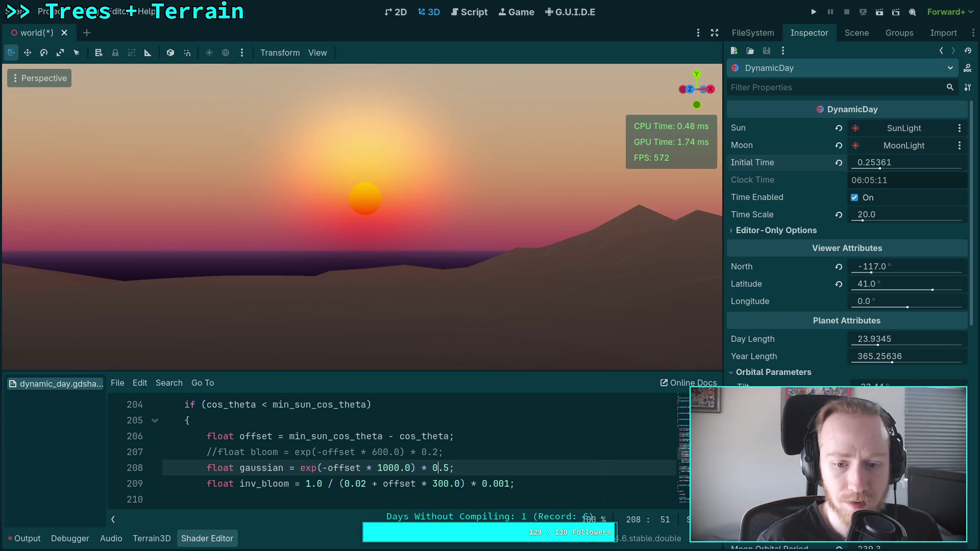
key(Right)
key(Right)
key(BackSpace)
text(1)
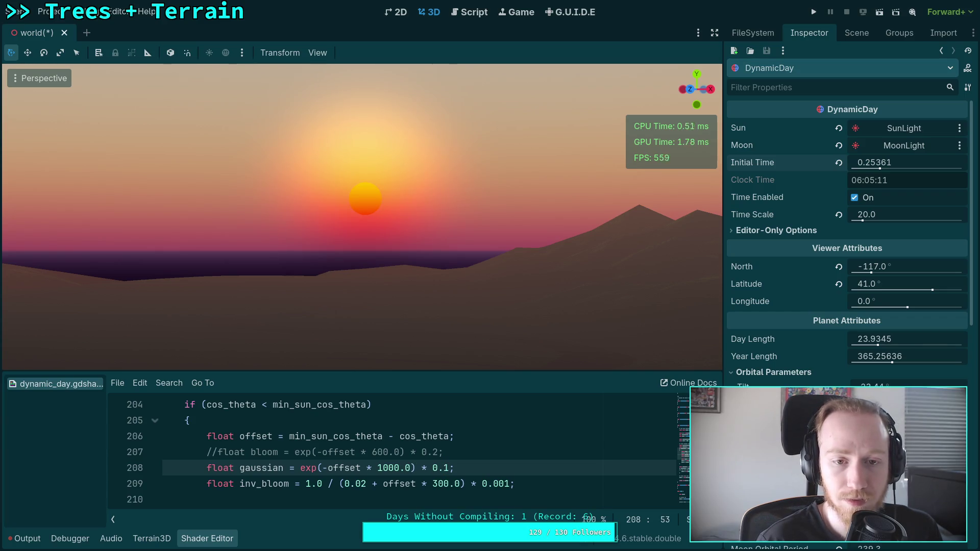
key(BackSpace)
text(2)
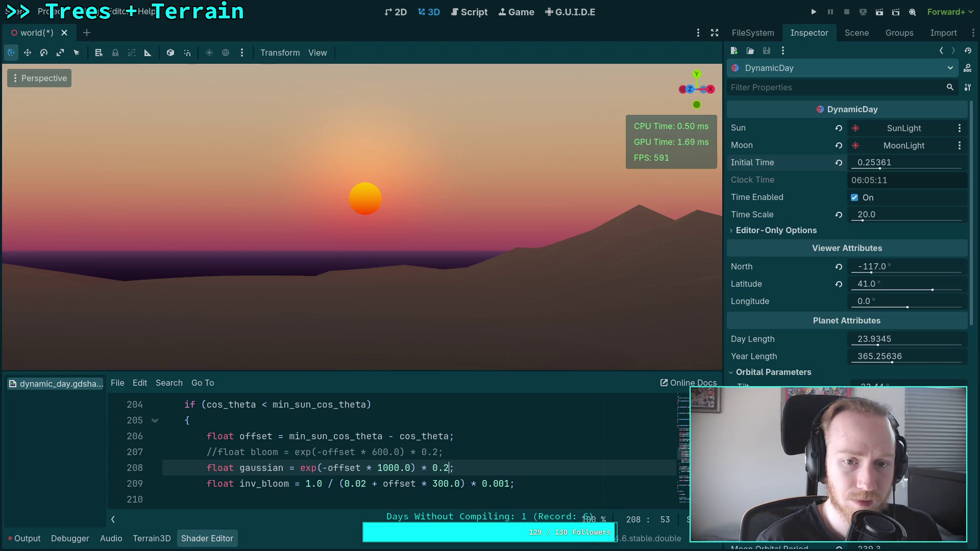
Lower the sun to the horizon and step the gaussian falloff down from 1000.0 to 800.0
drag(899, 160, 886, 160)
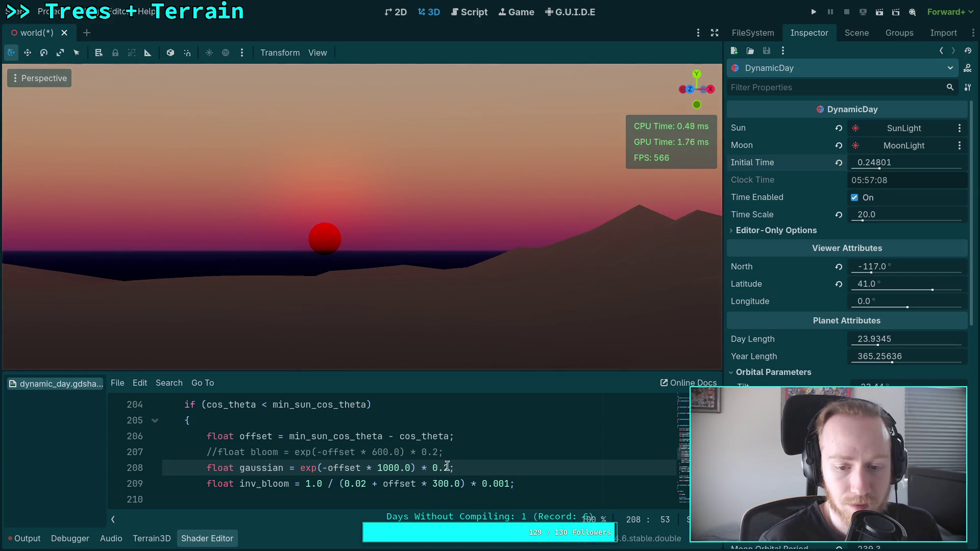
text(3)
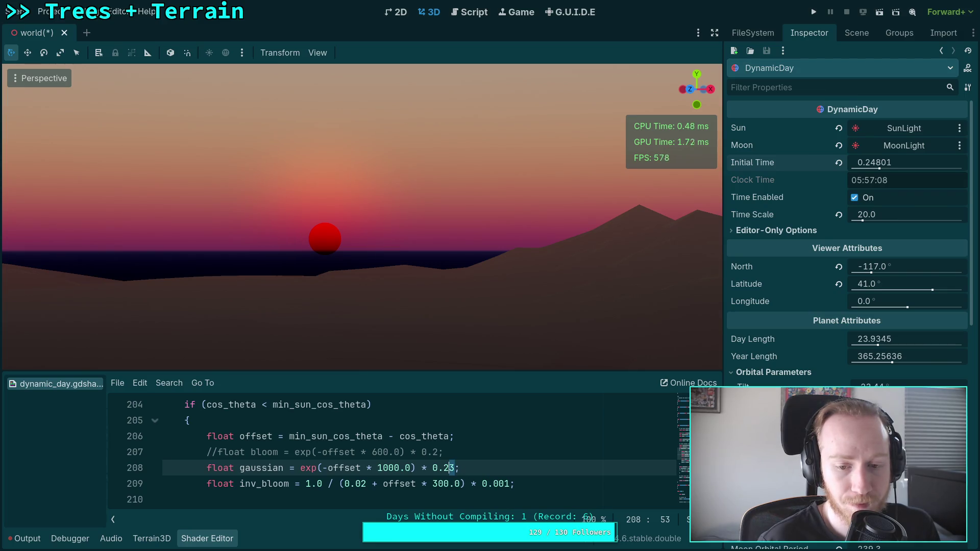
click(383, 467)
click(378, 468)
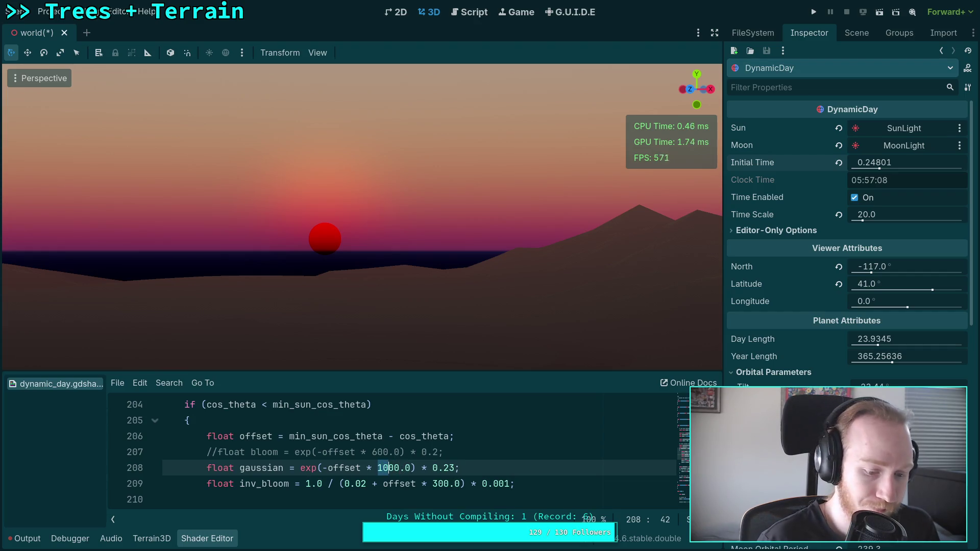
key(Delete)
key(Delete)
text(9)
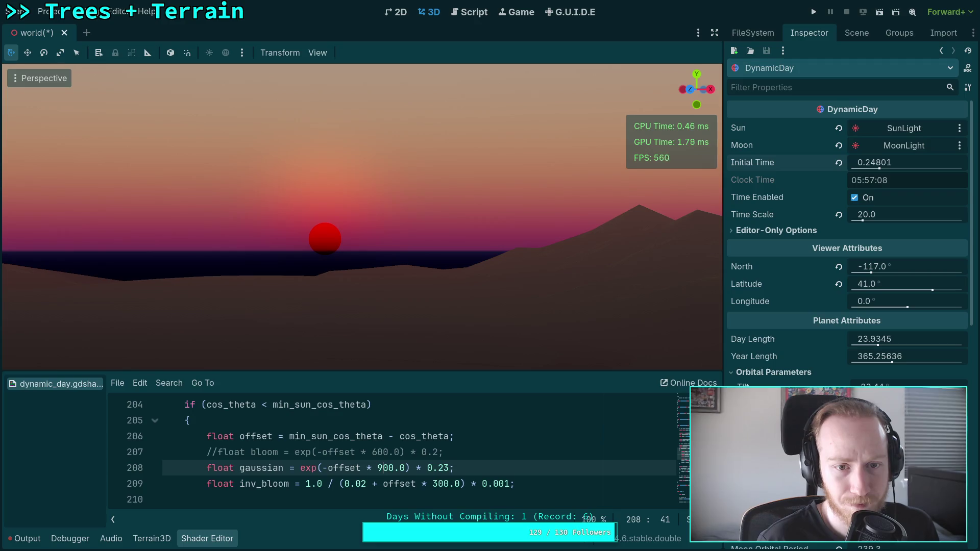
key(BackSpace)
text(8)
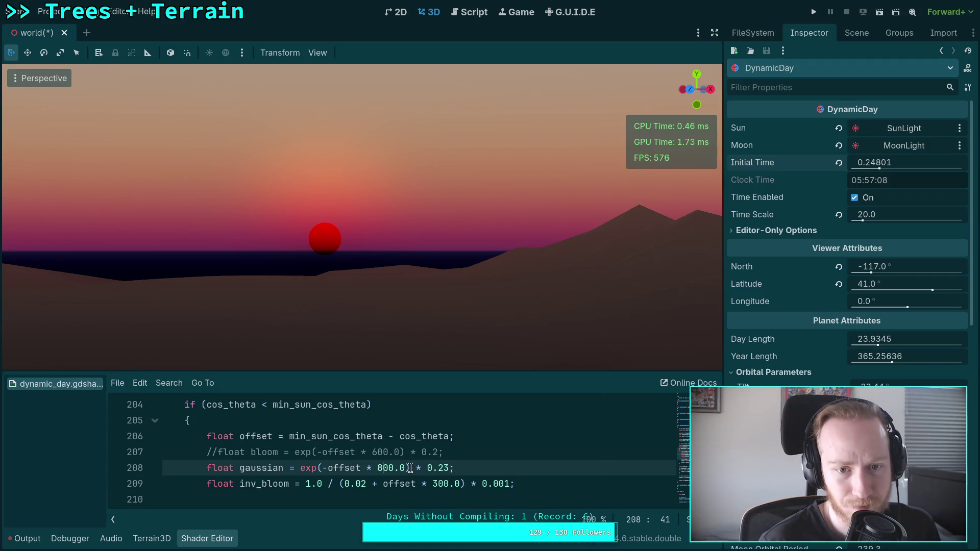
mouse_move(866, 166)
mouse_down()
mouse_move(880, 166)
mouse_move(857, 166)
mouse_move(873, 166)
mouse_up()
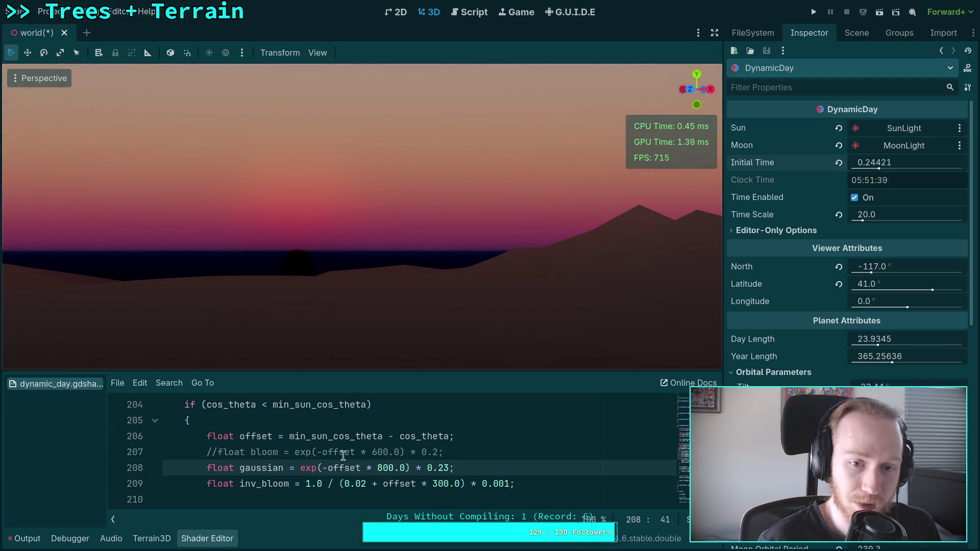
Try gaussian strengths 5 and 4 before settling on 0.3
click(379, 468)
double_click(444, 468)
text(5)
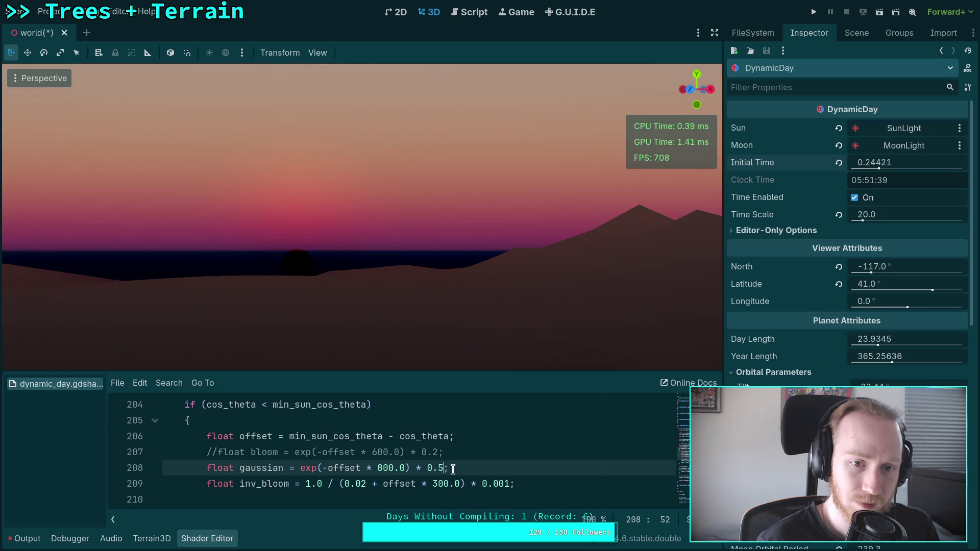
key(BackSpace)
text(4)
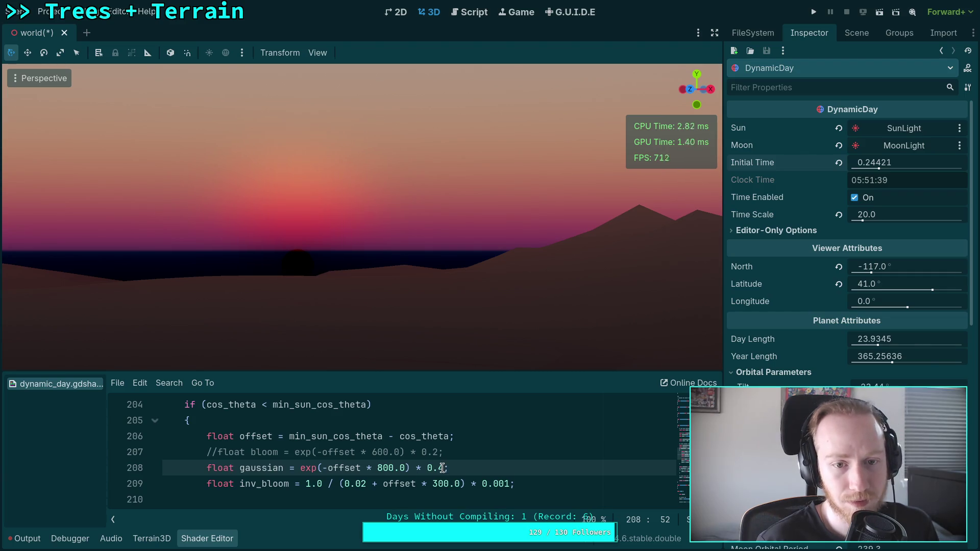
key(BackSpace)
text(3)
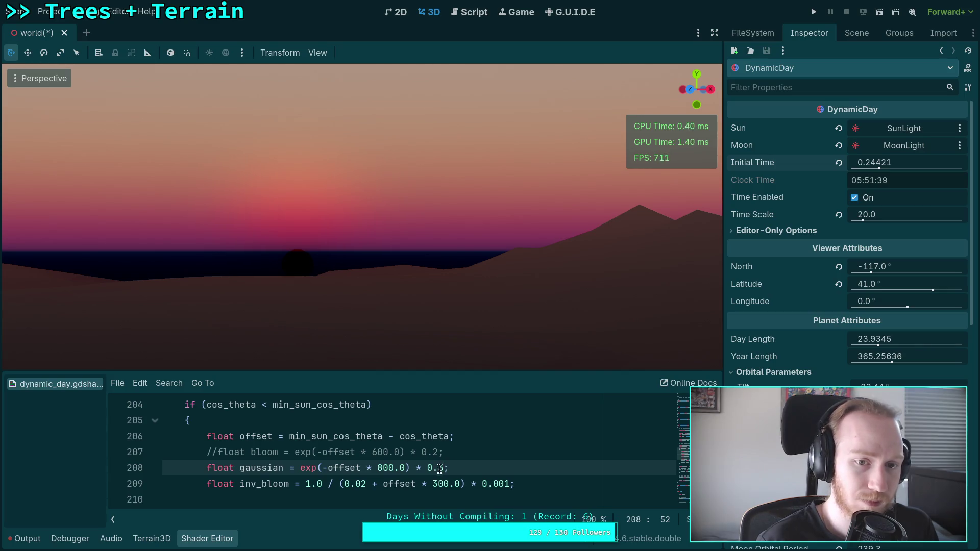
Change the gaussian falloff from 800.0 to 600.0 and tilt the view up toward the sky
click(380, 468)
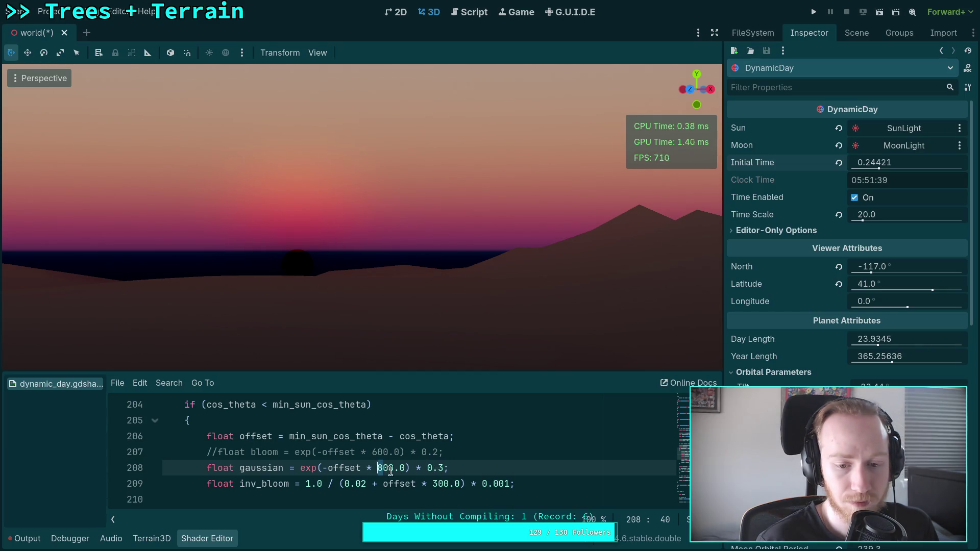
text(5)
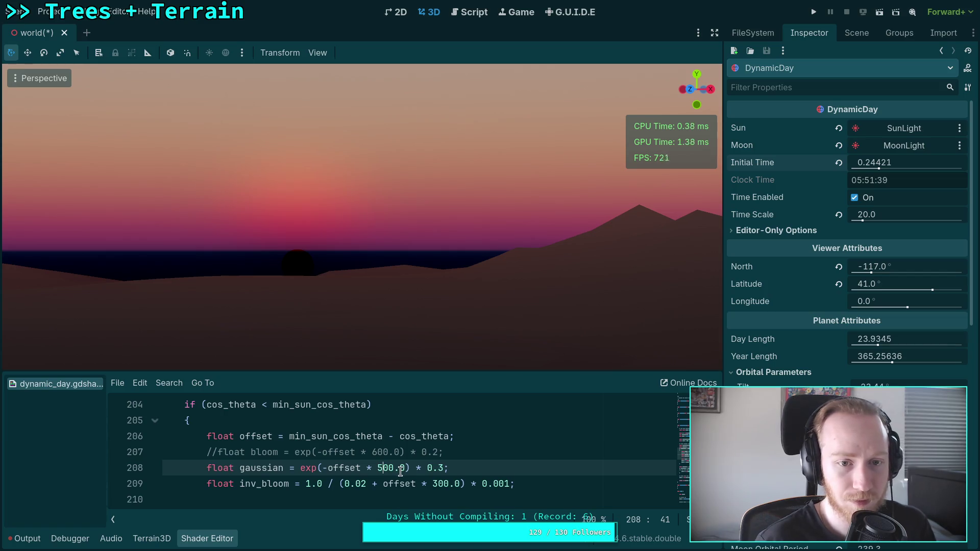
key(BackSpace)
text(6)
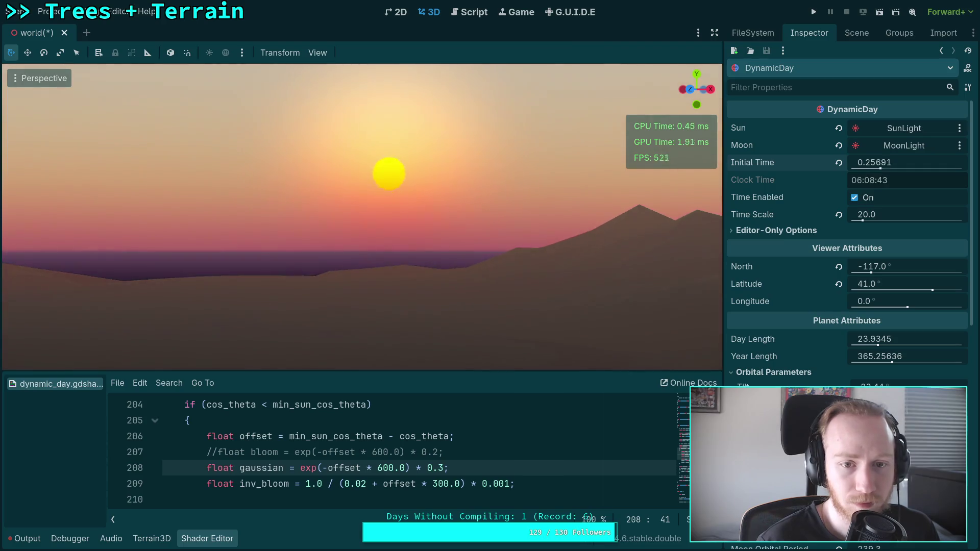
mouse_move(481, 215)
mouse_down()
mouse_move(588, 128)
mouse_move(482, 217)
mouse_move(373, 371)
mouse_move(335, 365)
mouse_move(368, 359)
mouse_move(401, 325)
mouse_move(334, 402)
mouse_move(314, 387)
mouse_move(357, 373)
mouse_move(352, 329)
mouse_up()
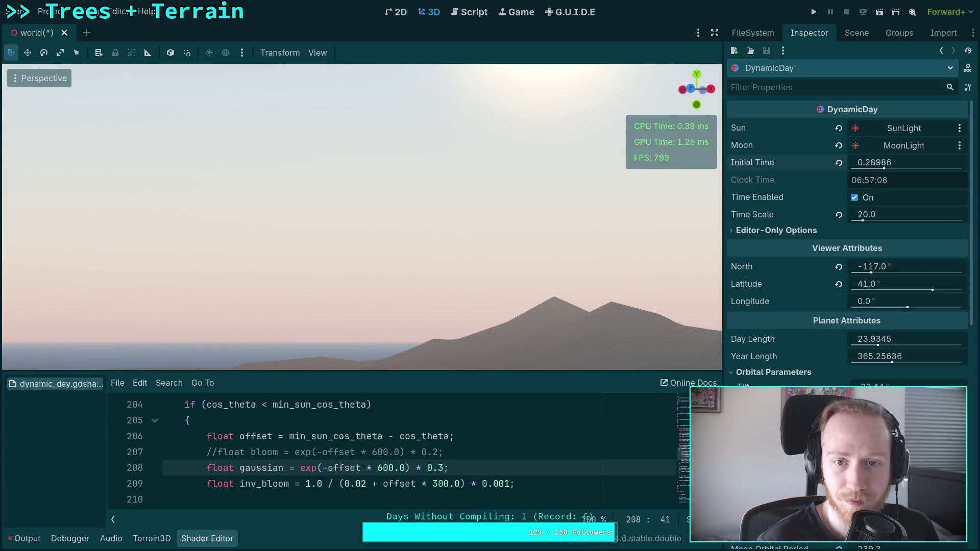
Rewind to a red sunrise and set the inverse bloom strength on line 209 to 0.004
drag(874, 162, 875, 162)
click(510, 484)
key(BackSpace)
text(7)
click(506, 483)
key(Delete)
text(6)
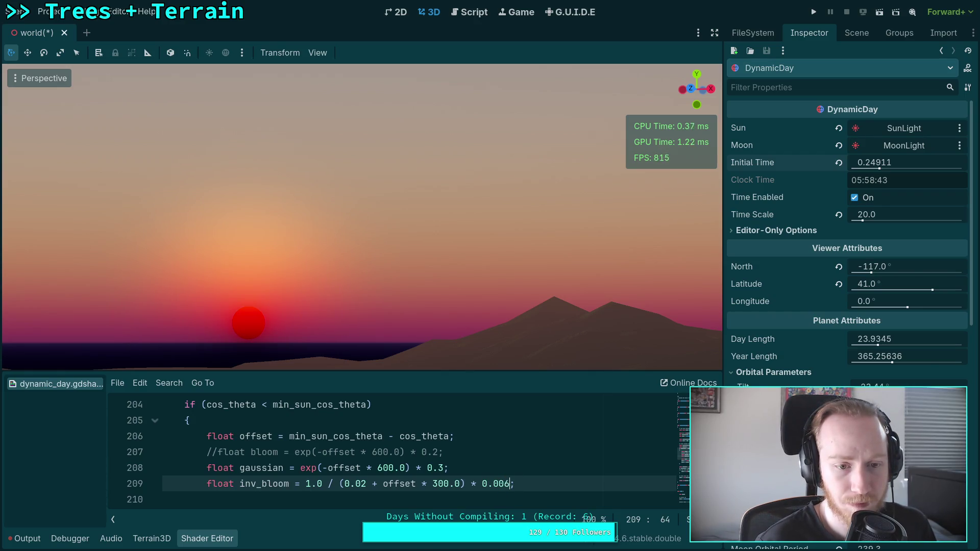
key(BackSpace)
text(4)
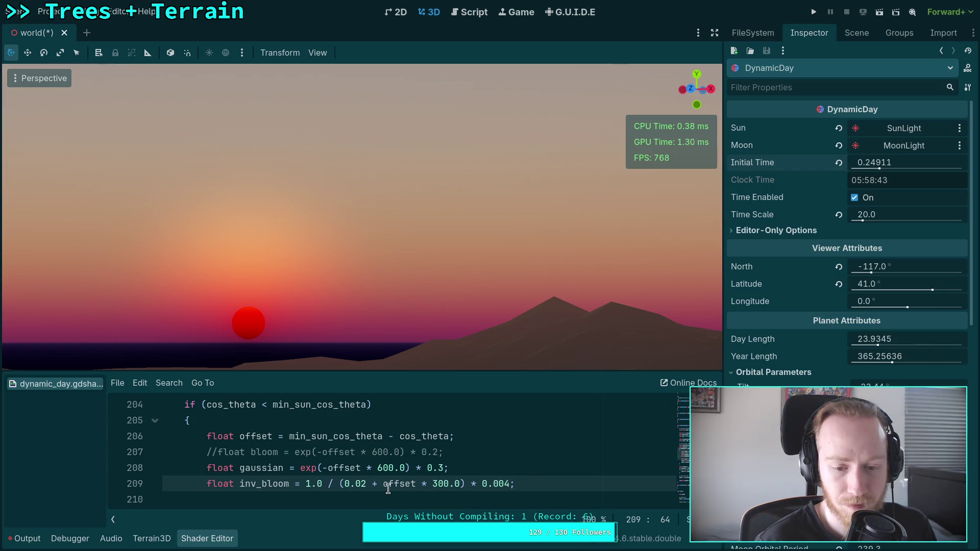
Change the inverse bloom offset to 0.01 and its falloff to 200.0 while the sun rises
click(366, 484)
key(BackSpace)
text(1)
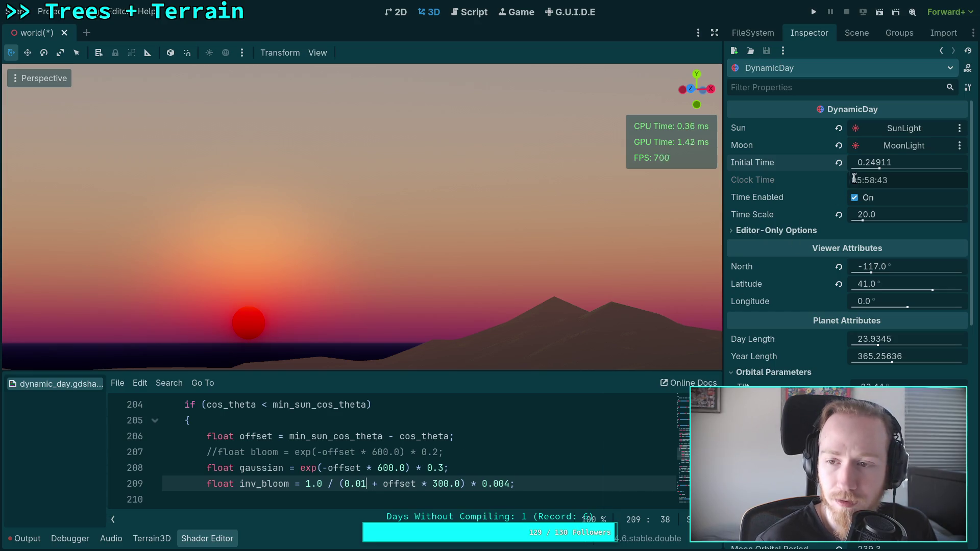
mouse_move(893, 163)
mouse_down()
mouse_move(908, 162)
mouse_move(875, 159)
mouse_move(947, 159)
mouse_move(918, 159)
mouse_up()
scroll(450, 449, down, 1)
click(439, 436)
key(BackSpace)
text(2)
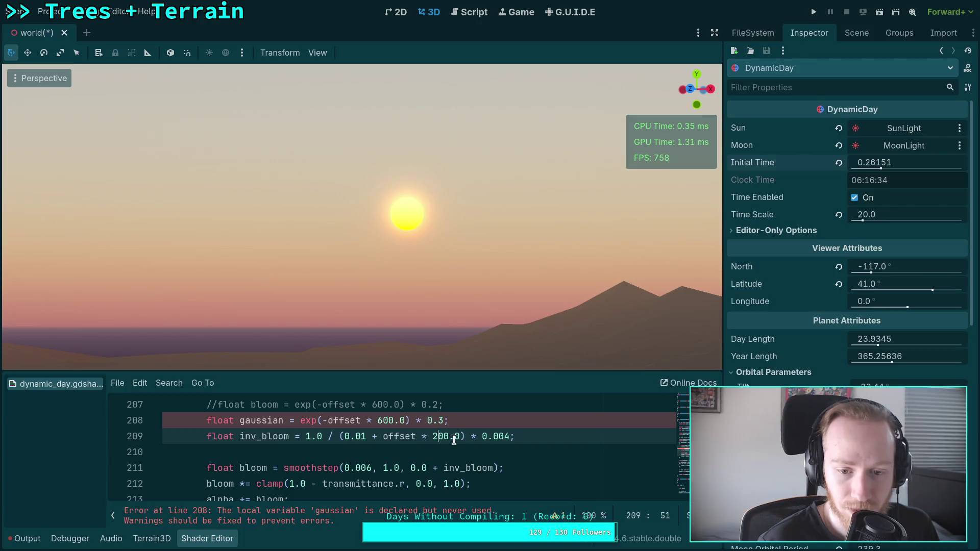
Try the inverse bloom falloff factor at 500.0, then 600.0, and change the 0.01 constant to 0.02
click(432, 436)
key(Delete)
text(5)
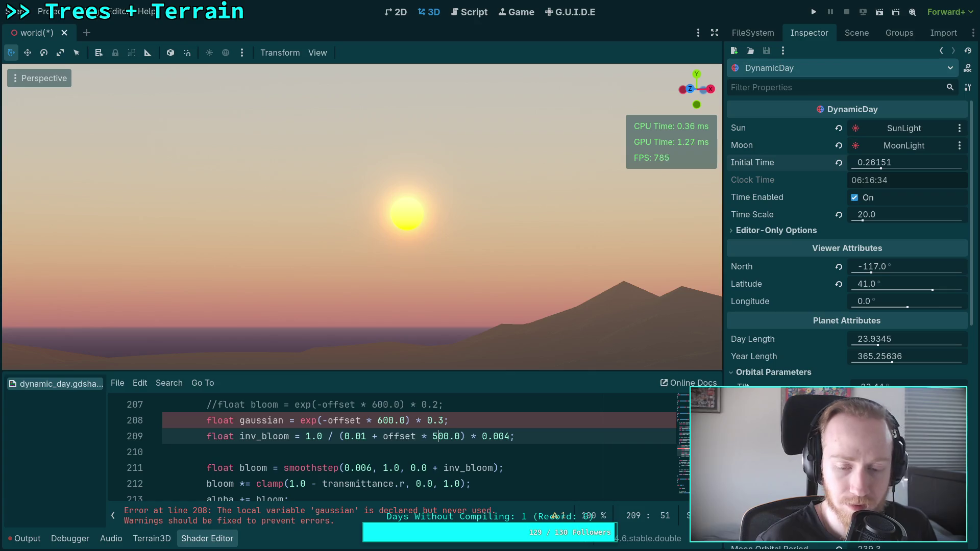
key(BackSpace)
text(6)
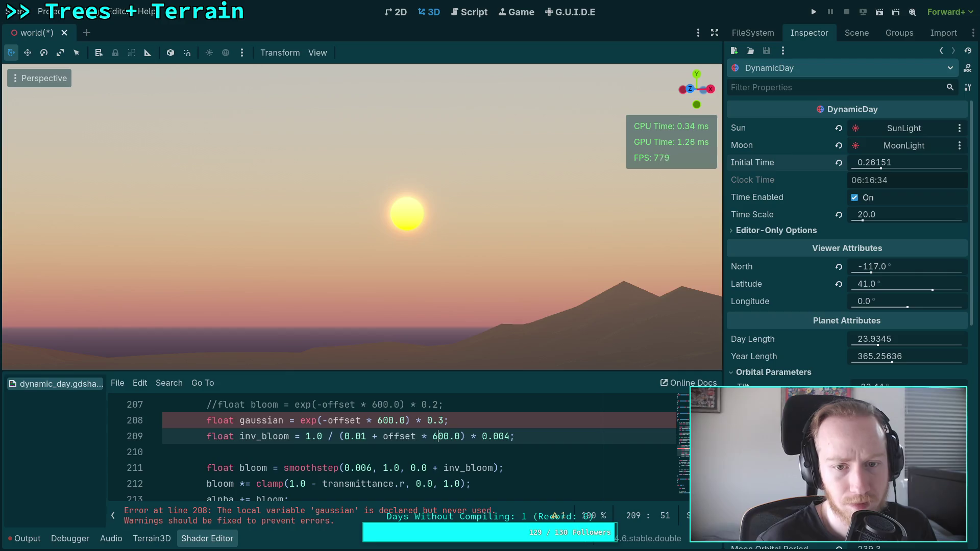
click(367, 435)
key(BackSpace)
text(2)
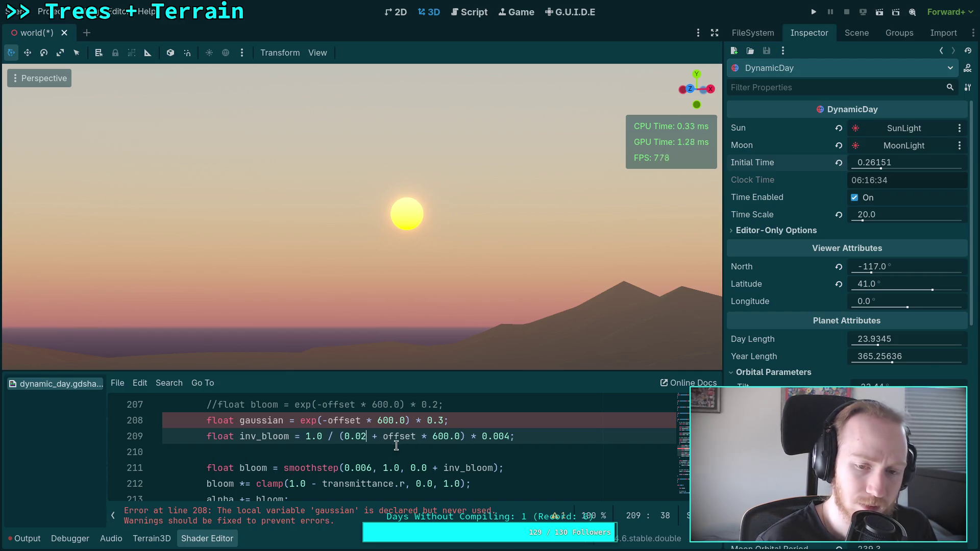
Step the line 209 falloff factor down from 600.0 through 500.0, 400.0, 200.0 and 100.0, ending at 400.0
click(439, 436)
key(BackSpace)
text(5)
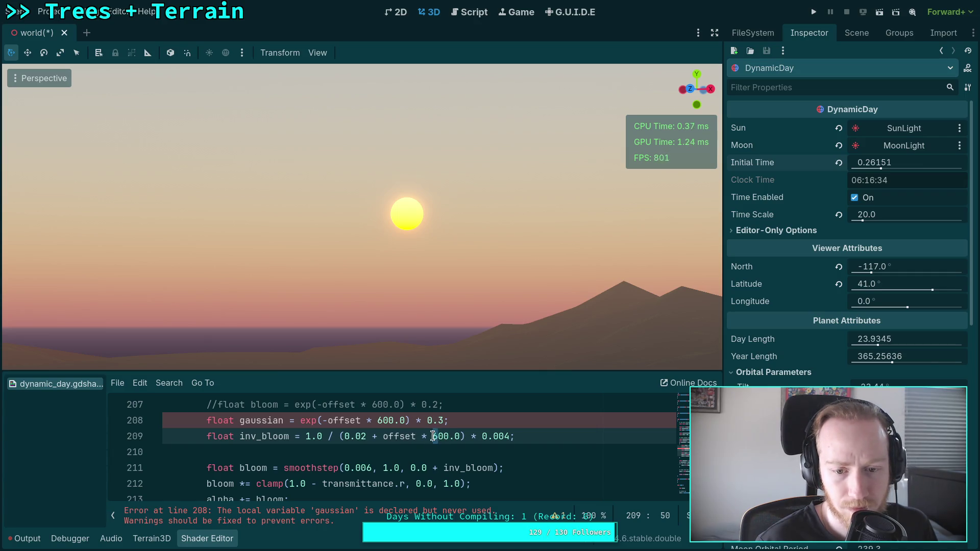
key(BackSpace)
text(4)
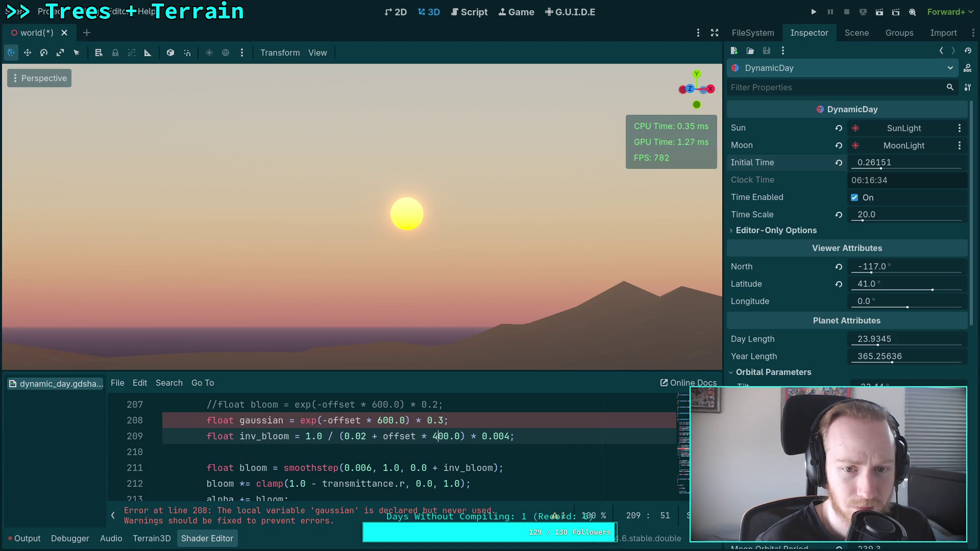
key(BackSpace)
text(2)
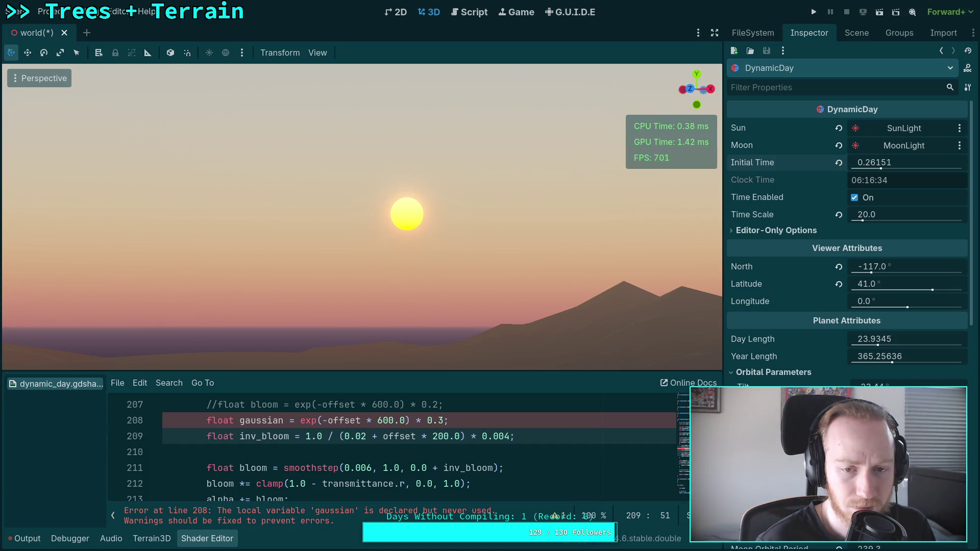
key(Left)
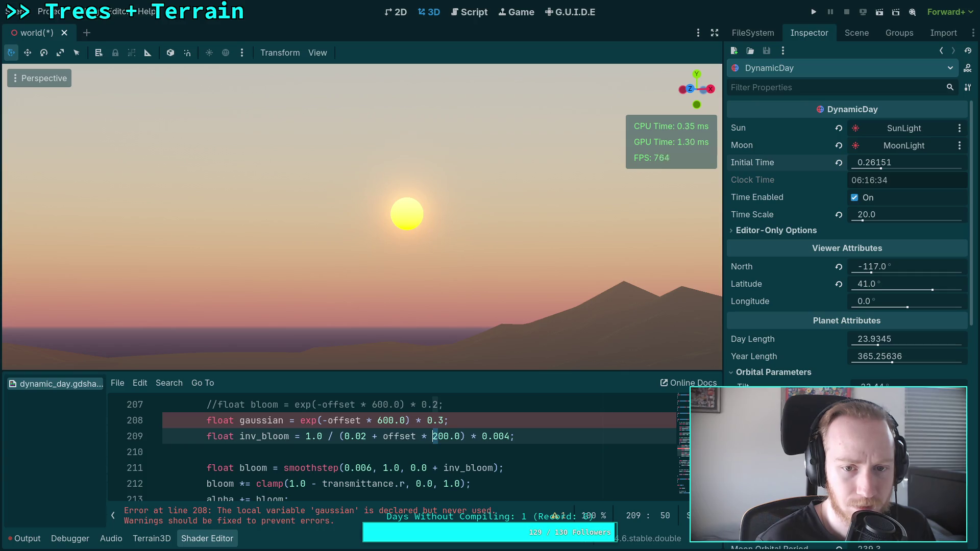
key(Delete)
text(1)
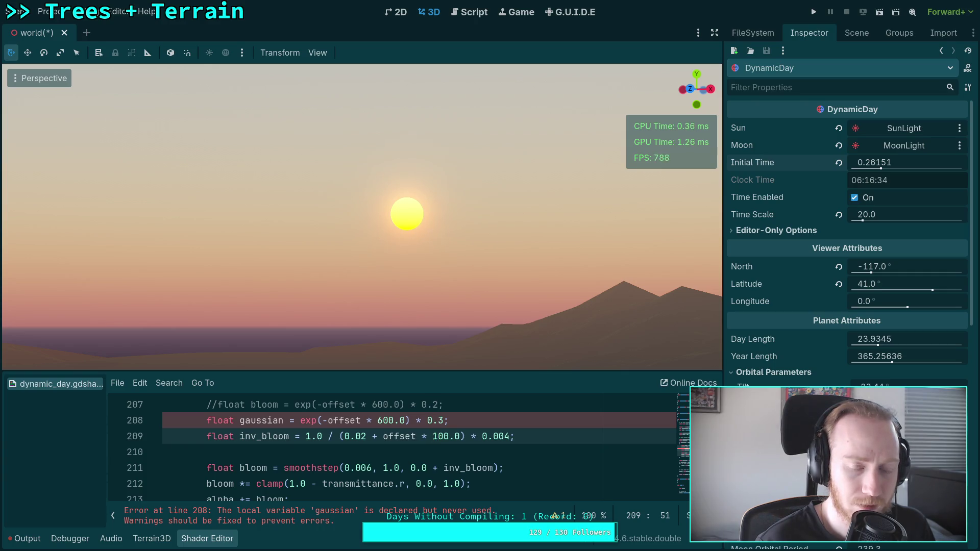
key(BackSpace)
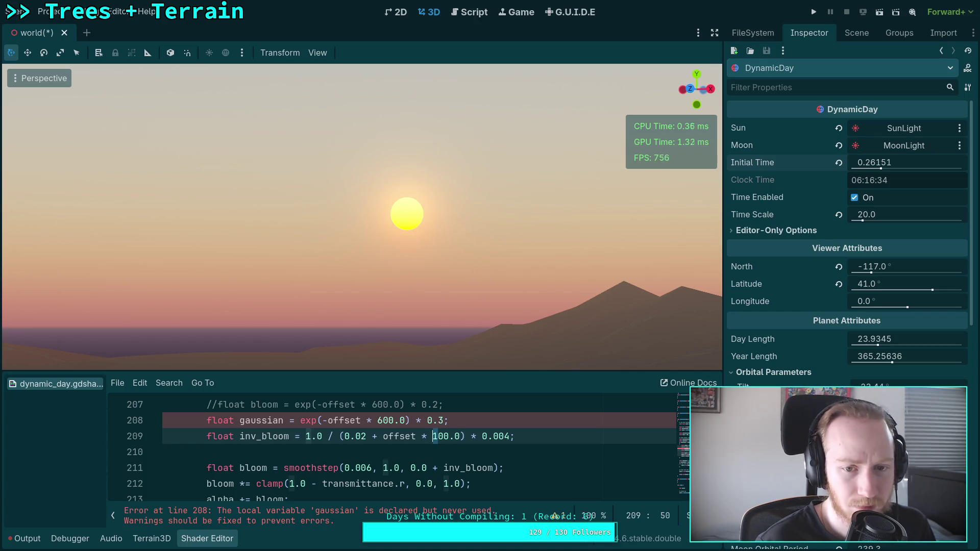
text(4)
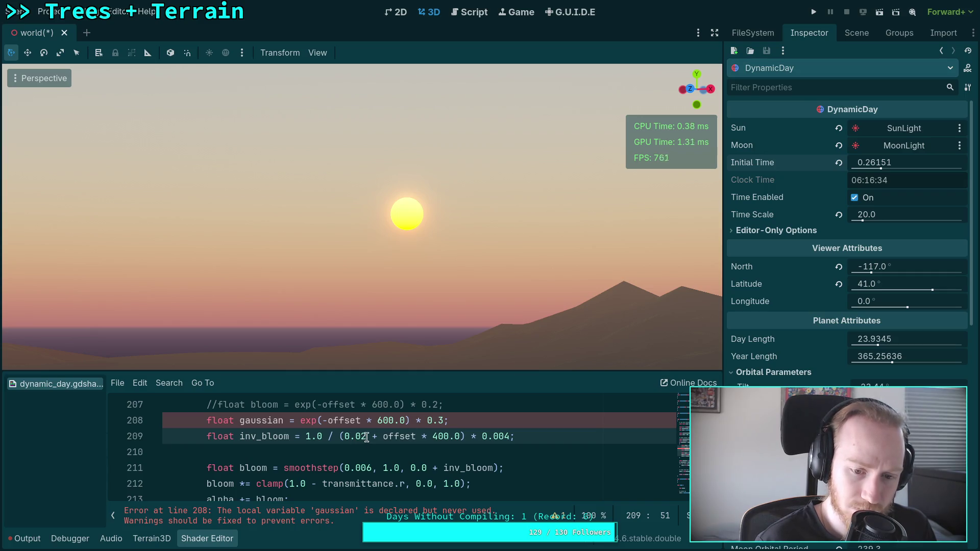
Replace the 0.02 term in the inv_bloom denominator with 0.01 before offset
key(shift+Left)
key(shift+Left)
key(shift+Left)
key(BackSpace)
key(Delete)
key(Delete)
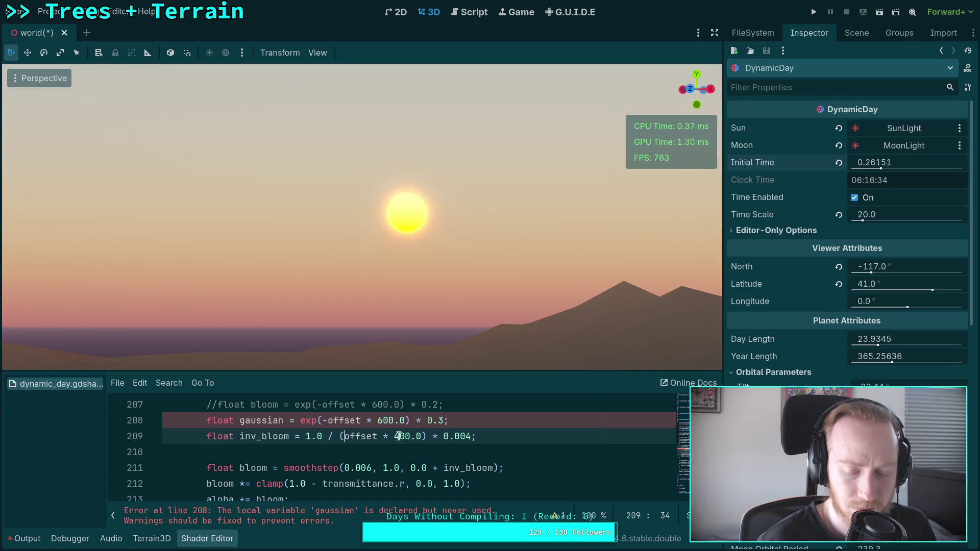
text(0.01 +)
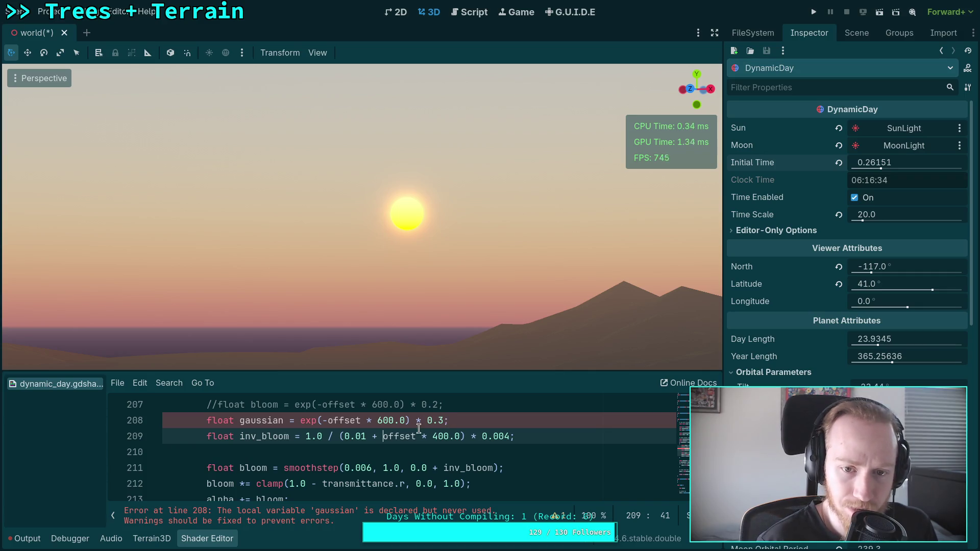
Step the denominator constant from 0.001 up through 0.002, 0.003 and 0.004 to 0.006
click(363, 436)
text(0)
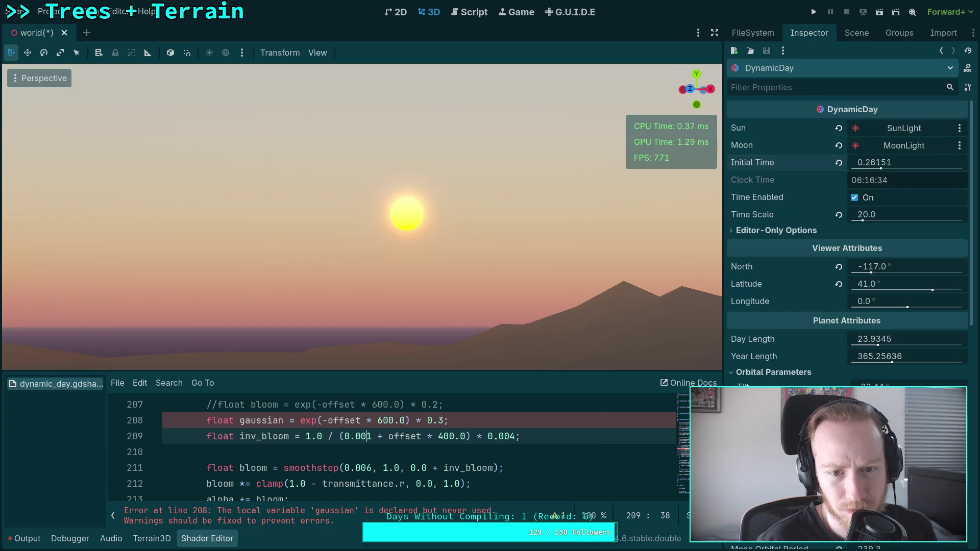
key(Delete)
text(2)
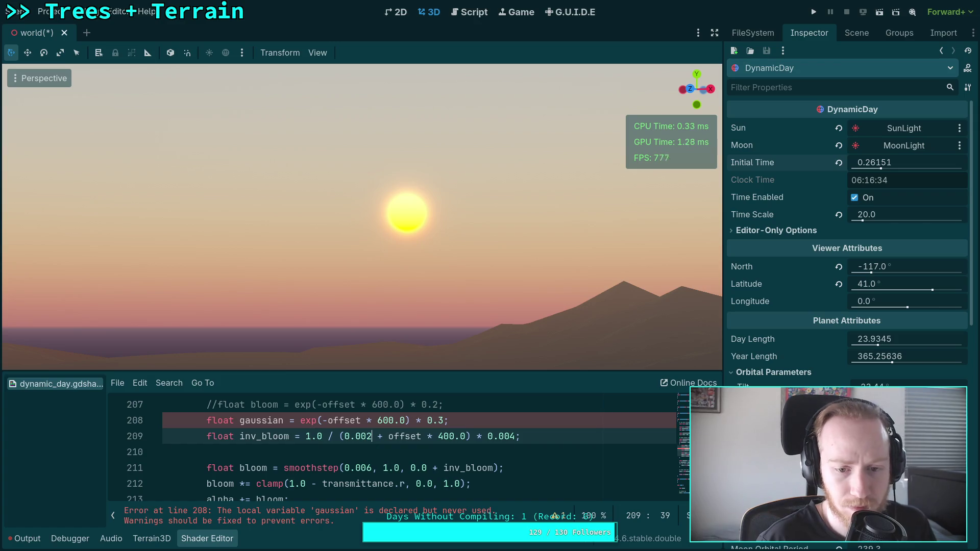
key(BackSpace)
text(3)
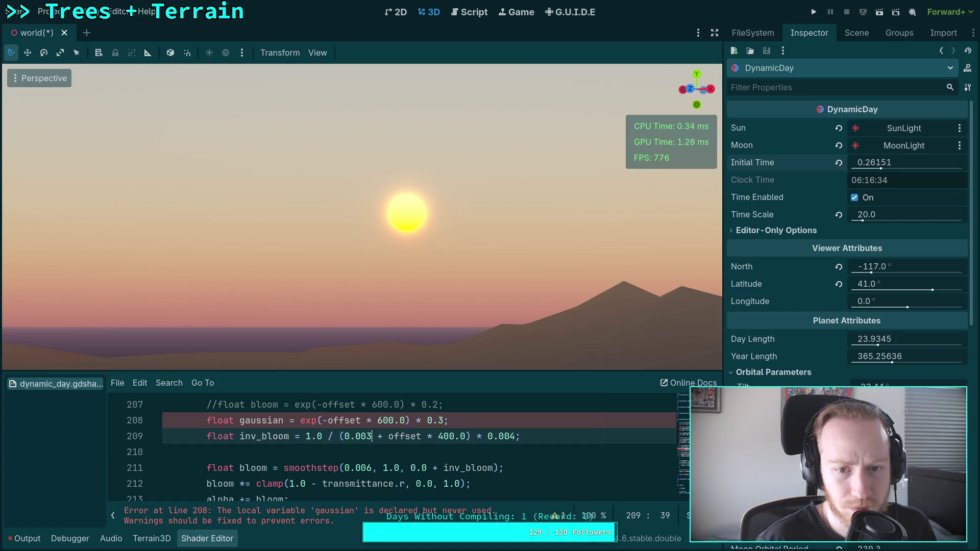
key(BackSpace)
text(4)
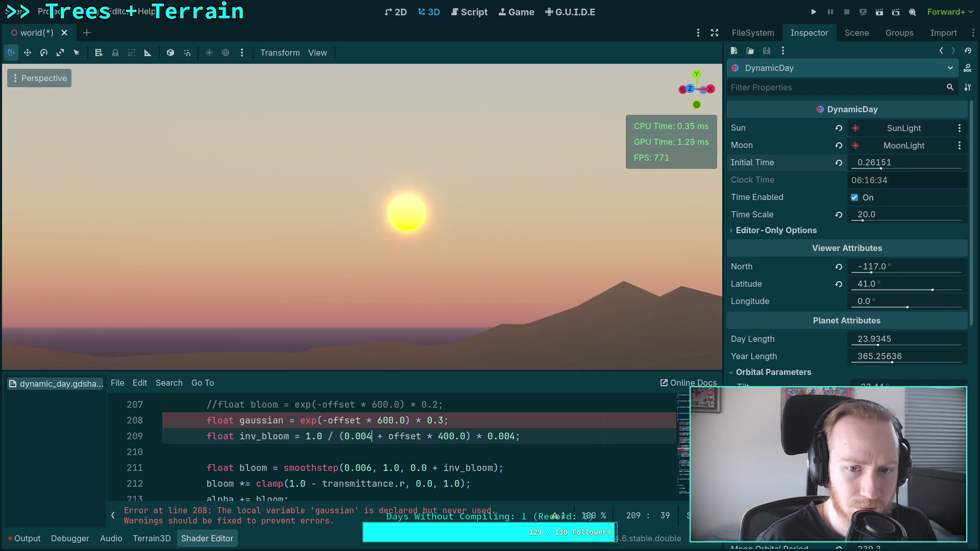
click(369, 436)
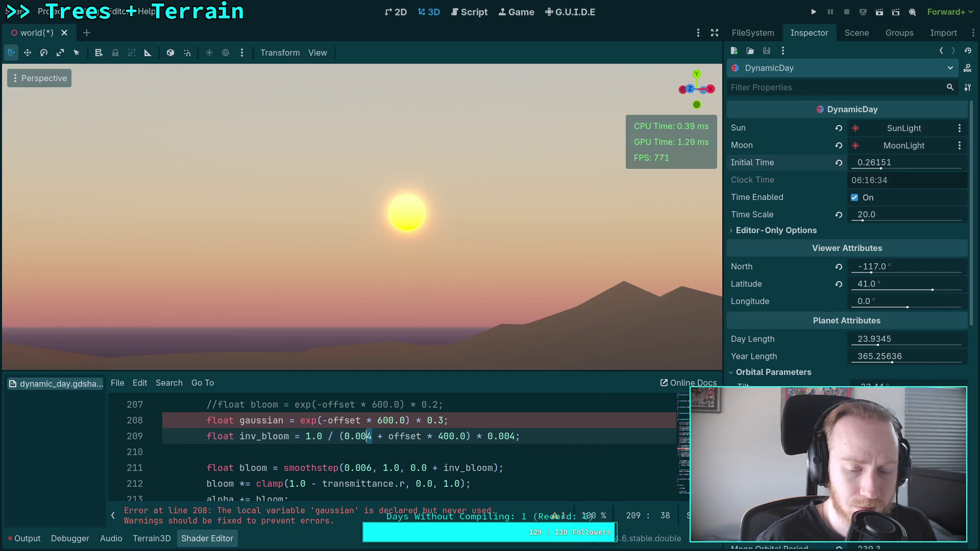
text(6)
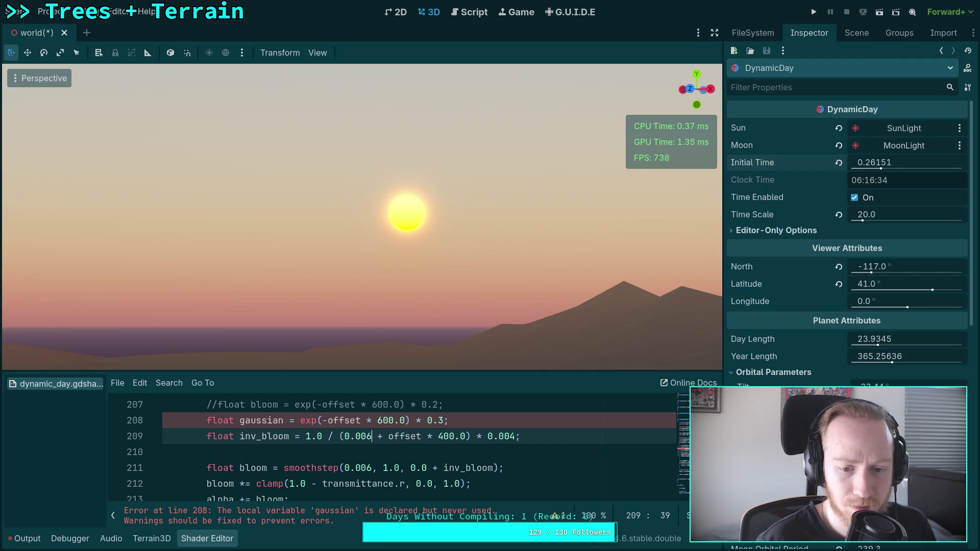
scroll(306, 447, down, 3)
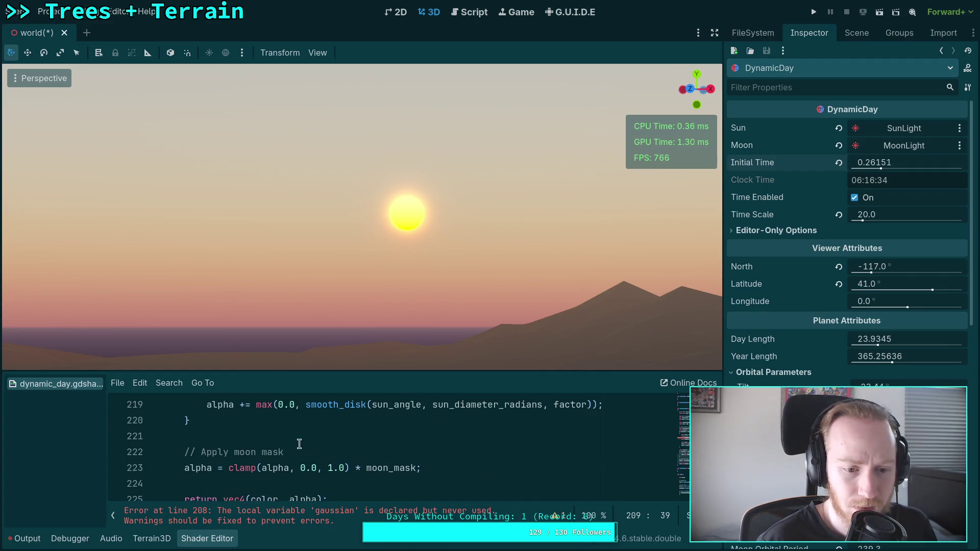
click(207, 452)
Comment out the sun disk drawing line 219 with Ctrl+K
key(ctrl+k)
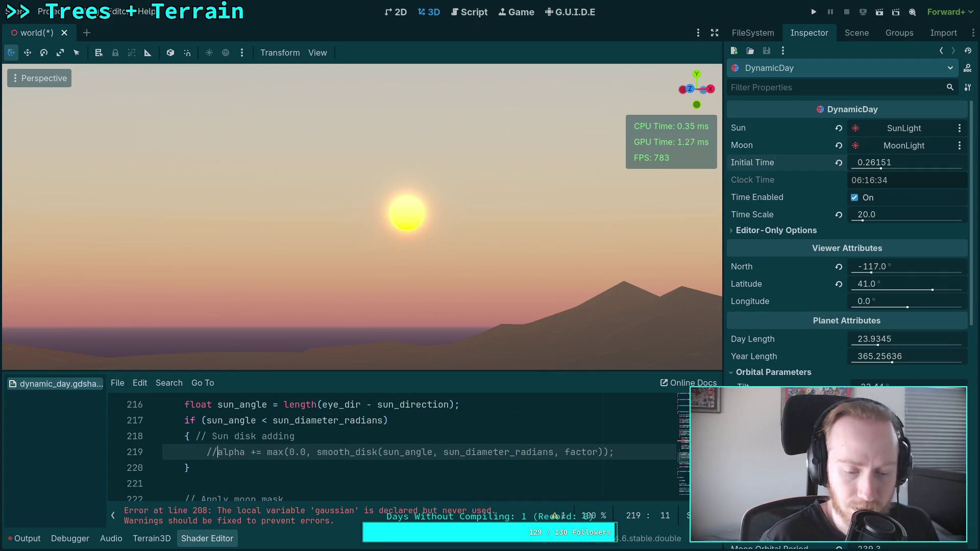
scroll(377, 464, up, 1)
scroll(403, 449, up, 1)
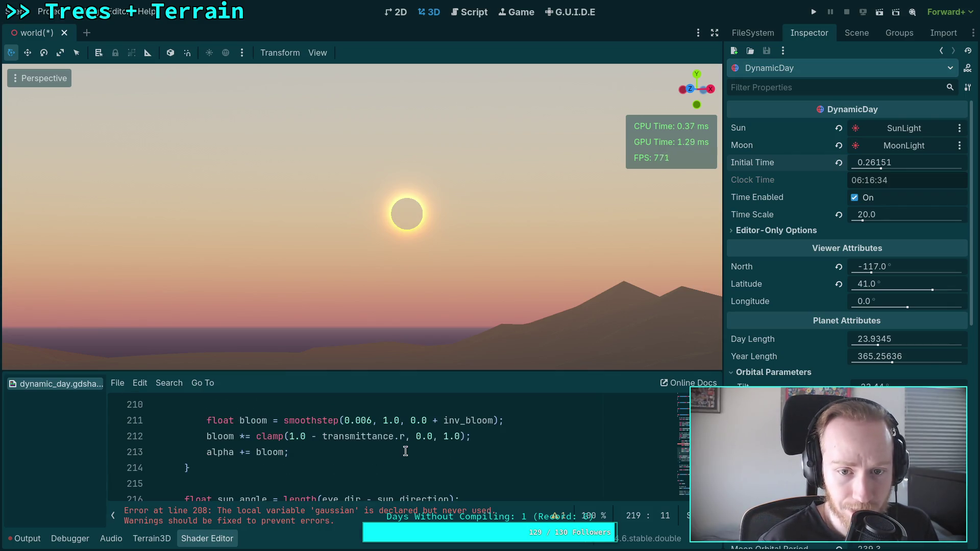
scroll(402, 452, up, 1)
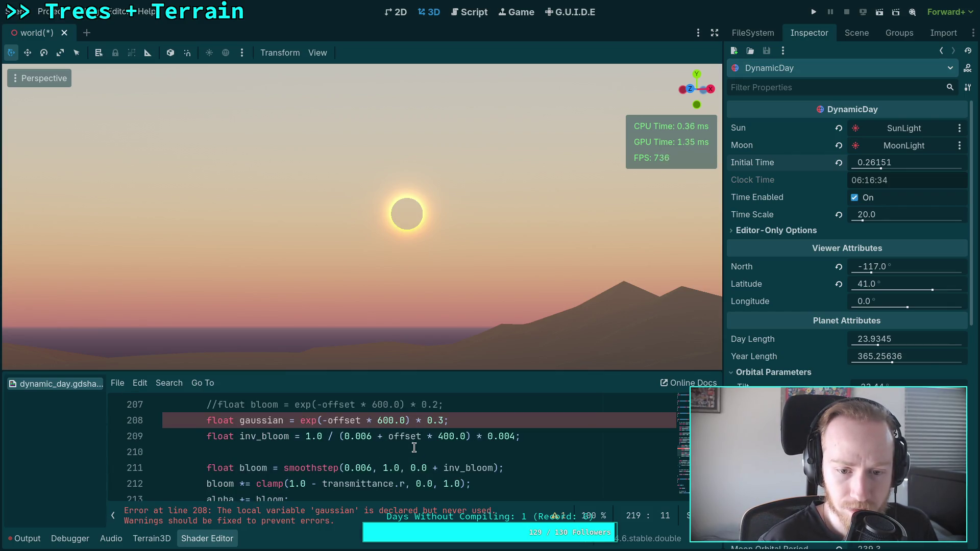
Try smaller inv_bloom denominator constants on line 209, starting with 0.001 and 0.01
click(364, 436)
key(Delete)
text(1)
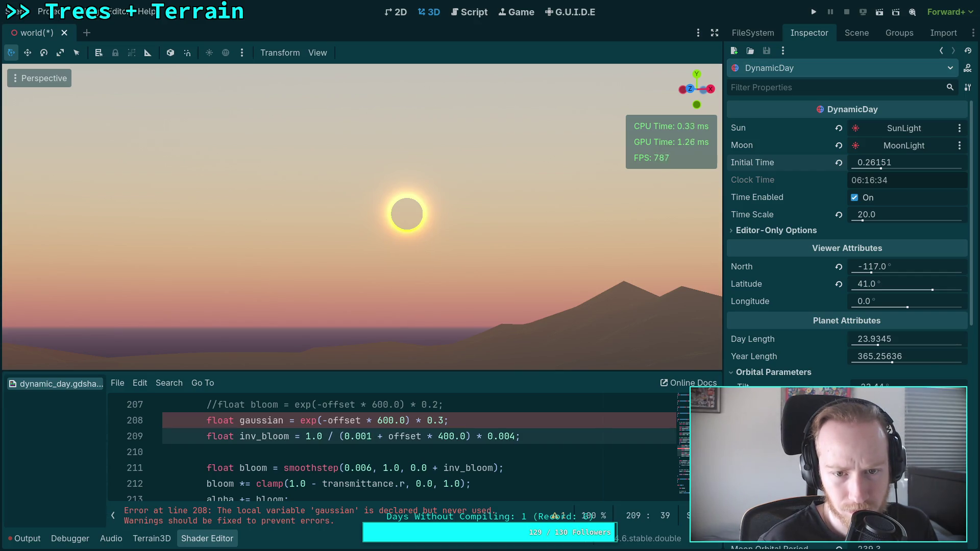
key(Left)
key(BackSpace)
key(Right)
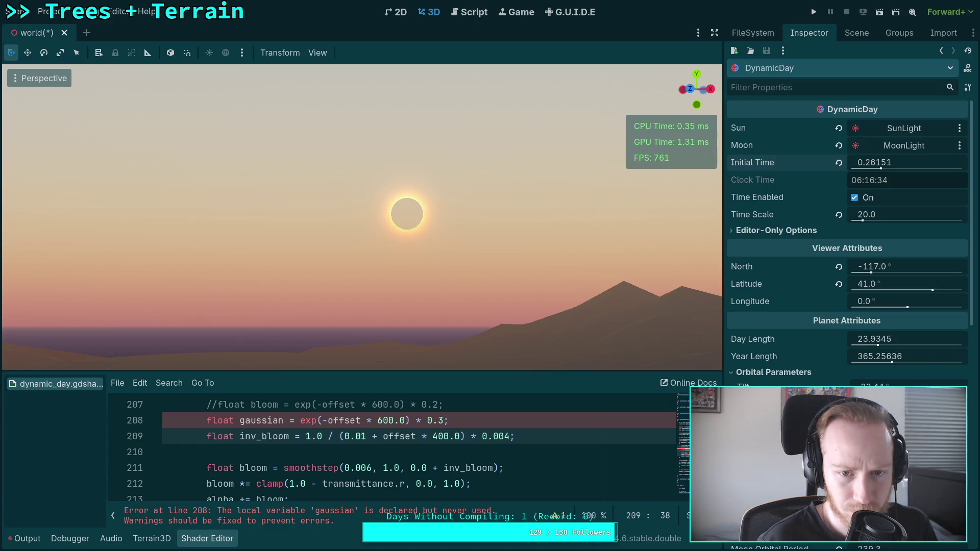
key(BackSpace)
text(09)
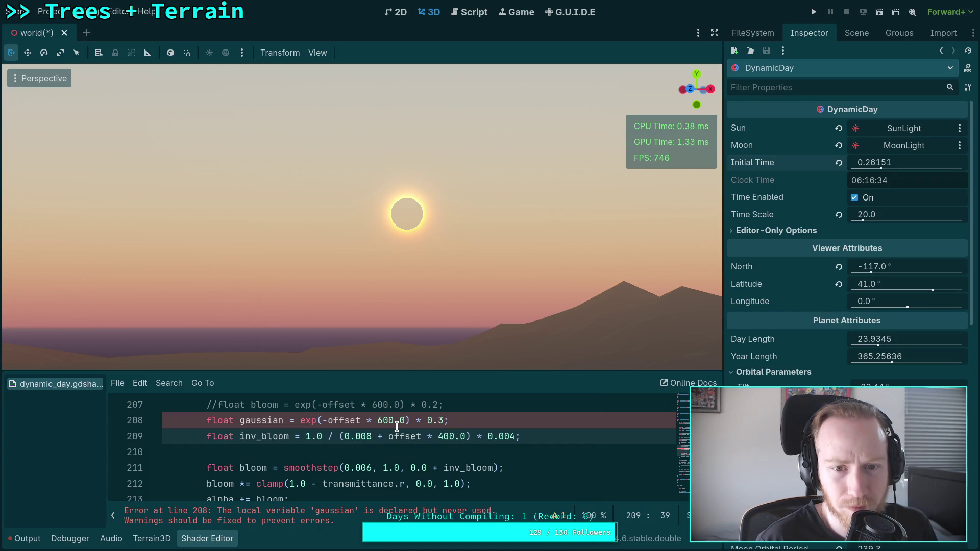
Briefly raise the inv_bloom multiplier to 0.008, then restore it to 0.004
click(515, 437)
key(BackSpace)
text(8)
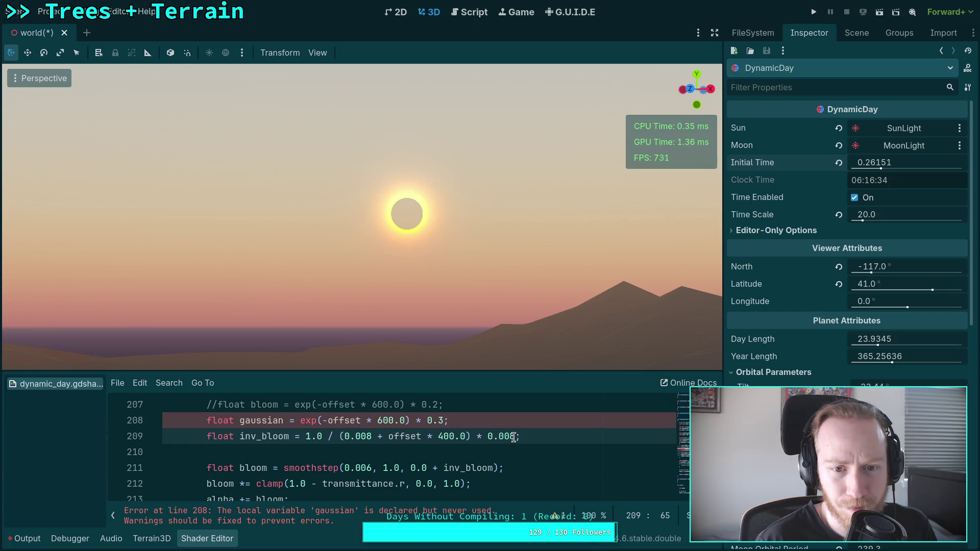
click(510, 437)
key(Delete)
text(4)
Try larger denominator constants such as 0.08 and 0.06 inside the inv_bloom parentheses
click(368, 436)
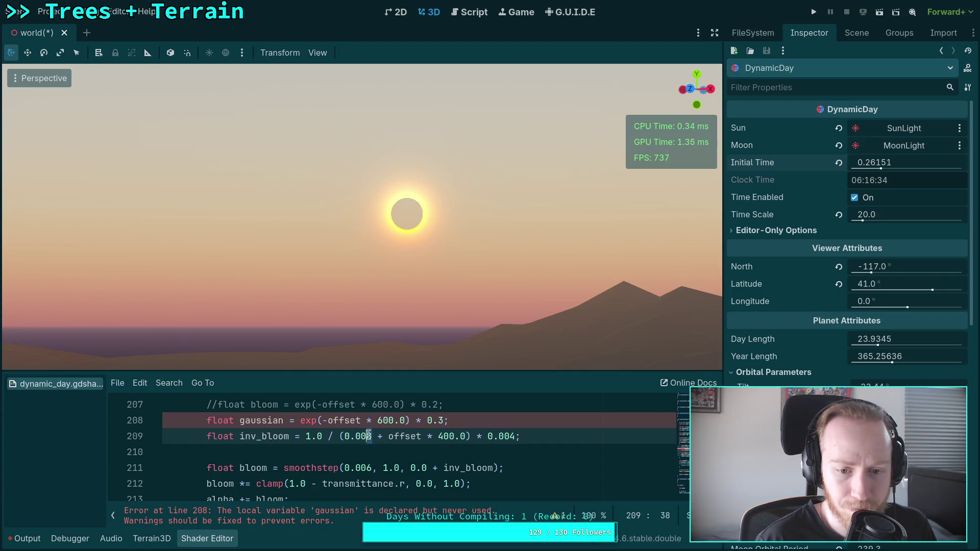
key(Delete)
text(4)
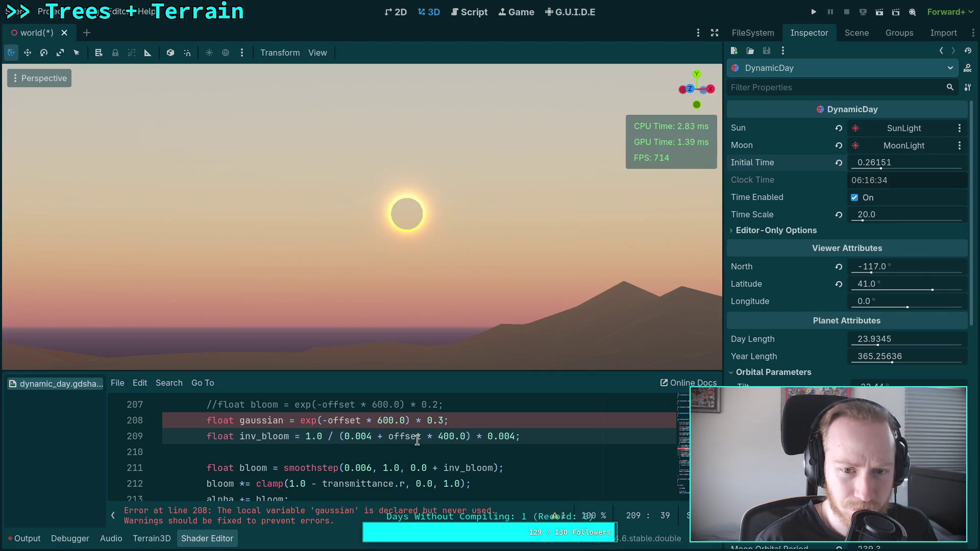
drag(372, 438, 361, 438)
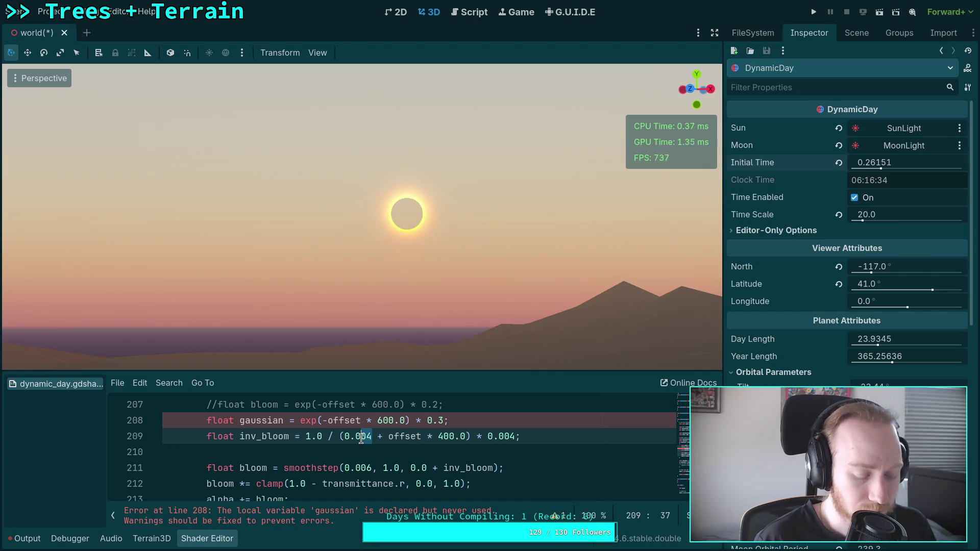
text(1)
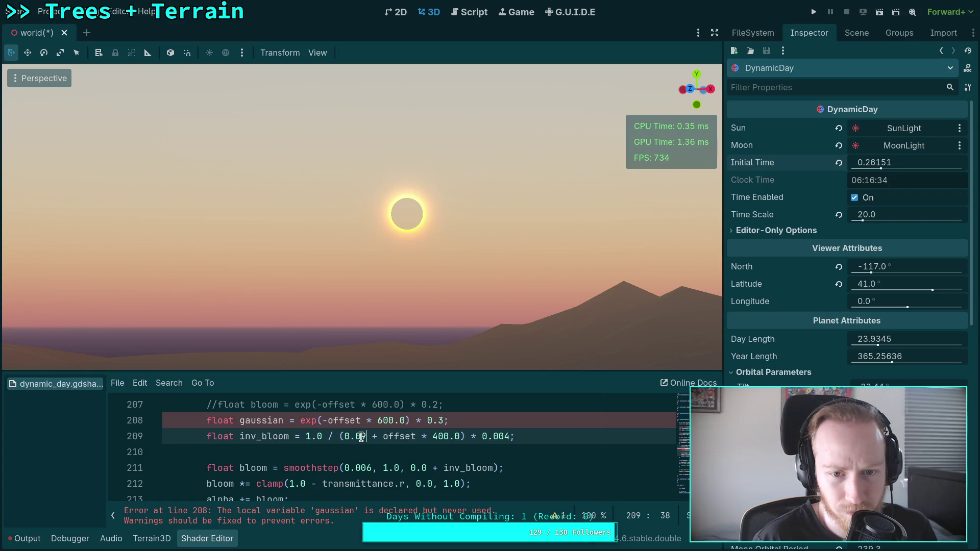
key(BackSpace)
text(8)
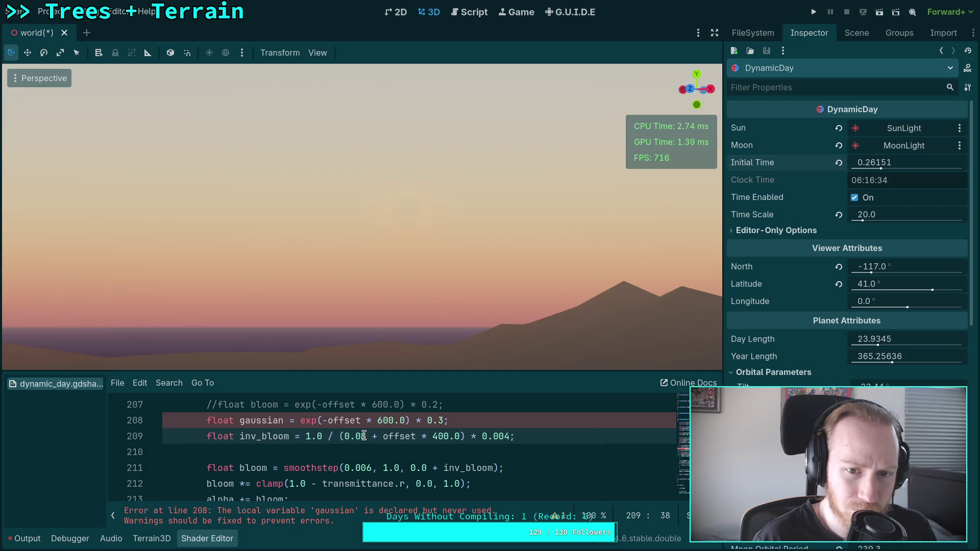
drag(364, 436, 361, 436)
text(6)
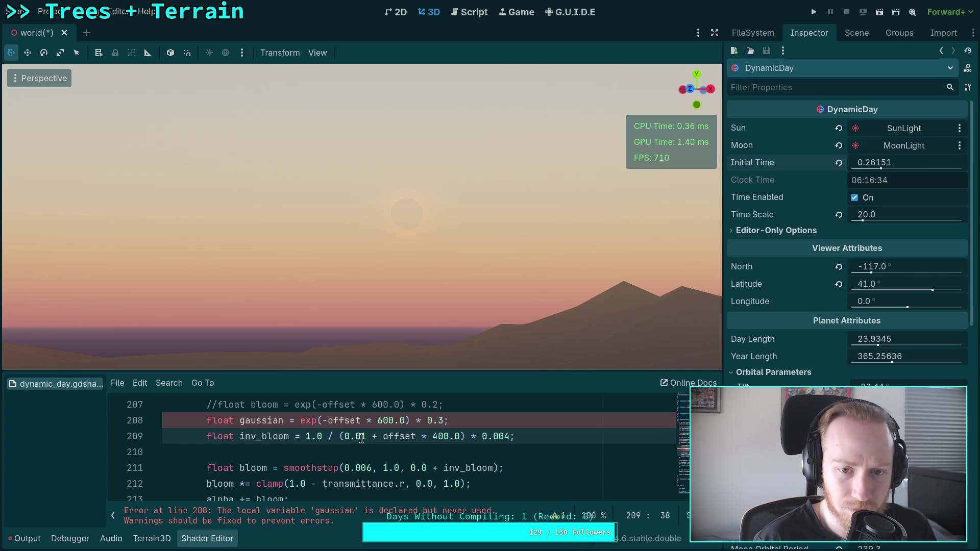
Step the denominator constant through 0.011, 0.012, 0.013 and 0.014, settling on 0.02
drag(362, 436, 365, 436)
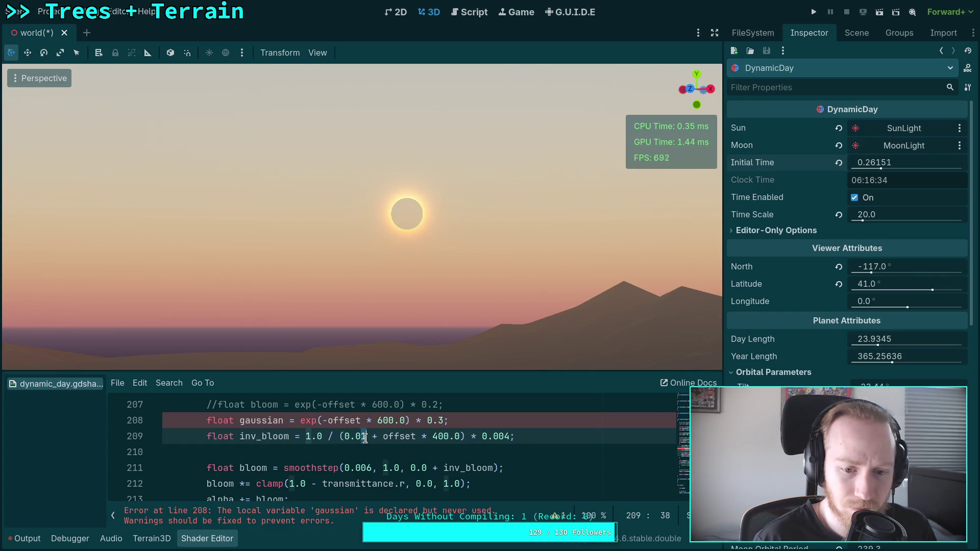
text(11)
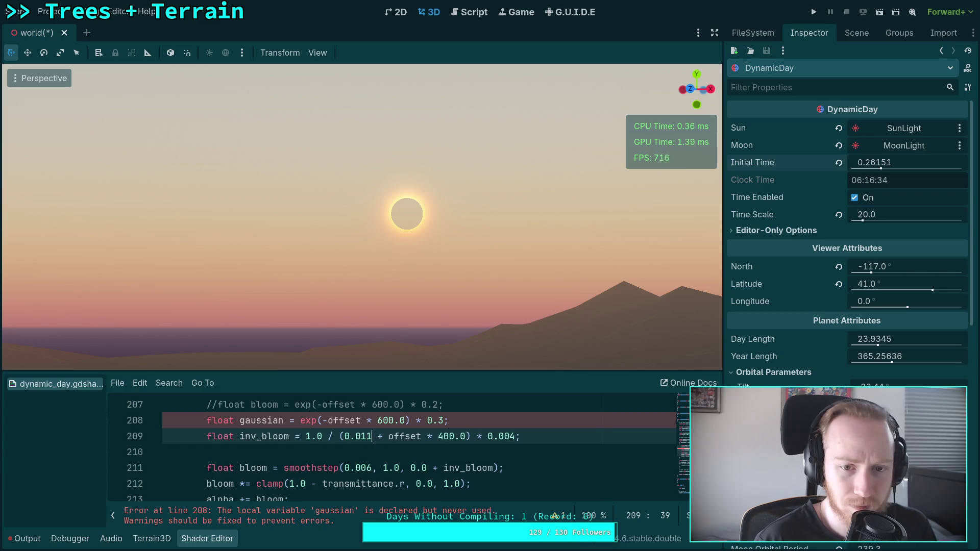
key(BackSpace)
text(2)
key(BackSpace)
text(3)
key(BackSpace)
text(4)
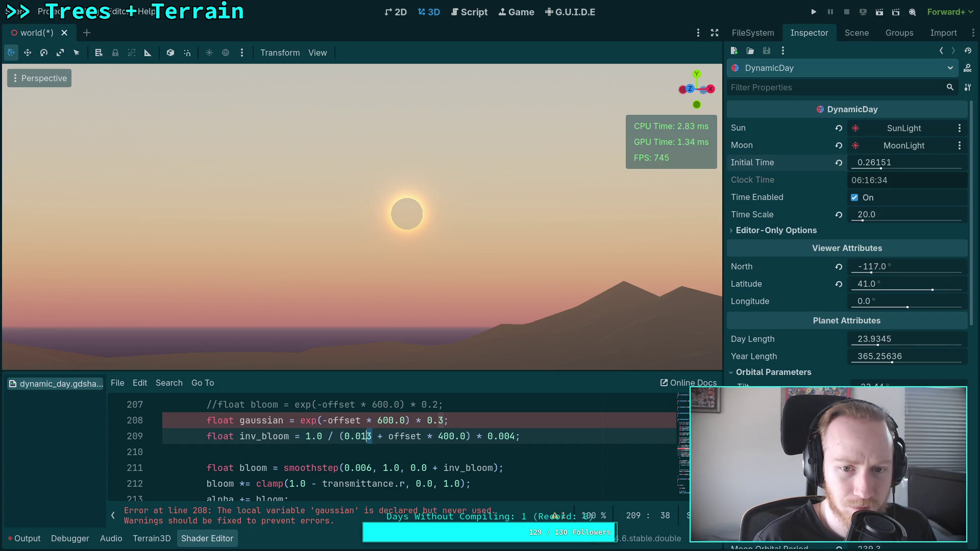
key(shift+Left)
key(shift+Left)
text(2)
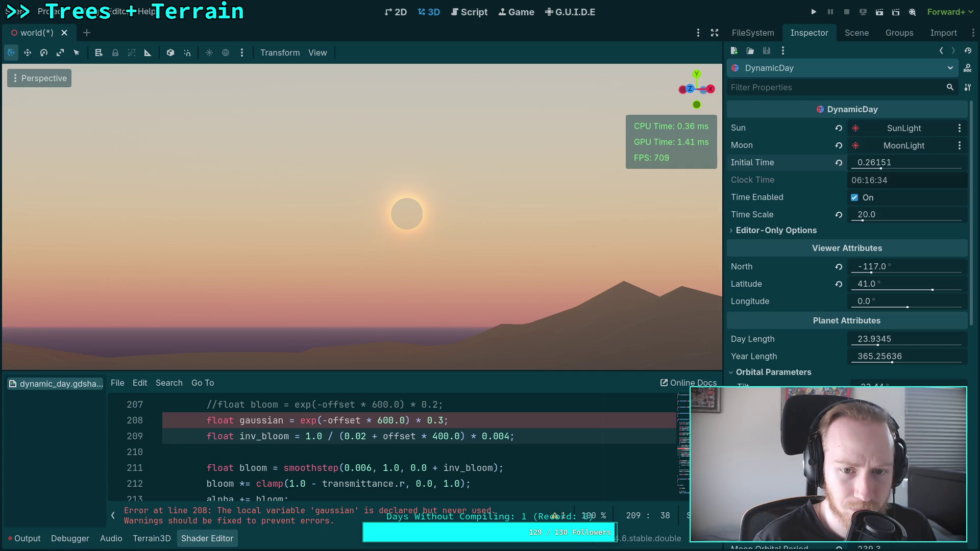
Test the falloff multiplier at 300.0, then return it to 400.0
click(439, 436)
key(BackSpace)
text(3)
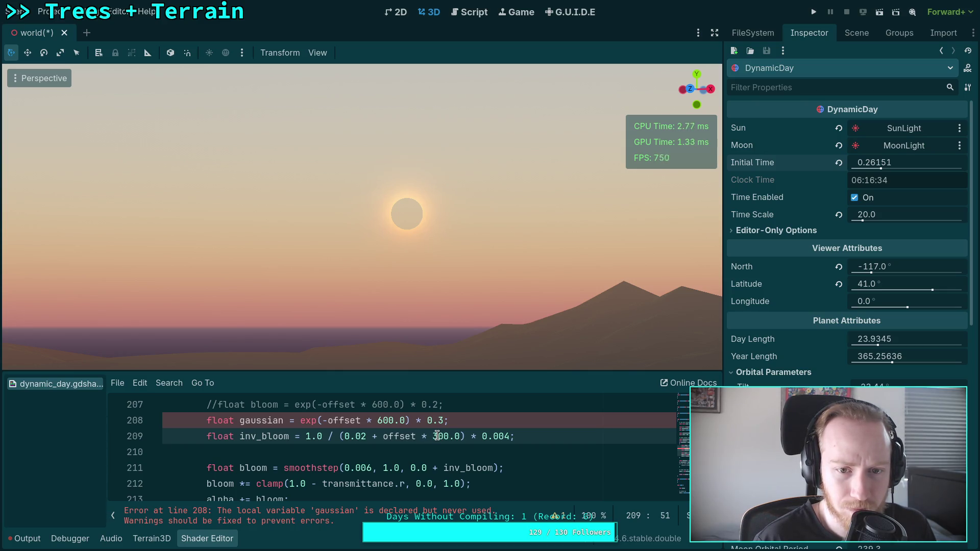
key(BackSpace)
text(4)
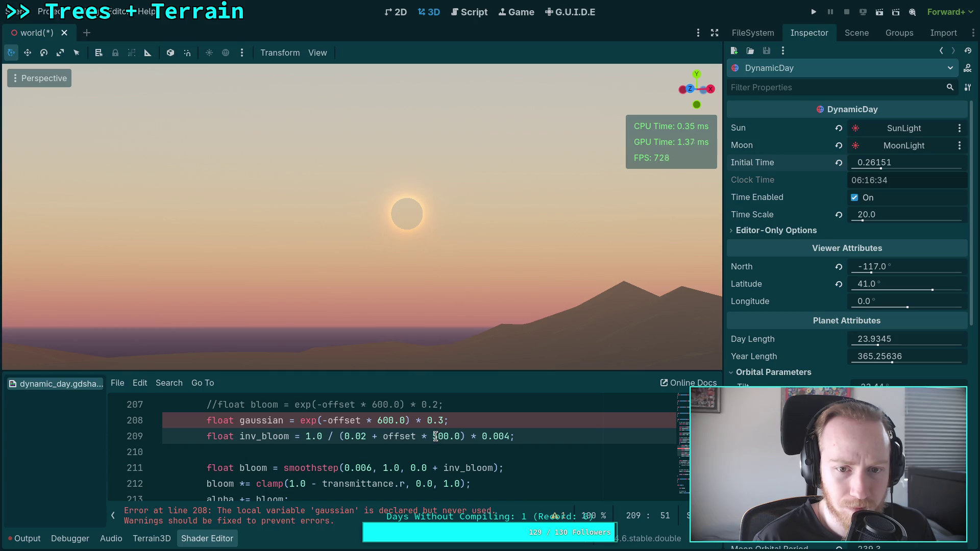
Raise the falloff multiplier to 1000.0 and keep the constant at 0.02
click(367, 437)
key(BackSpace)
text(1)
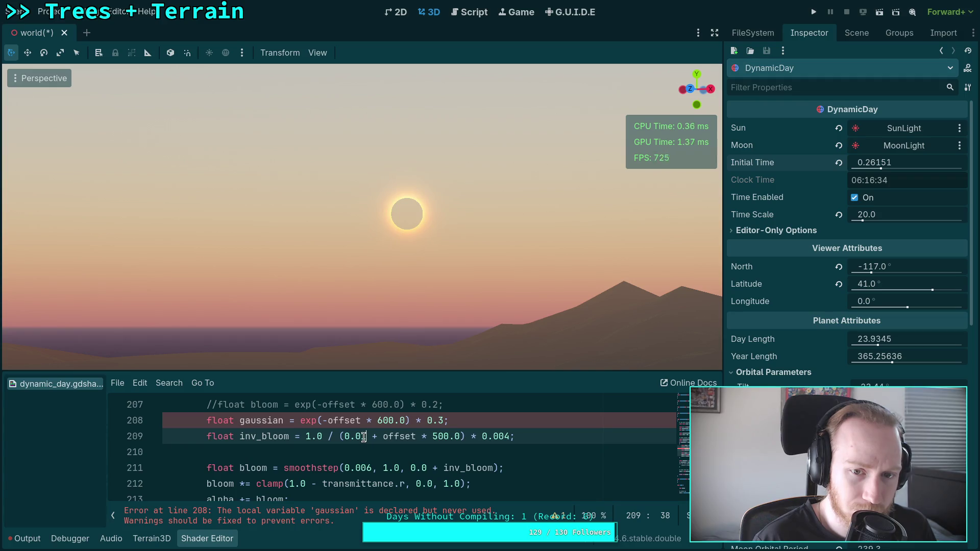
click(433, 437)
text(6)
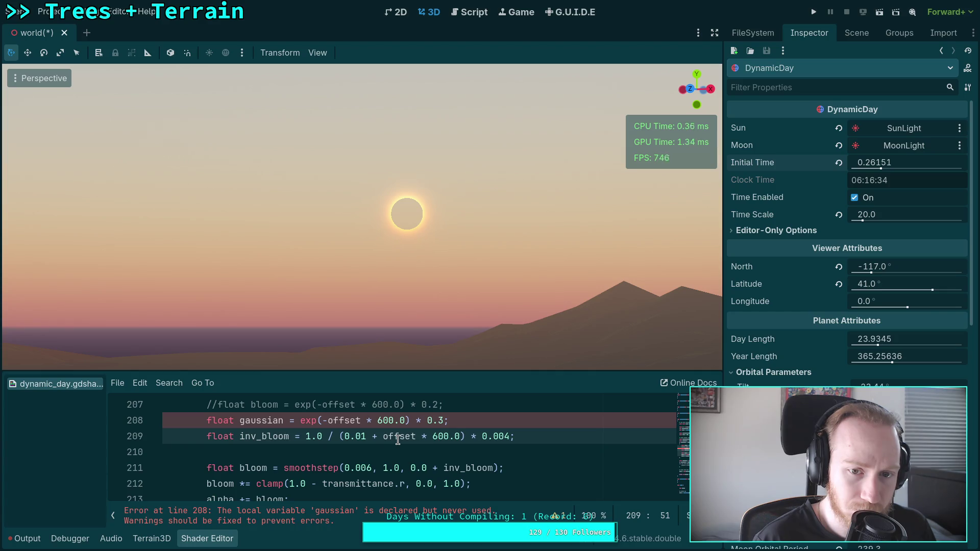
drag(439, 437, 432, 437)
text(10)
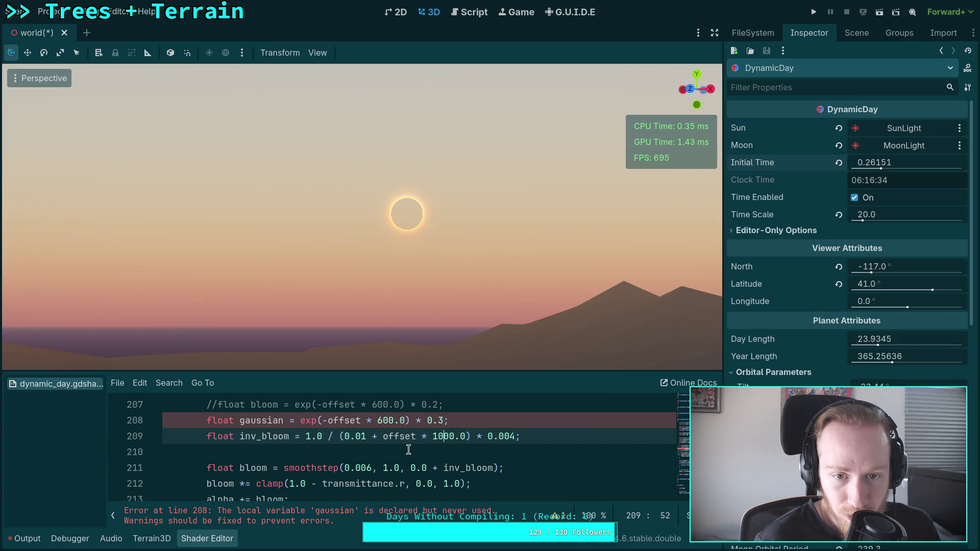
drag(362, 439, 364, 439)
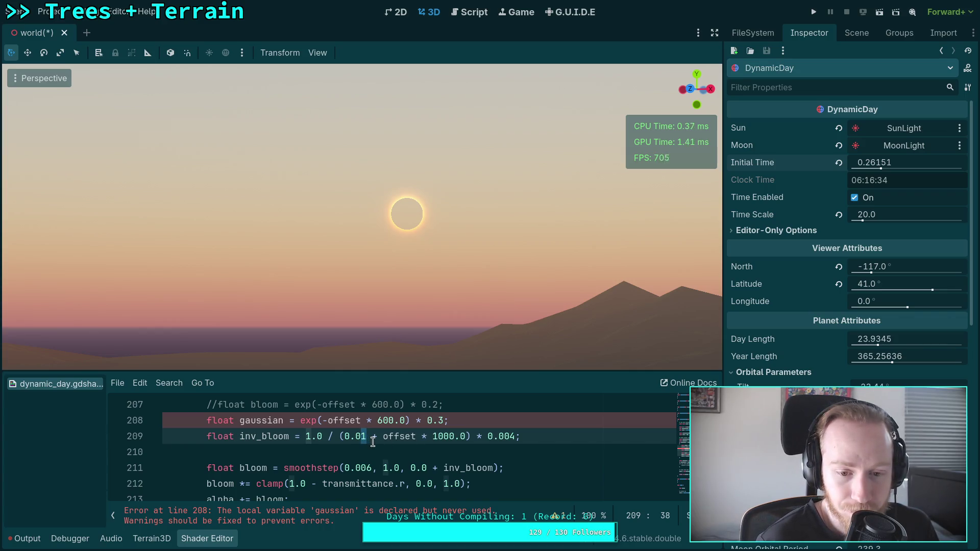
text(2)
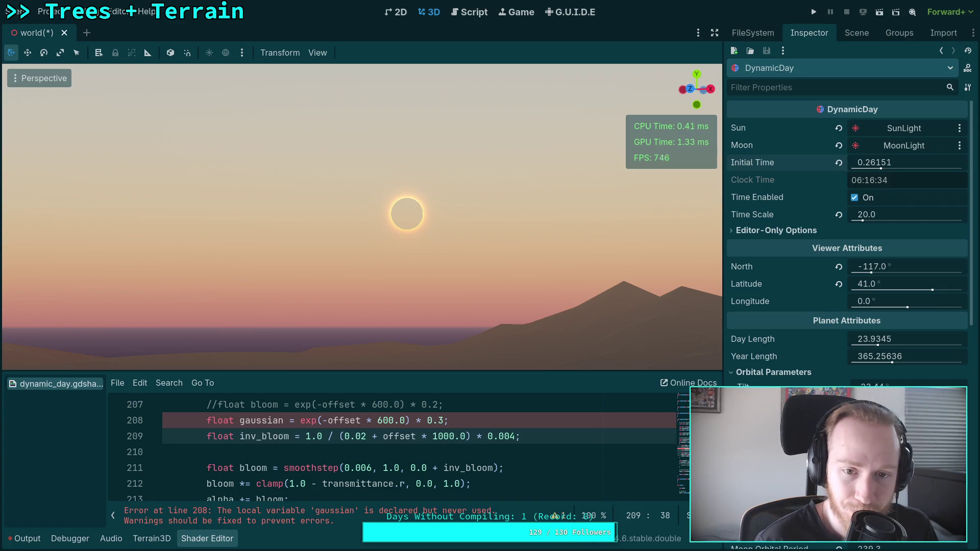
key(shift+Left)
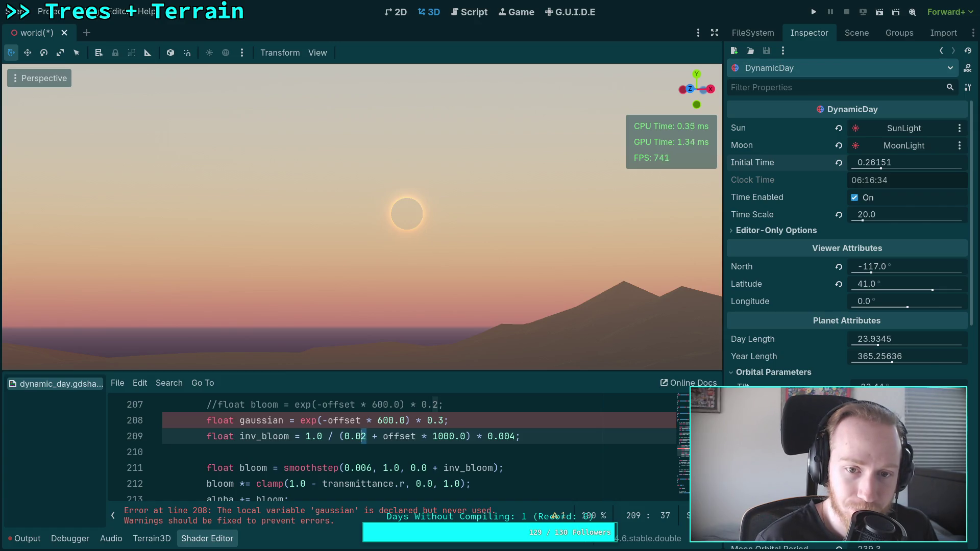
click(417, 437)
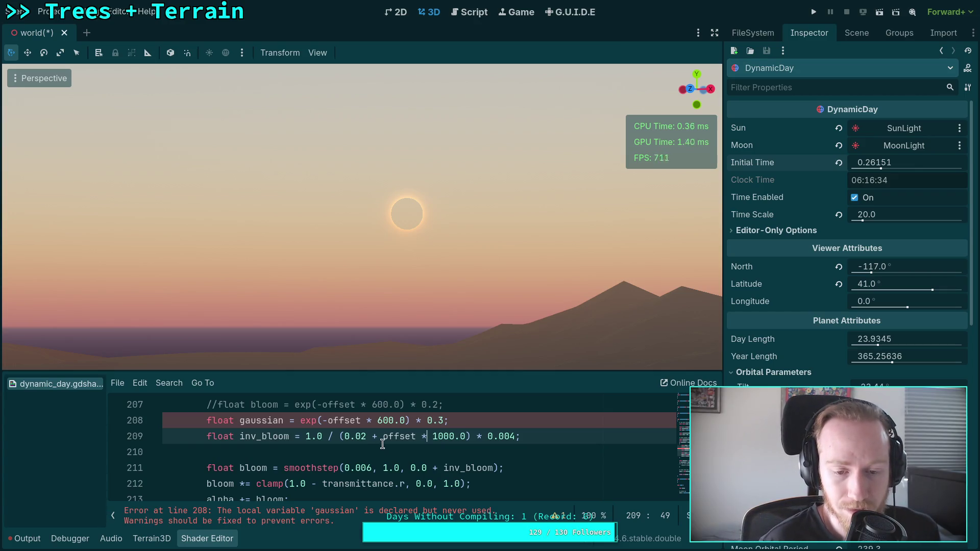
double_click(411, 468)
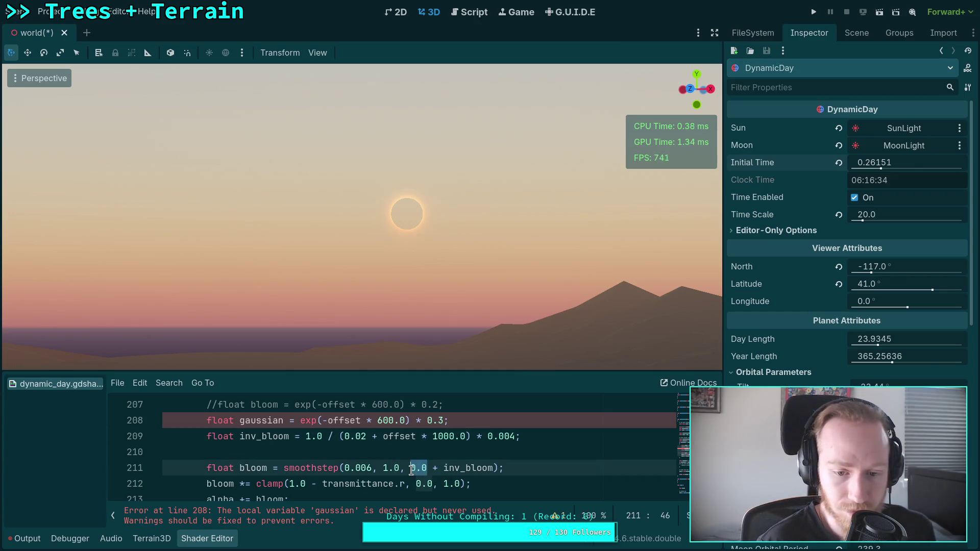
Keep line 211's smoothstep term at 0.0 and scrub the time of day toward dawn
text(gau)
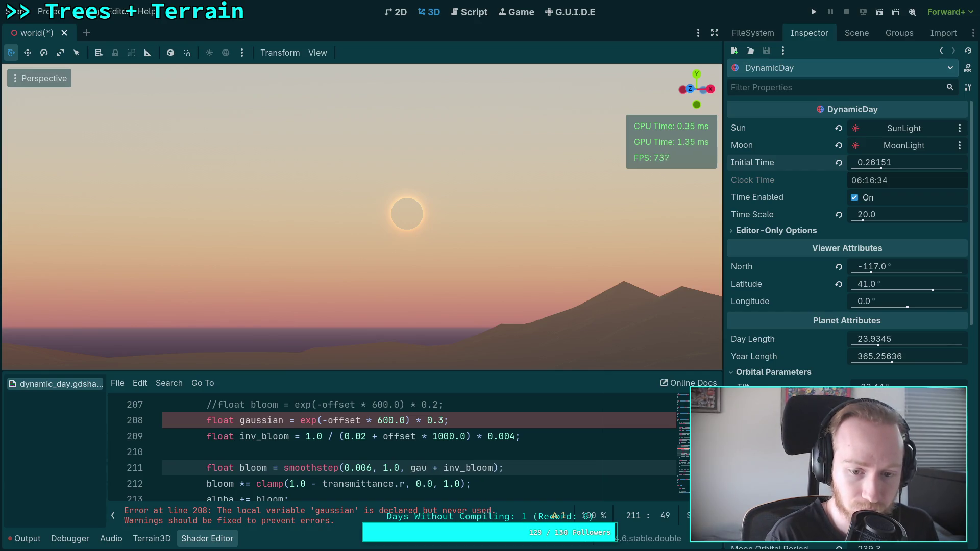
key(BackSpace)
key(BackSpace)
key(BackSpace)
text(0.0)
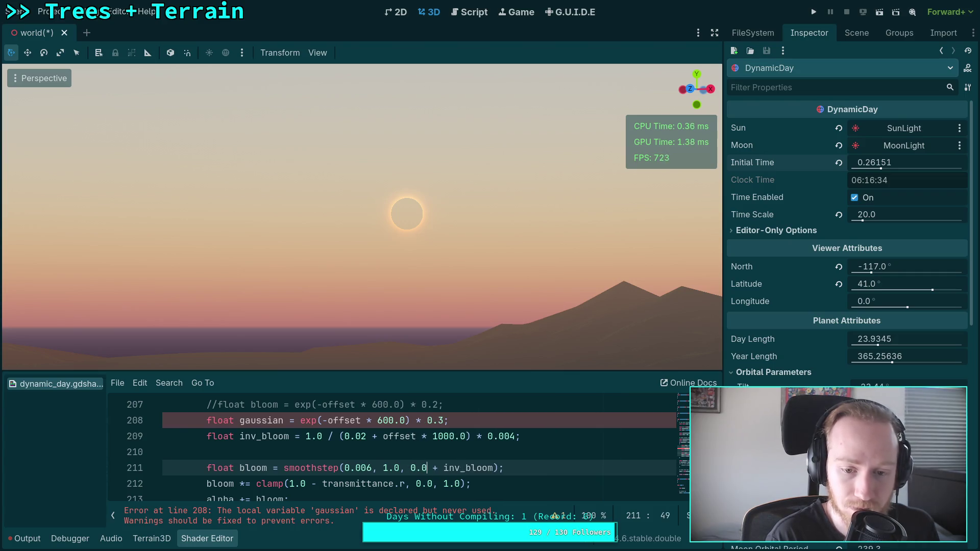
mouse_move(900, 160)
mouse_down()
mouse_move(884, 160)
mouse_move(921, 161)
mouse_up()
drag(818, 143, 525, 207)
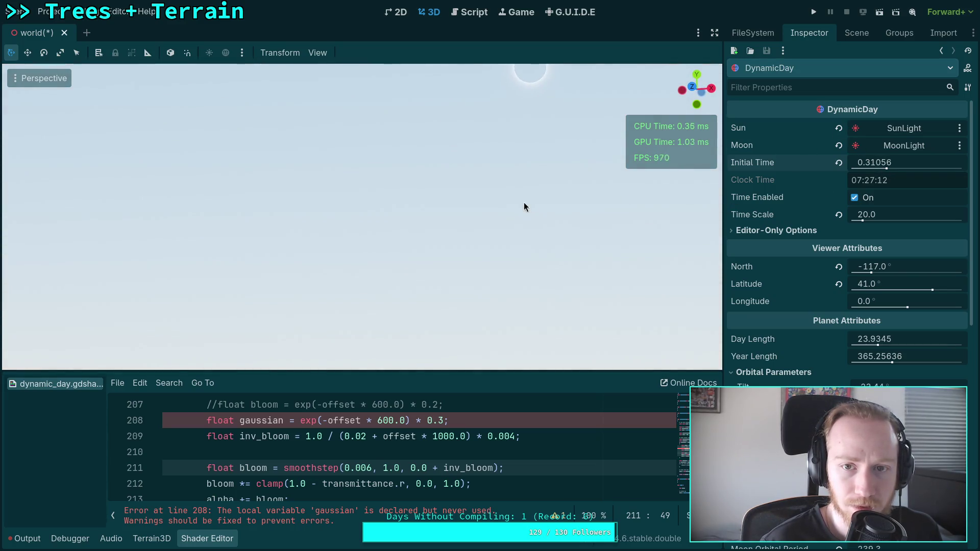
drag(886, 162, 625, 161)
drag(911, 162, 827, 162)
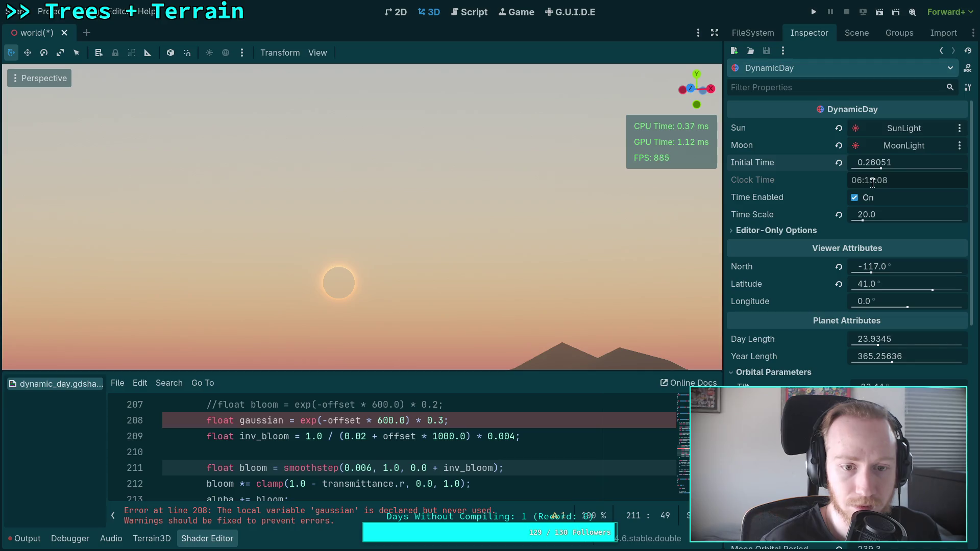
Replace line 211's 0.0 term with the gaussian value and preview the rising sun
double_click(419, 468)
text(gaus)
key(Return)
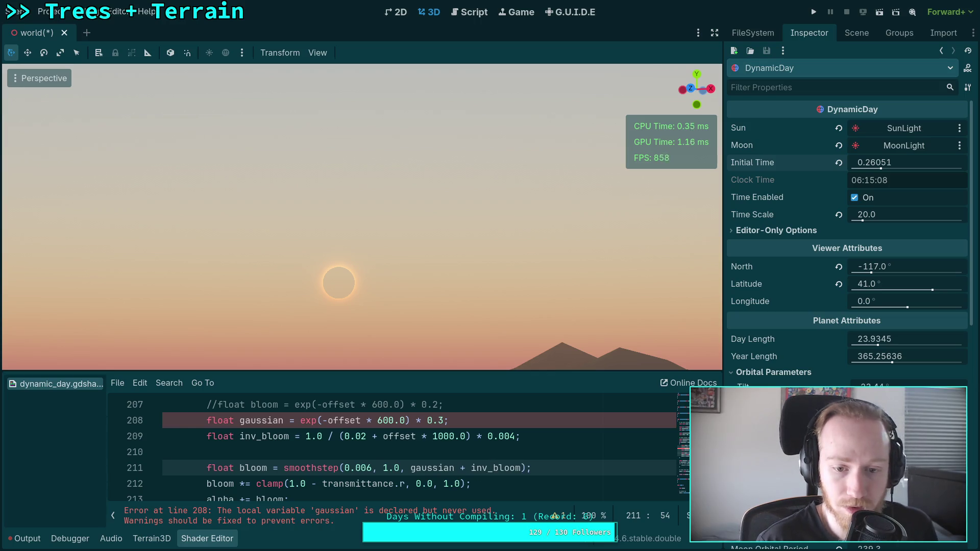
drag(450, 317, 486, 289)
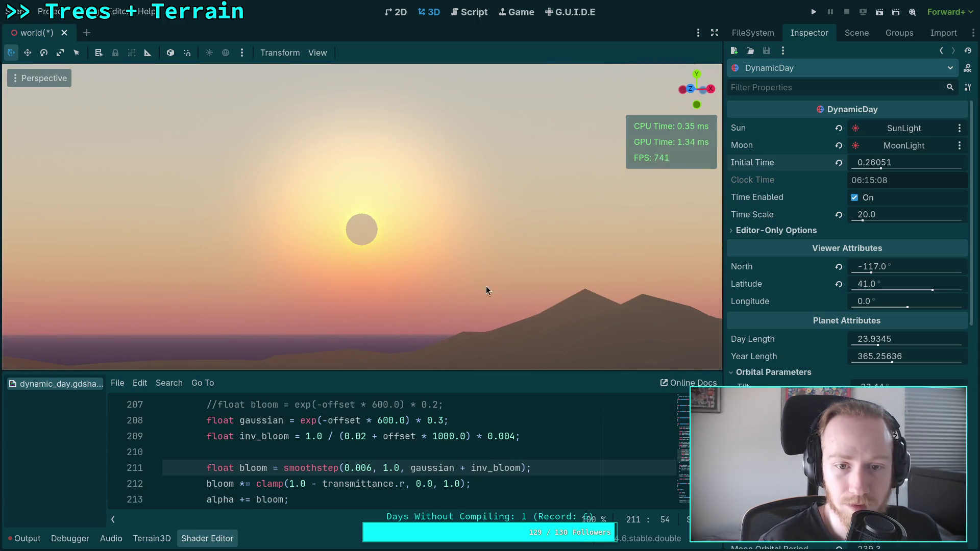
mouse_move(874, 162)
mouse_down()
mouse_move(914, 162)
mouse_move(880, 162)
mouse_up()
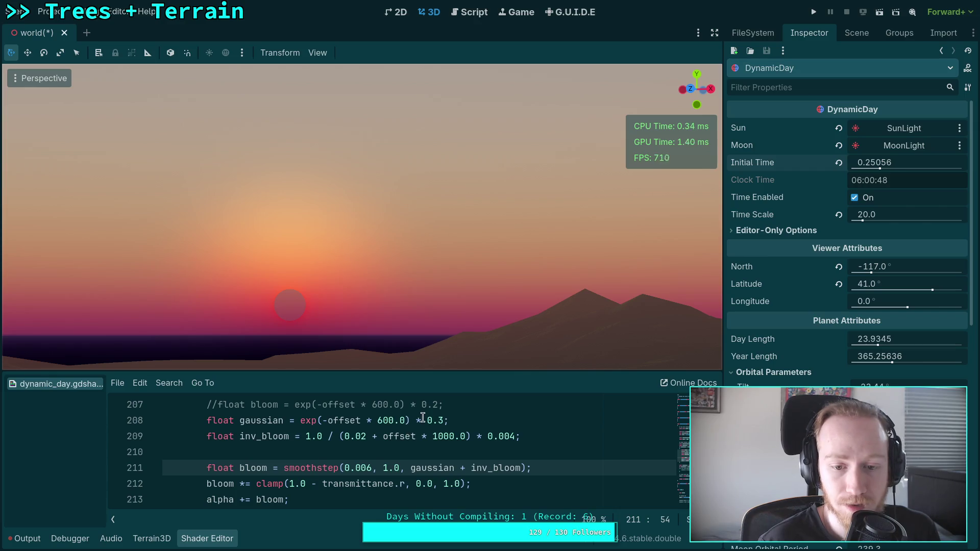
Raise the gaussian bloom strength from 0.3 to 0.35 and scrub around sunrise
click(443, 420)
text(5)
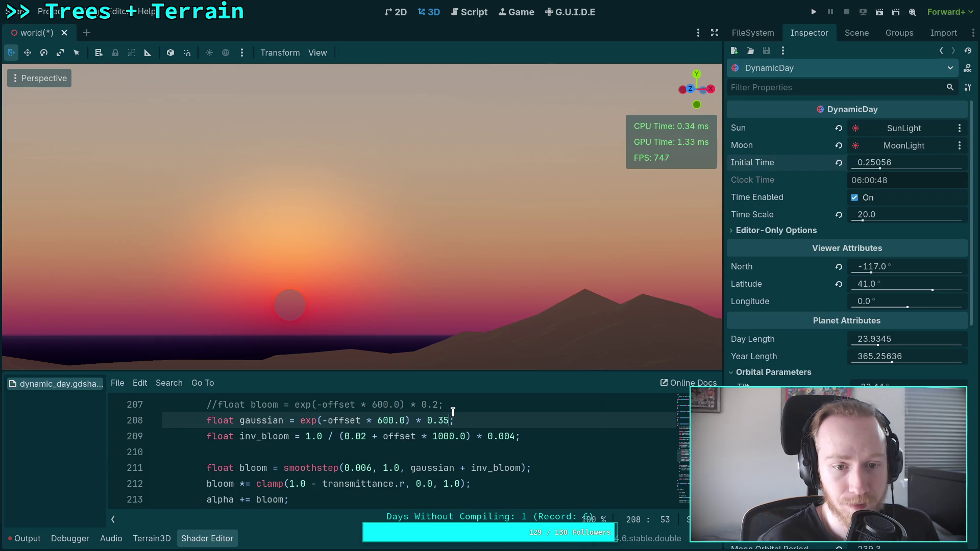
mouse_move(897, 160)
mouse_down()
mouse_move(883, 160)
mouse_move(934, 161)
mouse_up()
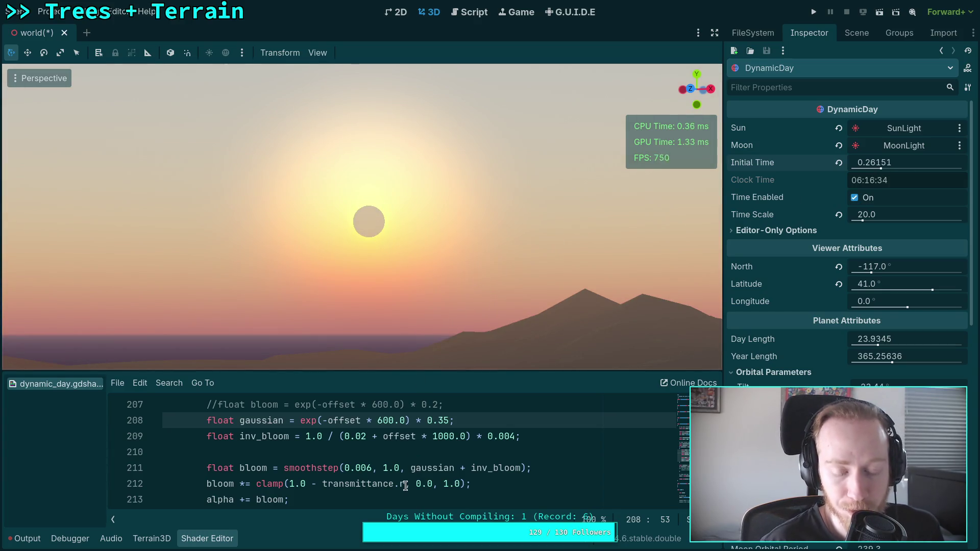
Change line 212's transmittance.r to length(transmittance) and scrub the sun across the horizon
click(289, 484)
click(365, 485)
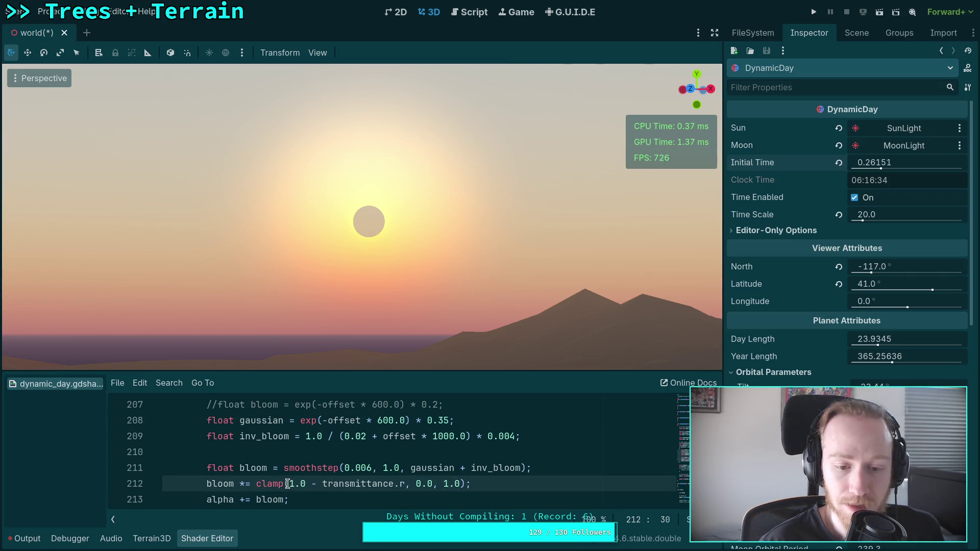
drag(322, 488, 406, 487)
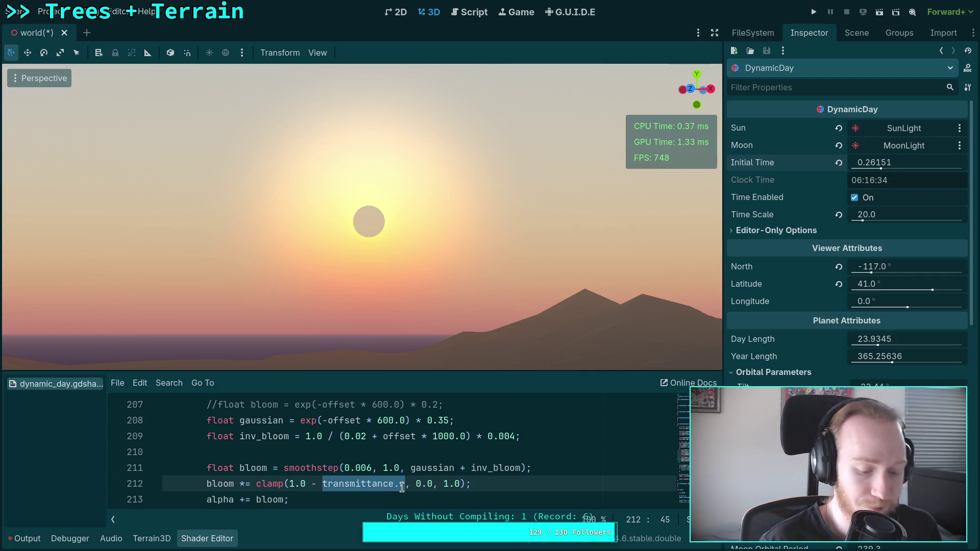
text(length)
text((transmitta)
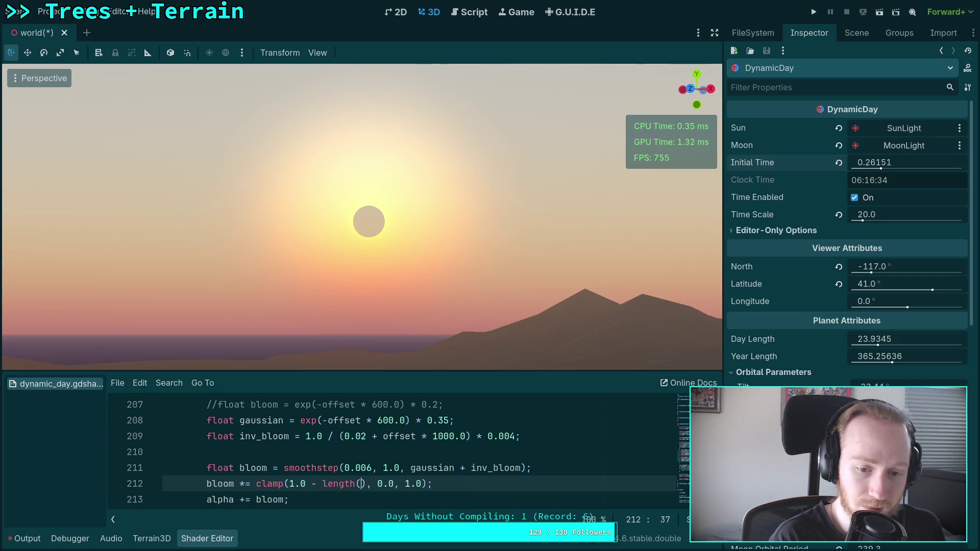
text(nce)
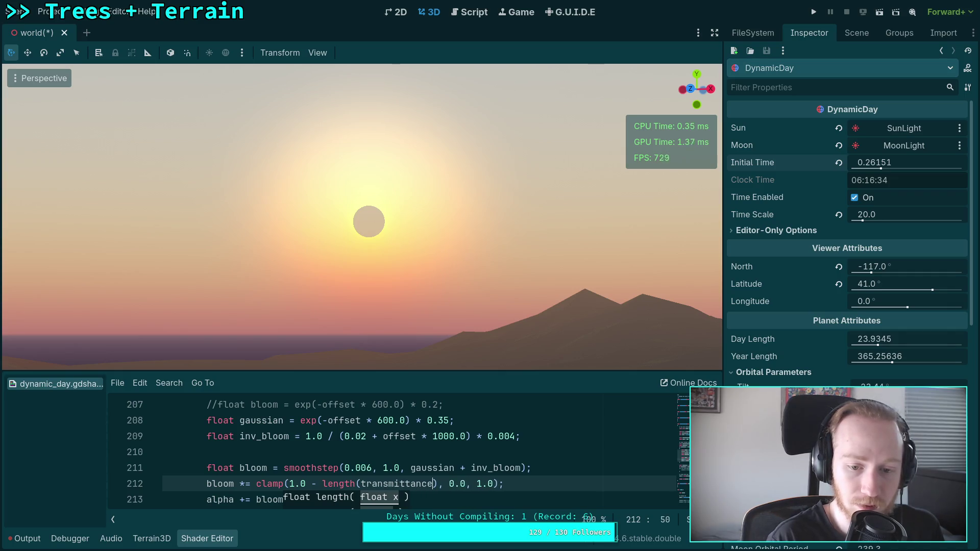
click(518, 484)
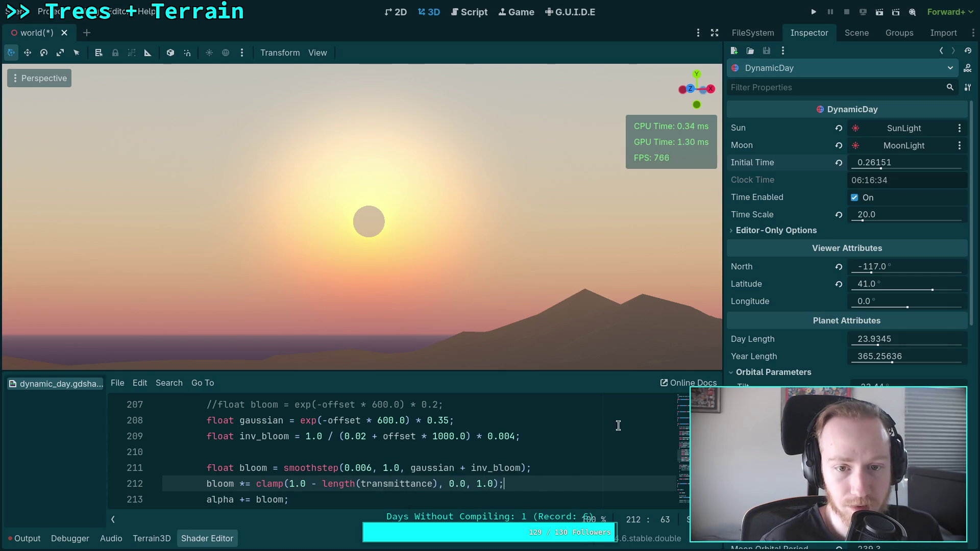
drag(904, 164, 869, 165)
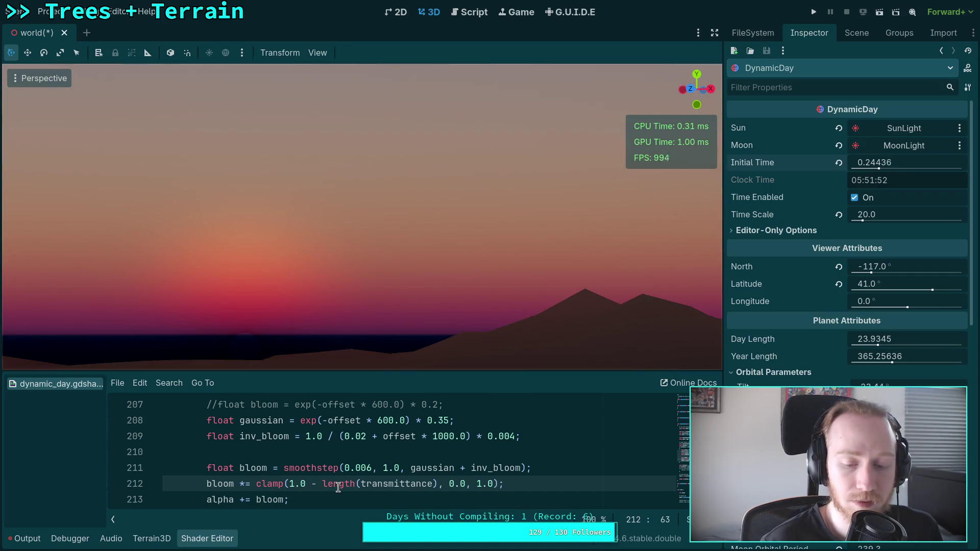
mouse_move(870, 167)
mouse_down()
mouse_move(919, 166)
mouse_move(888, 167)
mouse_move(876, 174)
mouse_move(904, 173)
mouse_move(882, 179)
mouse_move(876, 162)
mouse_move(863, 162)
mouse_up()
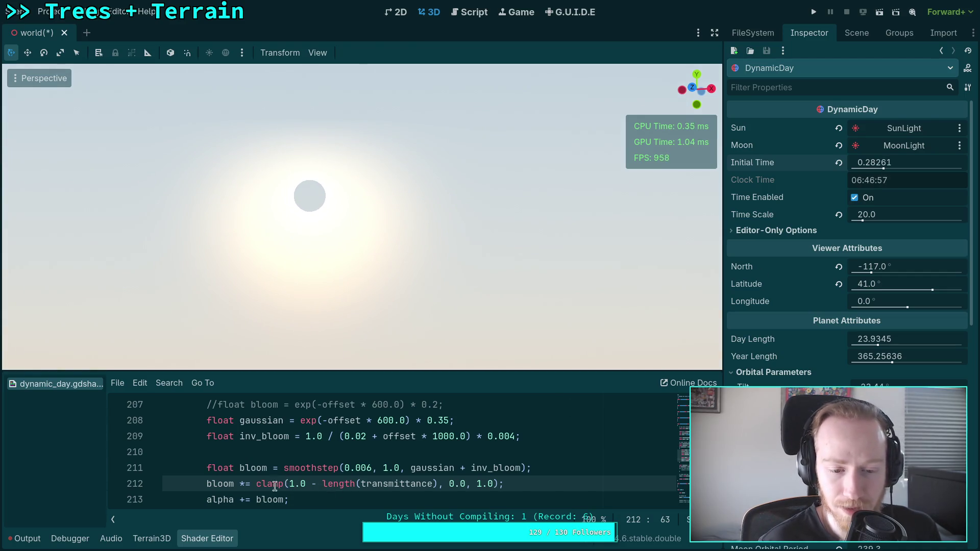
Rewrap the term as clamp(length(transmittance), 0.0, 1.0) on line 212
drag(256, 483, 434, 484)
key(BackSpace)
key(BackSpace)
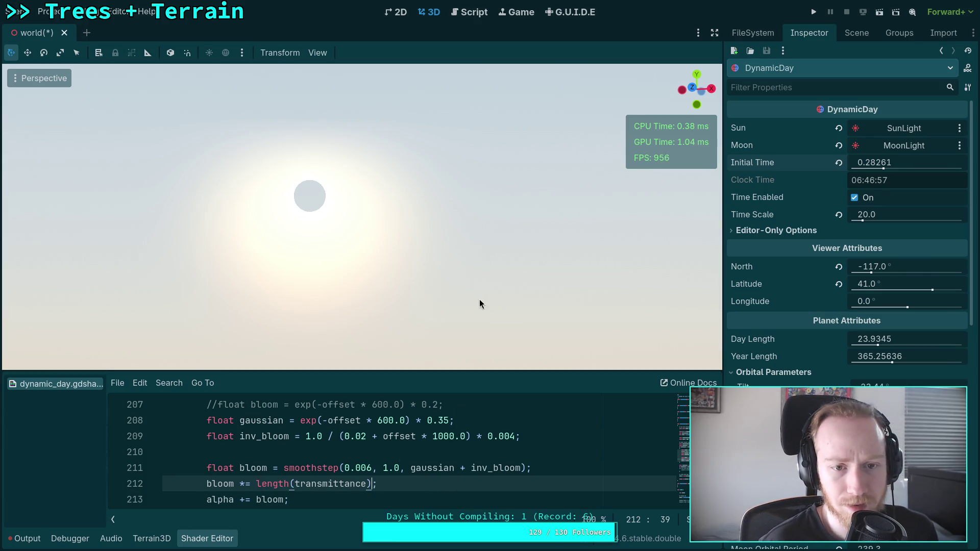
click(256, 484)
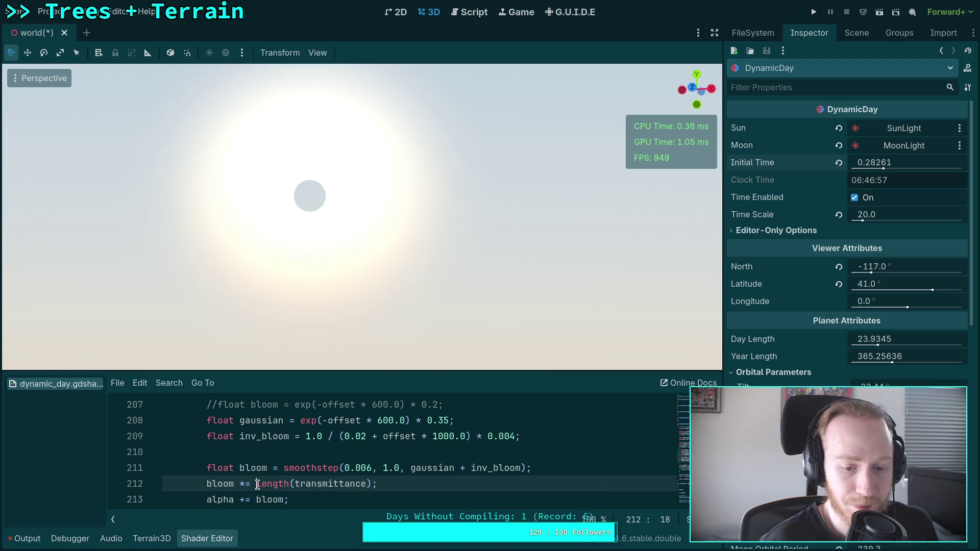
text(clamp)
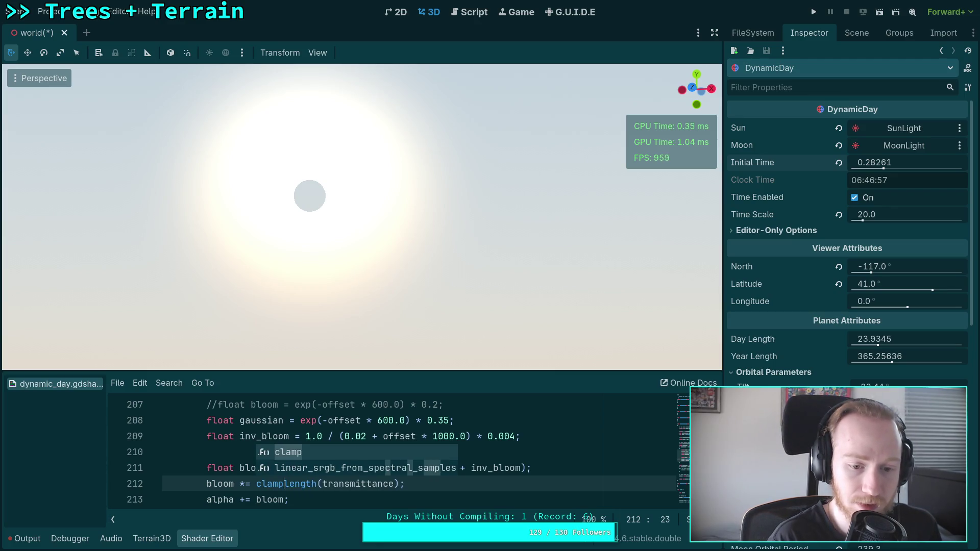
key(Return)
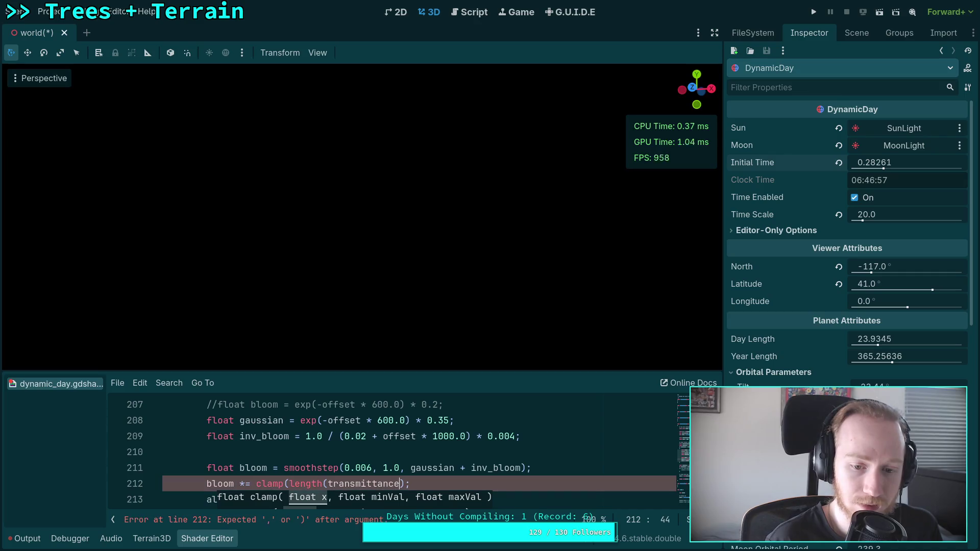
click(404, 484)
text(, 0.0, 1.)
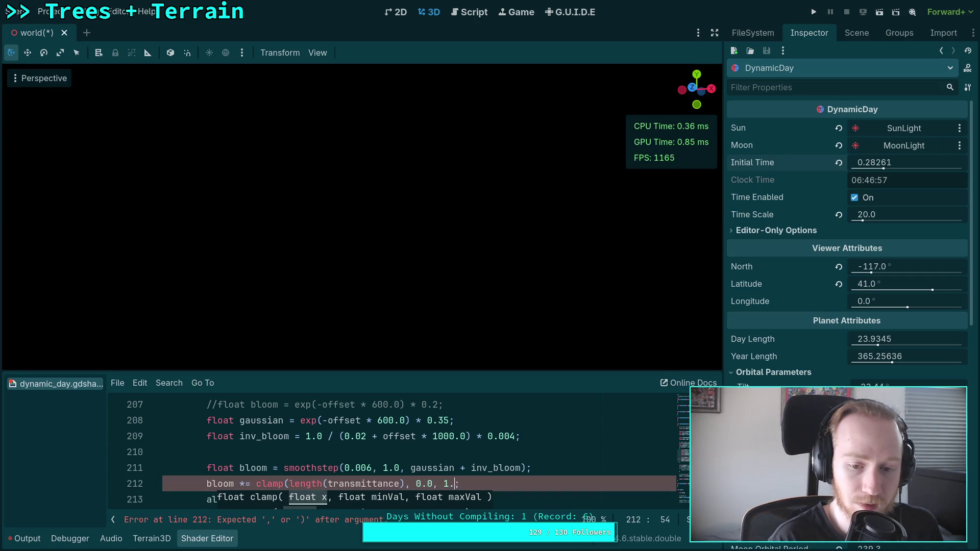
text(0))
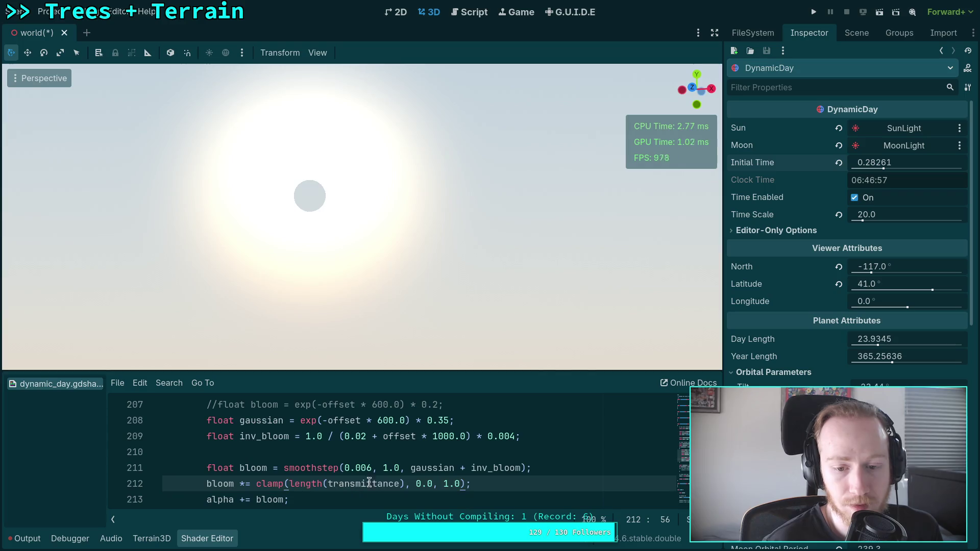
drag(890, 166, 866, 166)
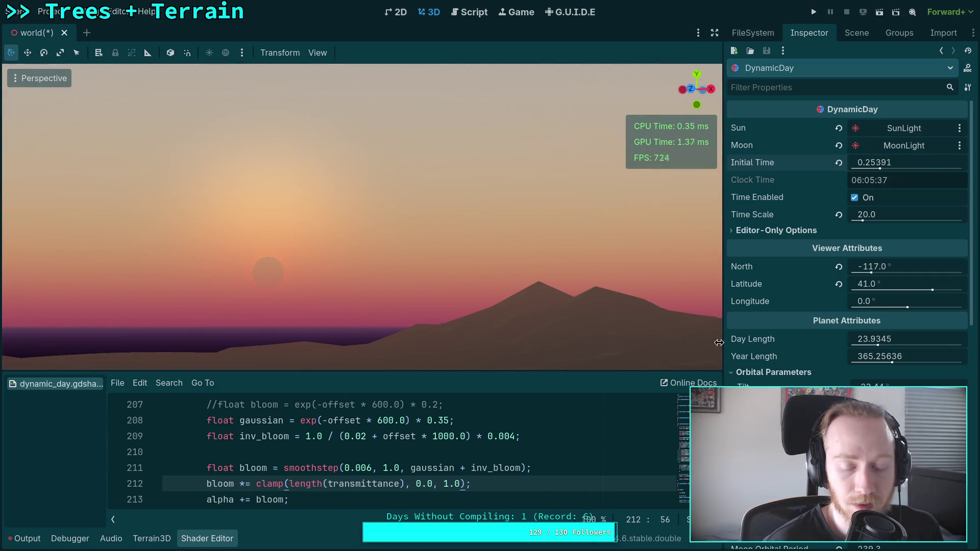
Make line 212 read bloom *= 1.0 - clamp(length(transmittance.r), 0.0, 1.0);
click(399, 484)
text(.r)
click(313, 468)
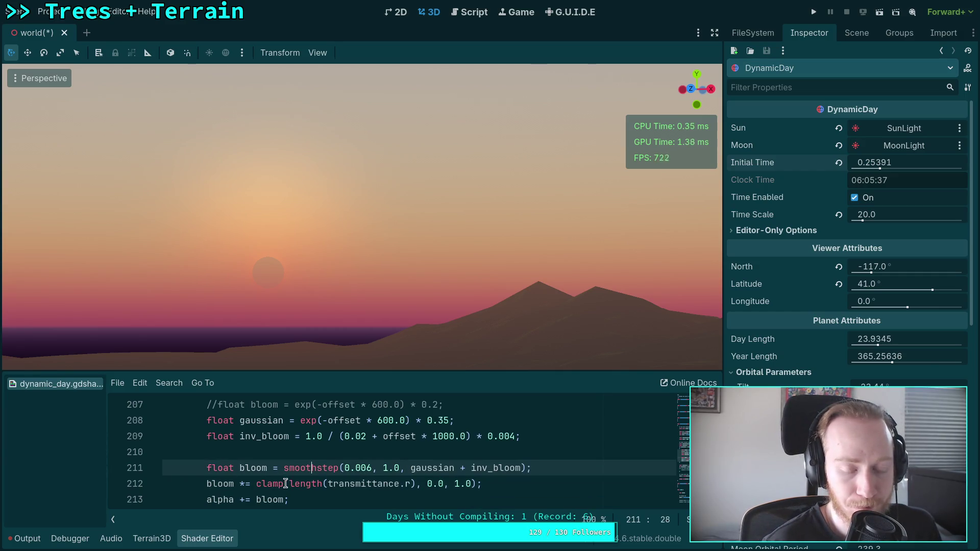
click(257, 484)
text(1.0 -)
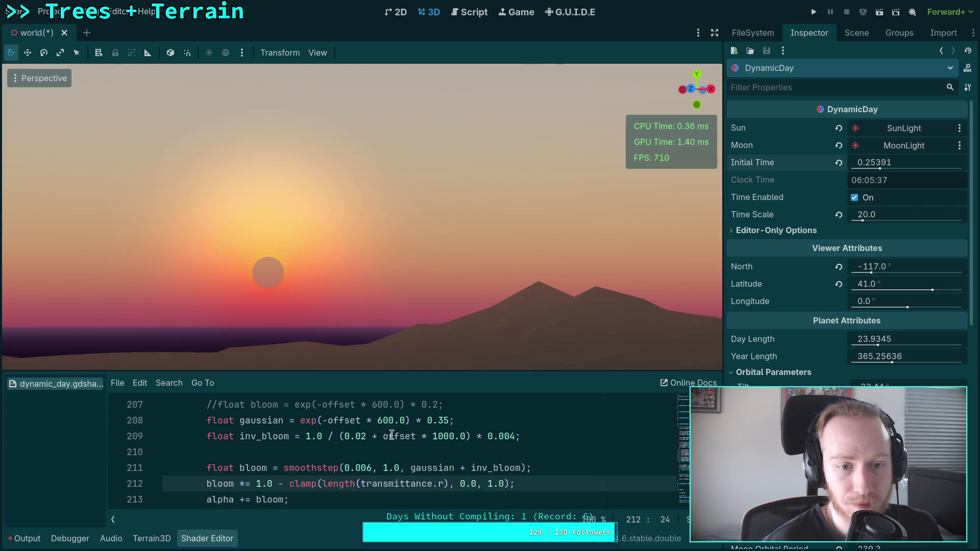
Turn the view to follow the sun and set Initial Time near dawn, about 0.24746 (05:56:59)
drag(871, 162, 889, 162)
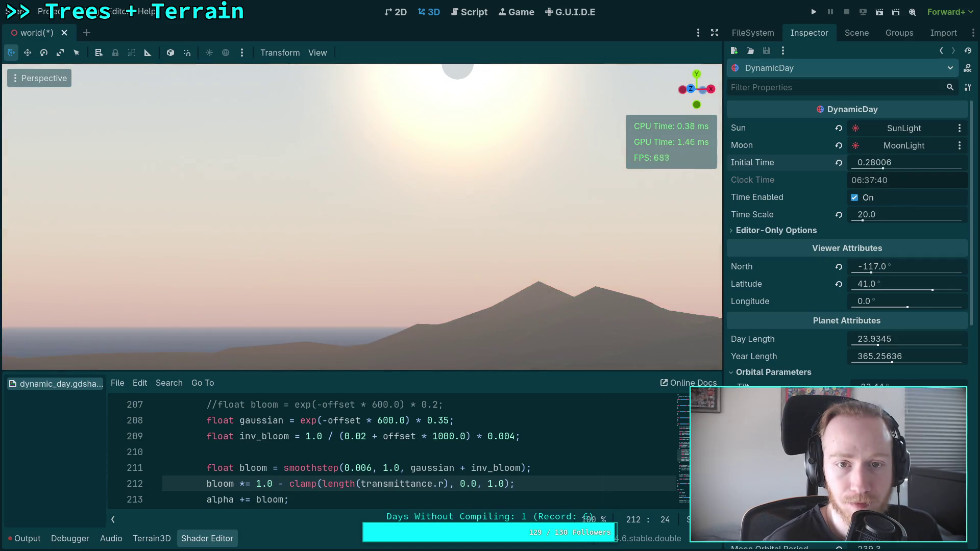
drag(486, 228, 587, 169)
mouse_move(456, 181)
mouse_down()
mouse_move(431, 207)
mouse_move(449, 187)
mouse_move(380, 233)
mouse_move(534, 216)
mouse_move(655, 94)
mouse_move(557, 261)
mouse_up()
mouse_move(587, 110)
mouse_down()
mouse_move(390, 289)
mouse_move(461, 256)
mouse_up()
drag(873, 162, 839, 163)
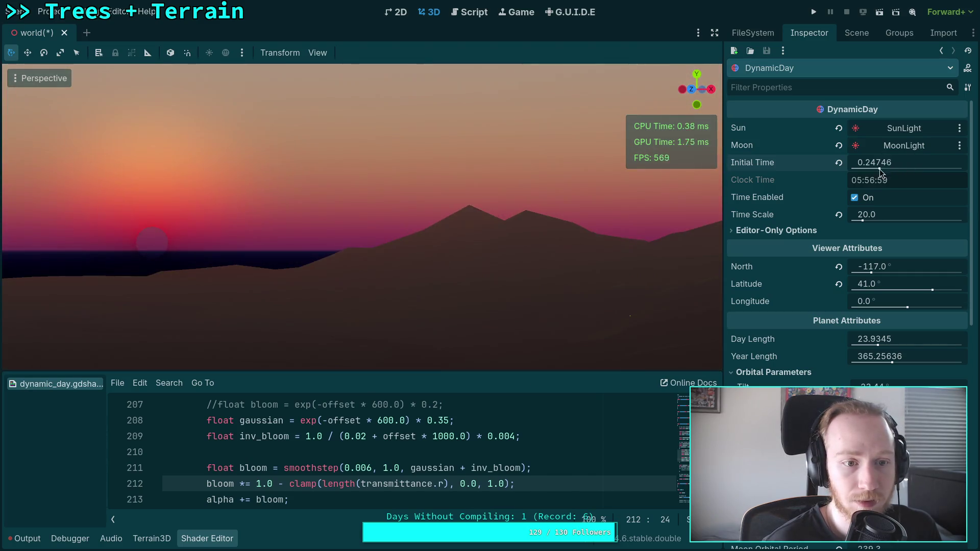
Set the viewport's vertical field of view to 80 in View Settings
click(317, 53)
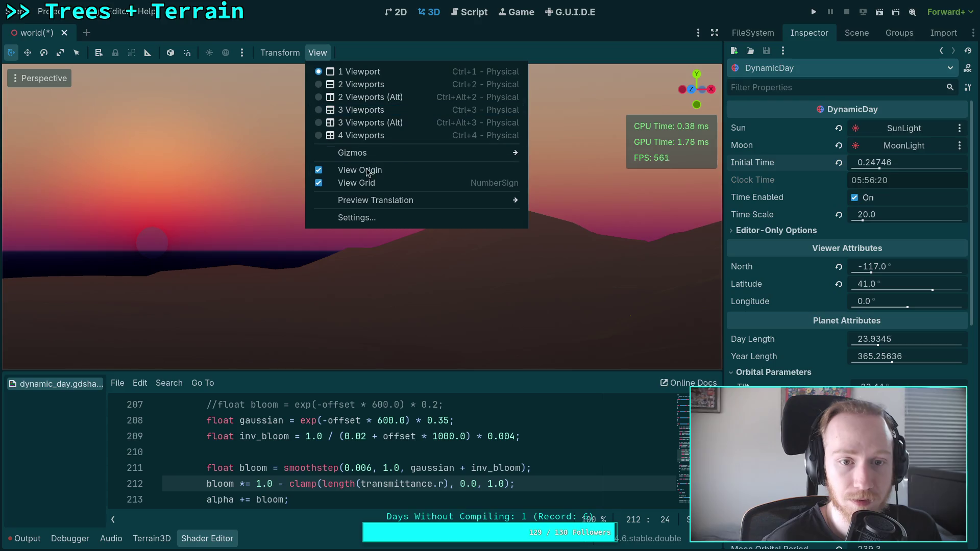
click(357, 218)
double_click(433, 238)
text(80)
click(523, 333)
Tilt the view and set Initial Time to 0.25851 (06:12:15), placing the sun just above the mountains
drag(523, 338, 526, 255)
mouse_move(900, 168)
mouse_down()
mouse_move(891, 167)
mouse_move(960, 167)
mouse_up()
mouse_move(584, 214)
mouse_down()
mouse_move(603, 205)
mouse_move(587, 219)
mouse_move(594, 214)
mouse_up()
drag(861, 166, 825, 166)
scroll(412, 459, down, 1)
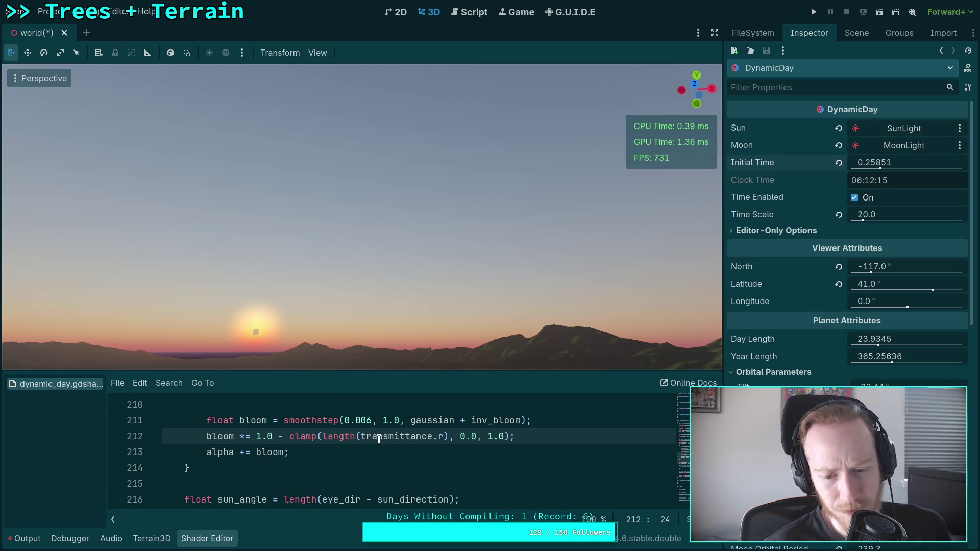
drag(256, 437, 510, 436)
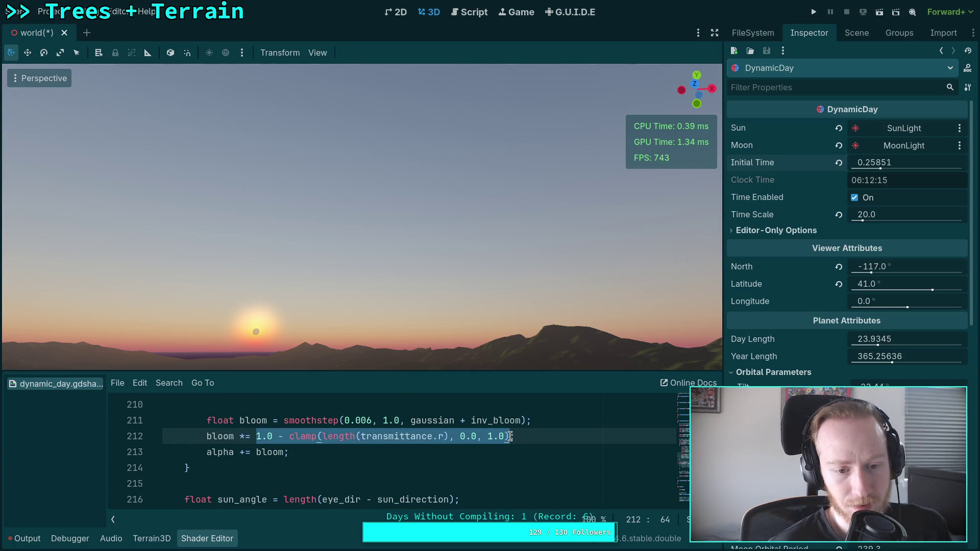
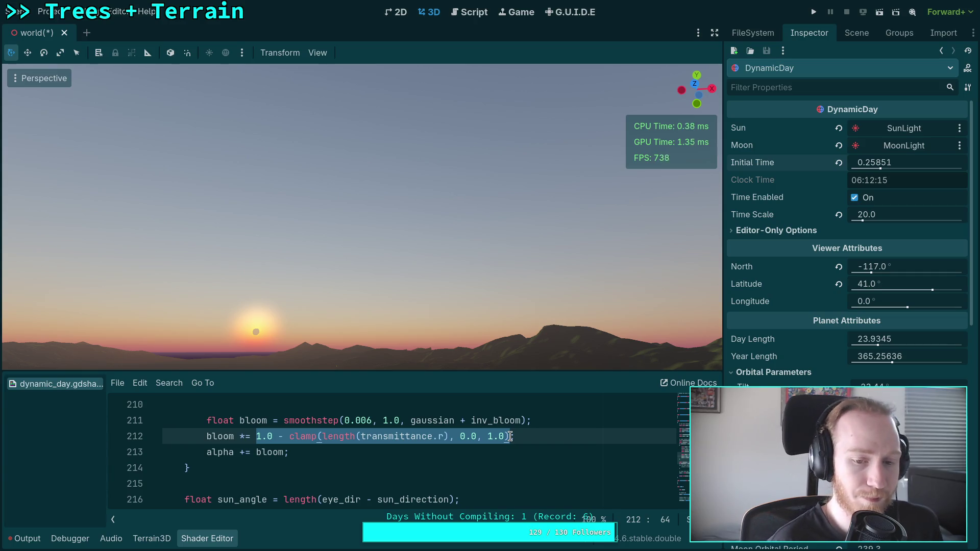
Replace line 212's clamped transmittance expression with transmittance.g, then transmittance.r
key(BackSpace)
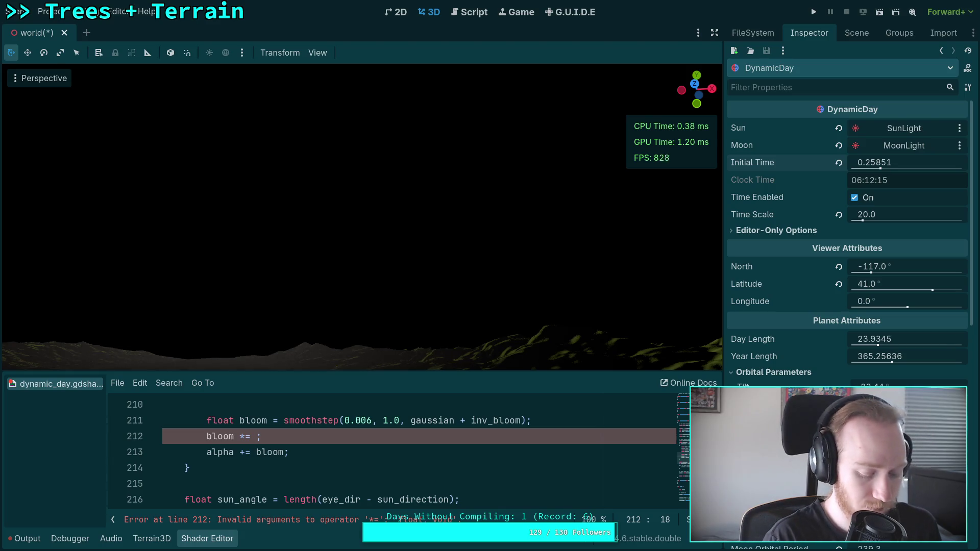
text(tra)
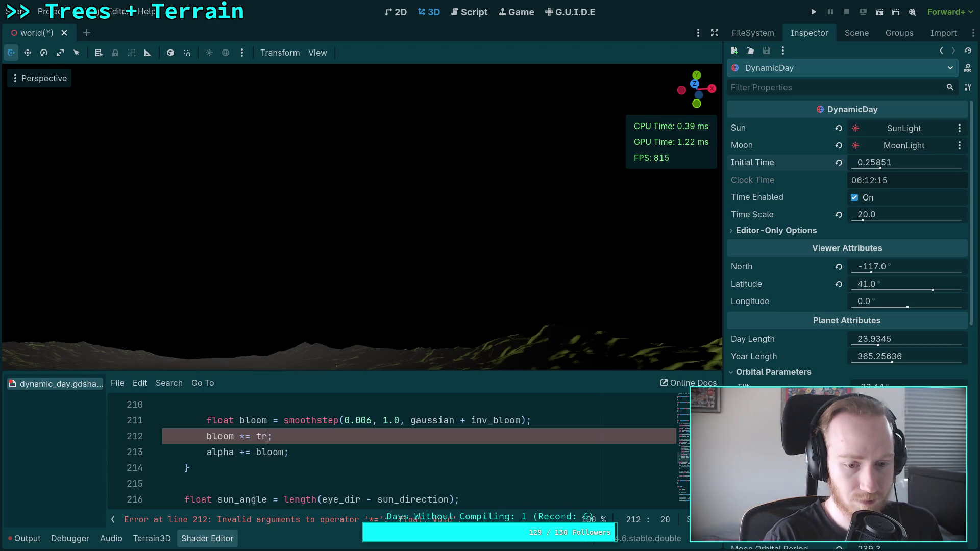
key(Return)
text(.g)
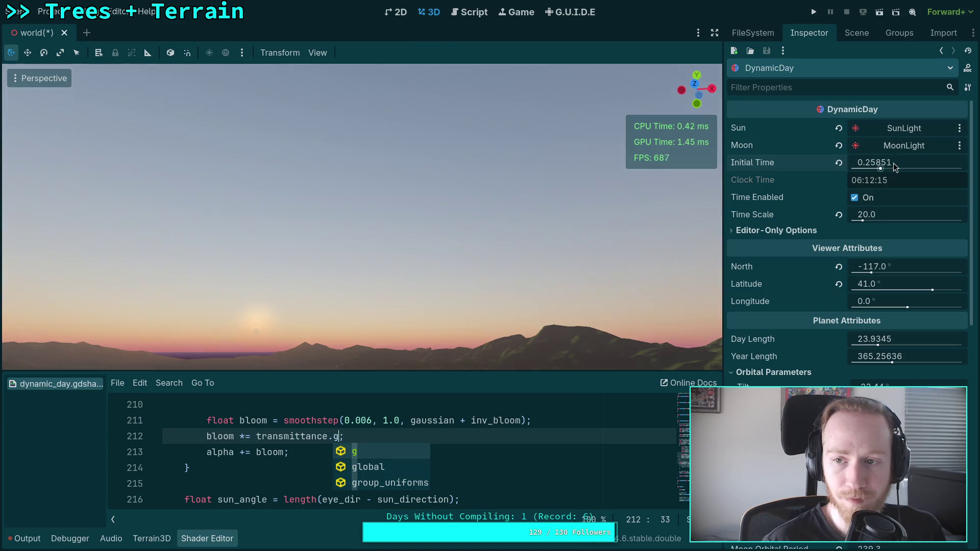
drag(894, 163, 858, 163)
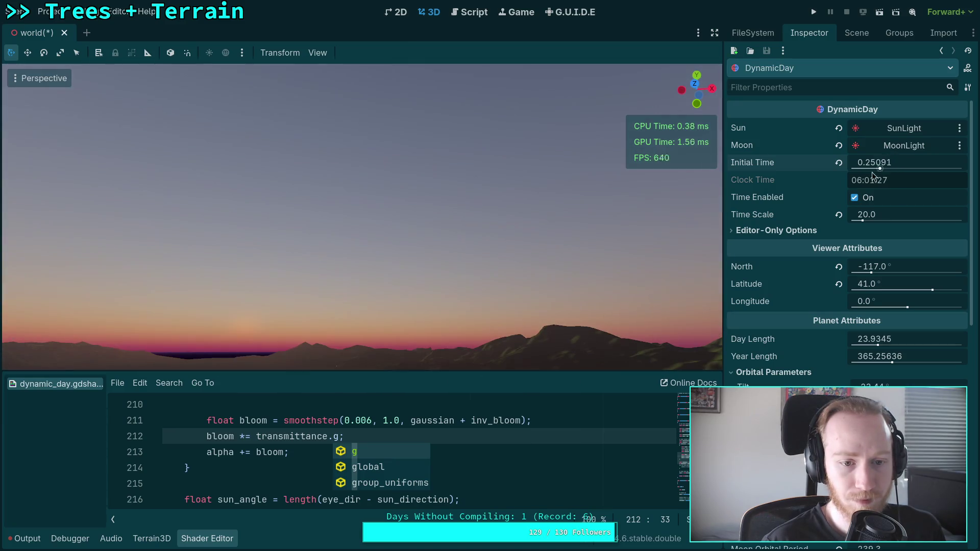
double_click(335, 436)
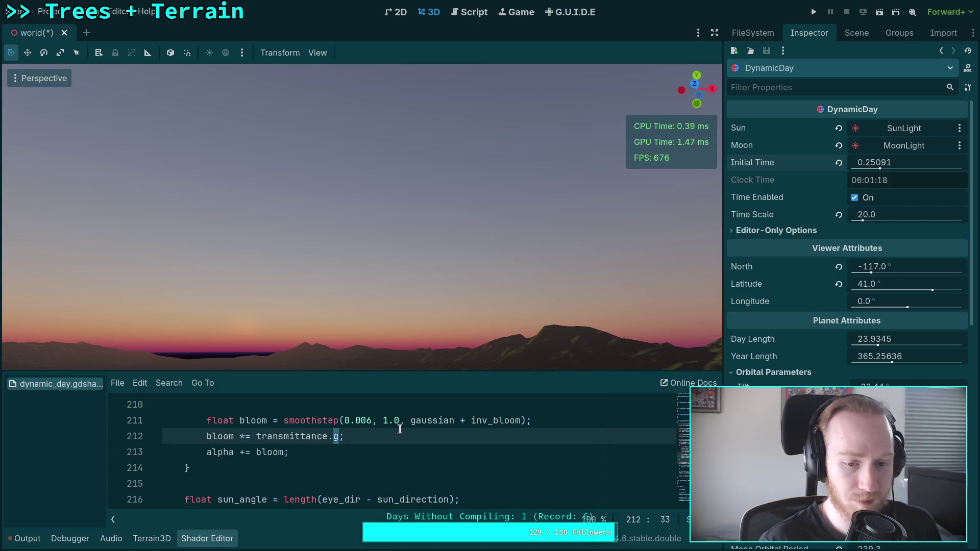
text(r)
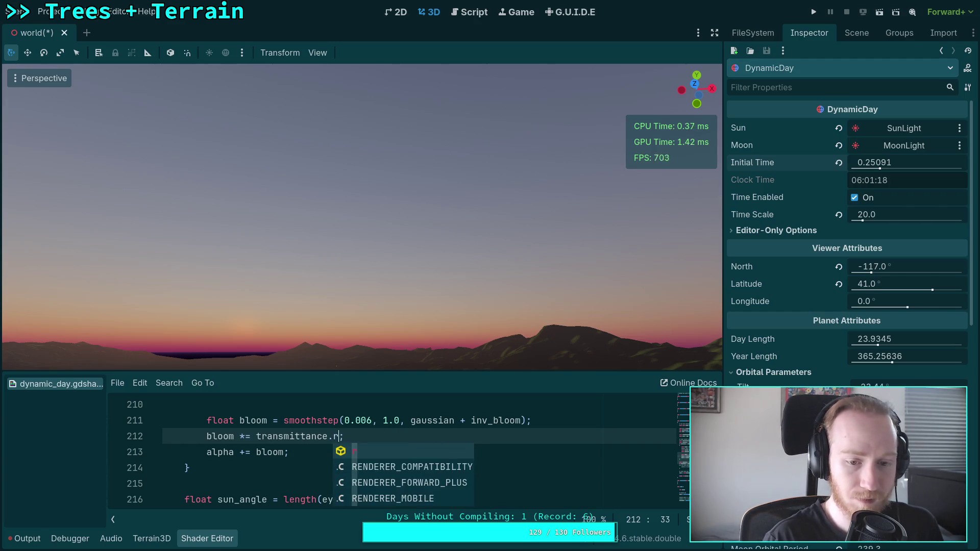
click(345, 436)
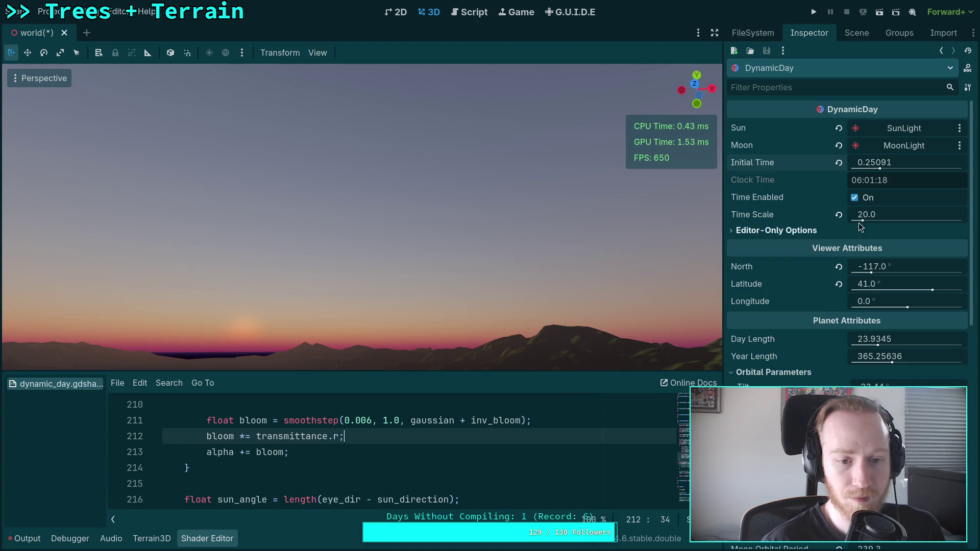
Delete the 'bloom *= transmittance' line, with Initial Time moved into daytime
mouse_move(881, 168)
mouse_down()
mouse_move(960, 167)
mouse_move(879, 163)
mouse_up()
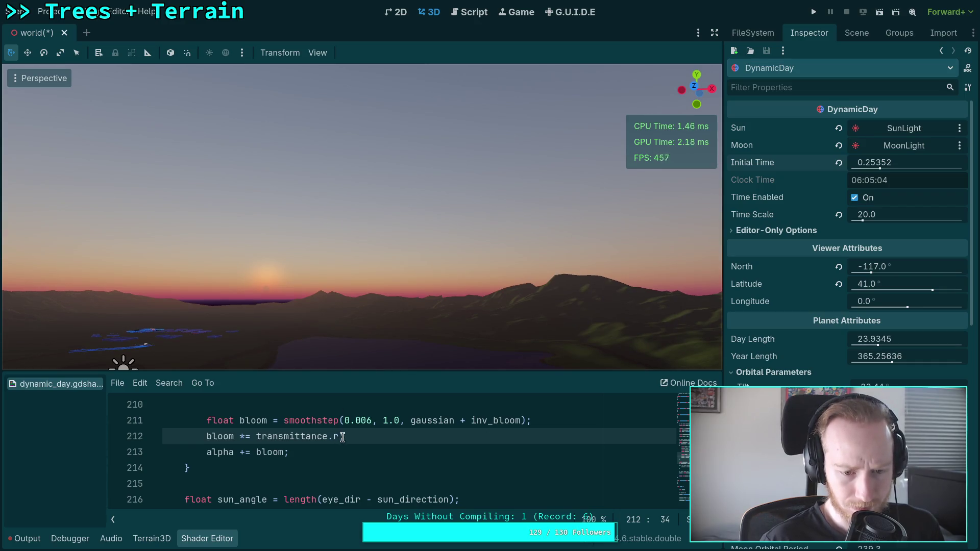
drag(343, 438, 120, 437)
key(BackSpace)
key(BackSpace)
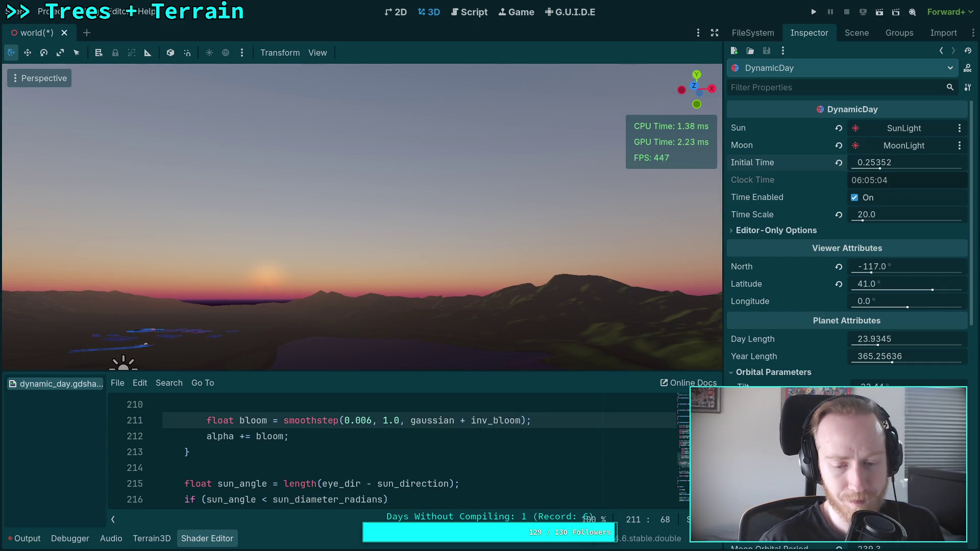
Advance Initial Time to 0.34157 (about 08:11) and scroll up from the gaussian line 208
mouse_move(908, 167)
mouse_down()
mouse_move(889, 168)
mouse_move(961, 167)
mouse_up()
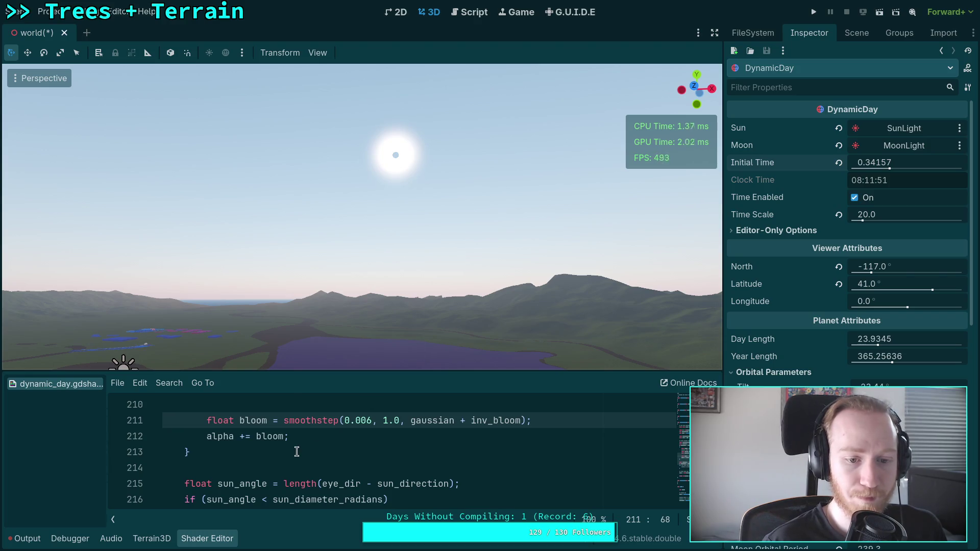
scroll(324, 459, up, 1)
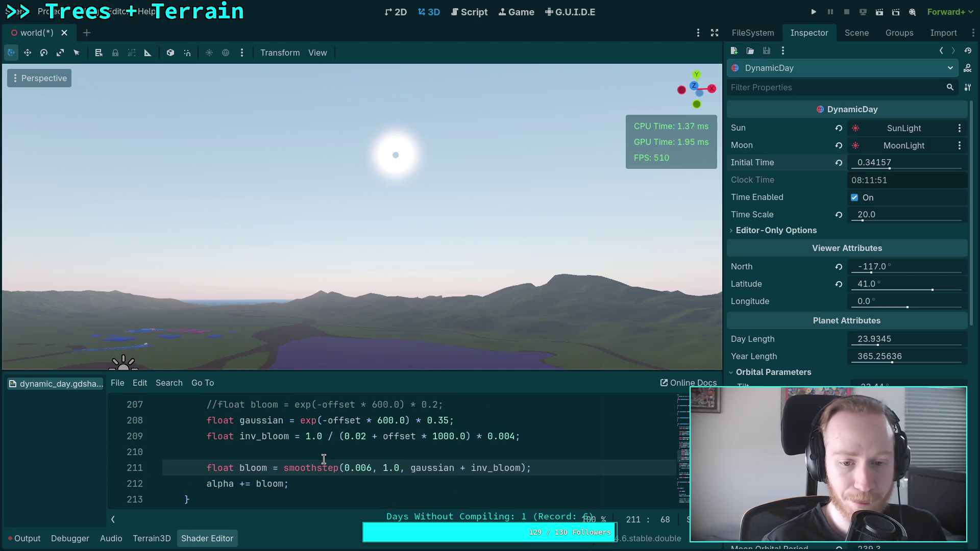
click(498, 419)
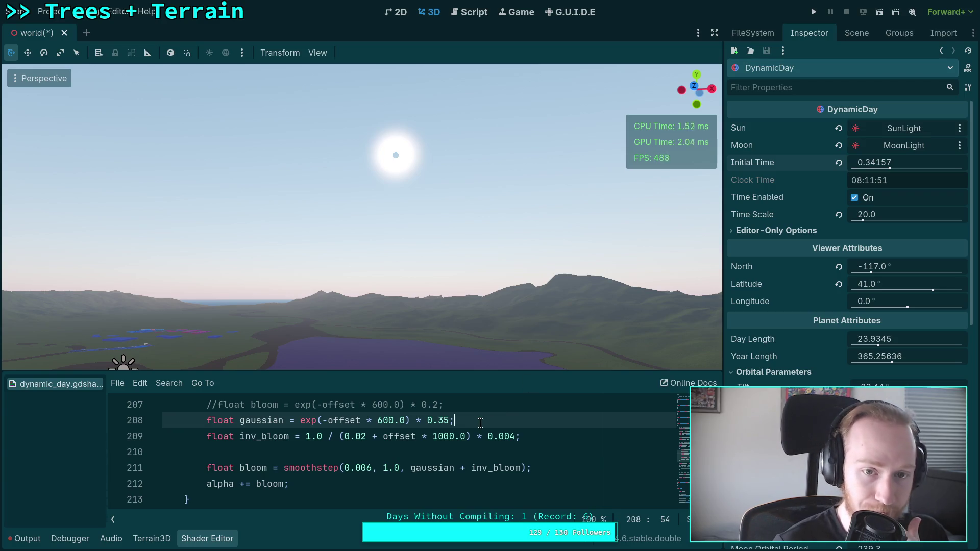
scroll(475, 443, up, 1)
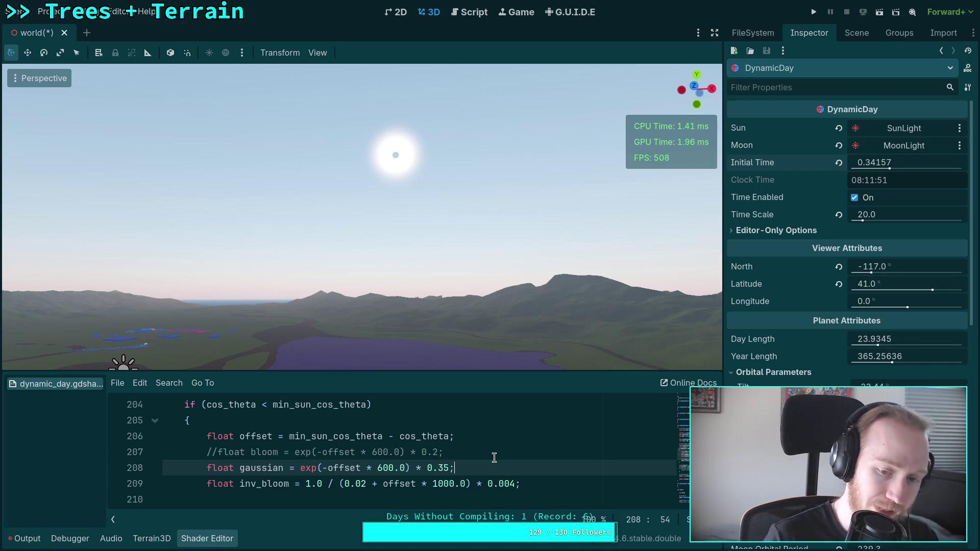
scroll(494, 457, up, 3)
scroll(340, 449, up, 1)
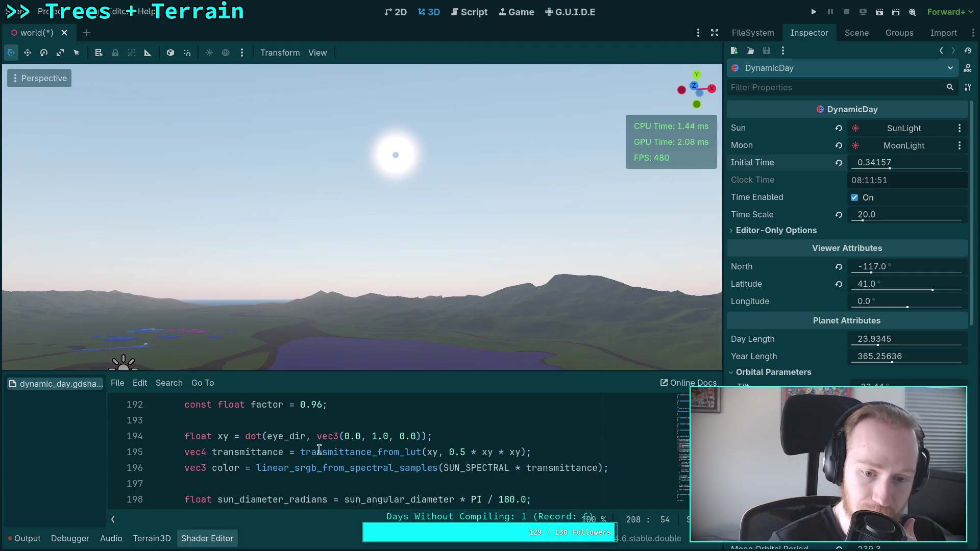
Check the xy elevation variable on line 194, then return to line 208's 0.35 constant
double_click(223, 436)
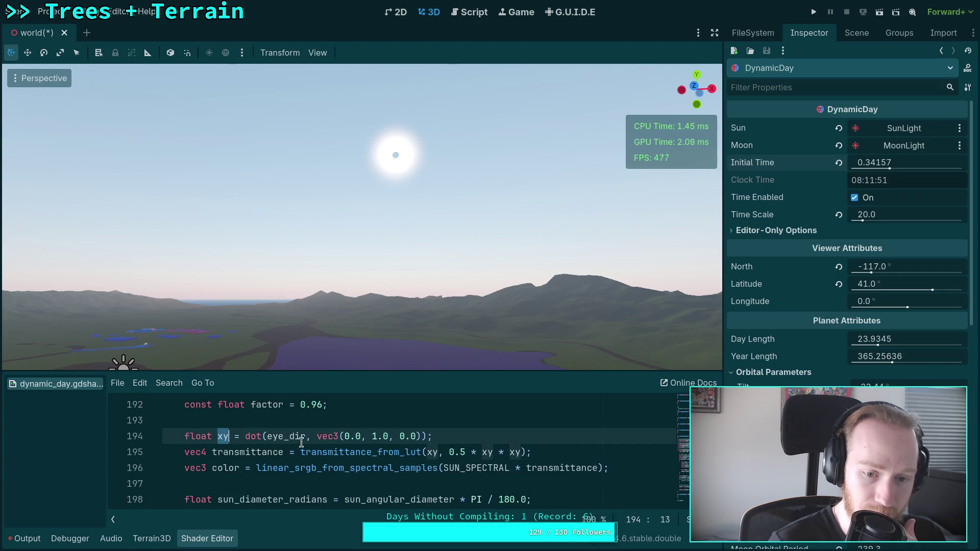
scroll(315, 459, down, 4)
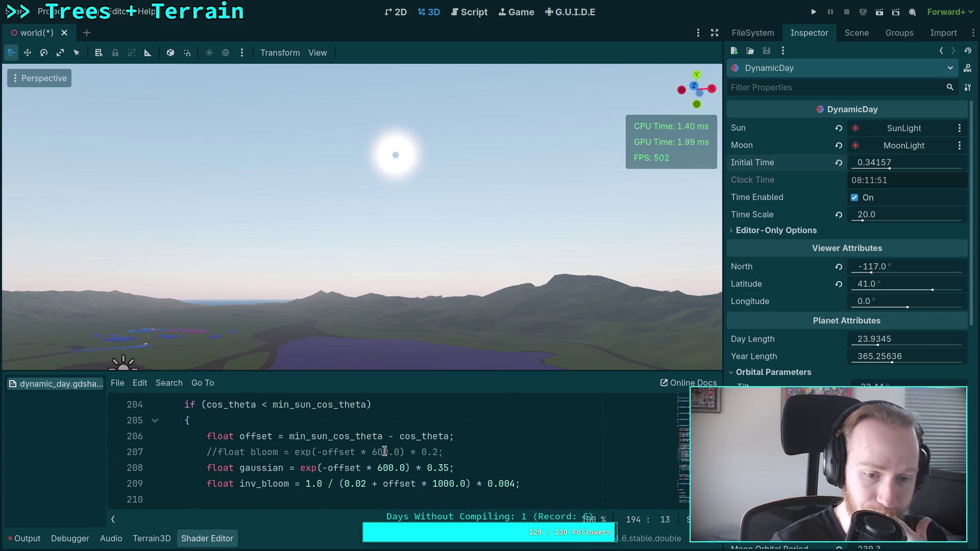
click(498, 468)
scroll(496, 468, down, 1)
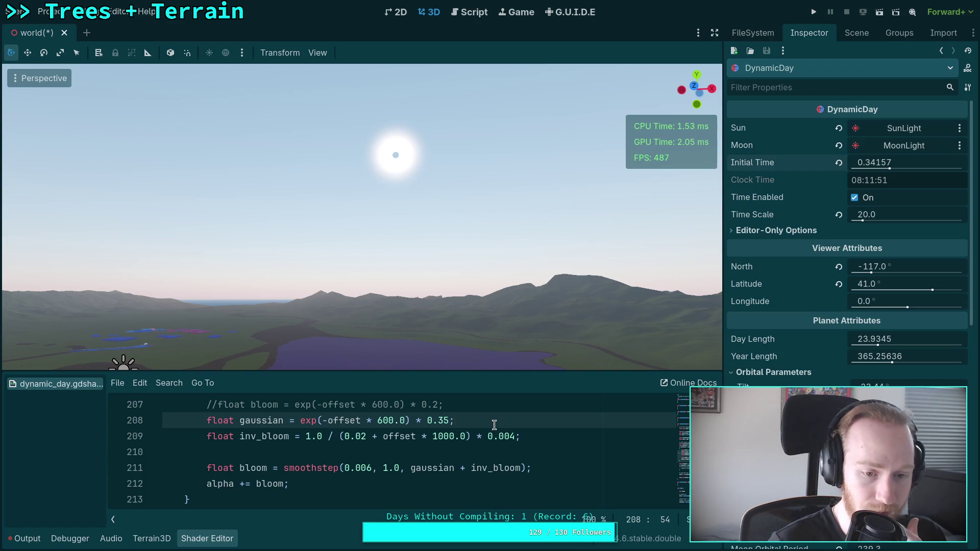
click(299, 420)
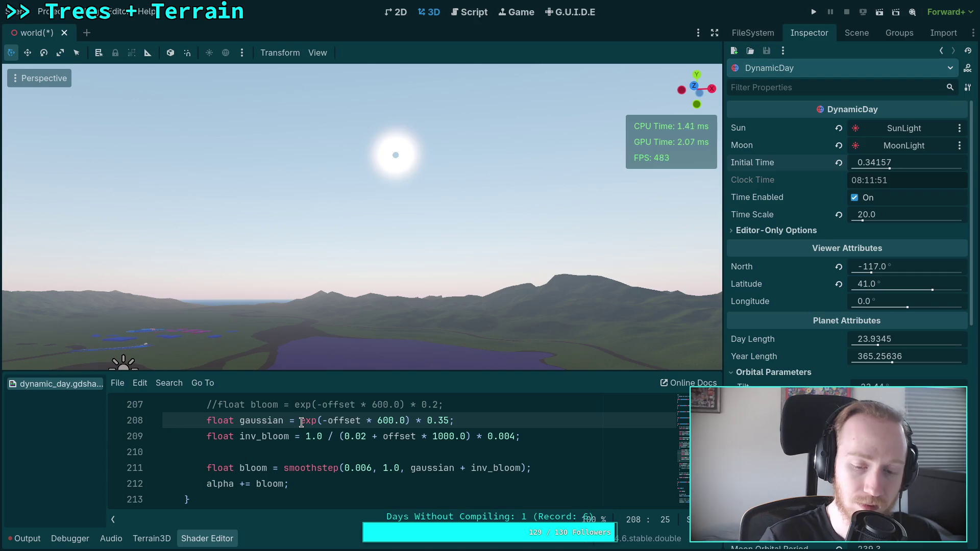
click(444, 421)
key(BackSpace)
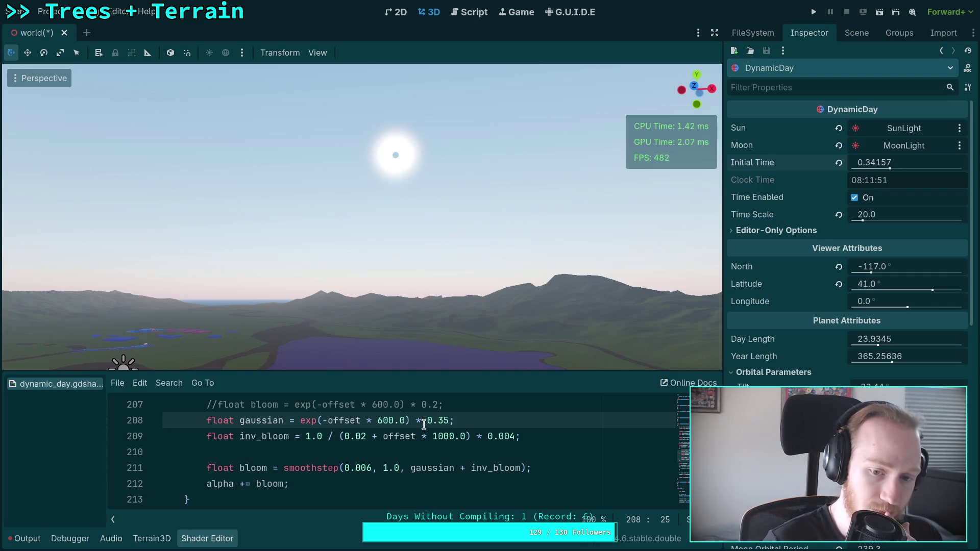
Make line 208's gaussian scale a mix starting at 0.35 driven by xy, previewing via Initial Time
text(3)
click(429, 421)
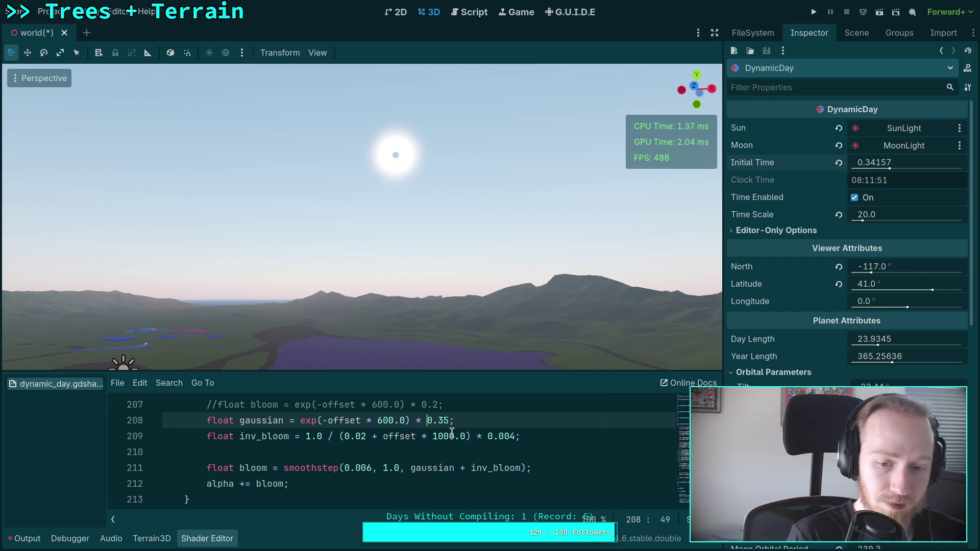
text(mix()
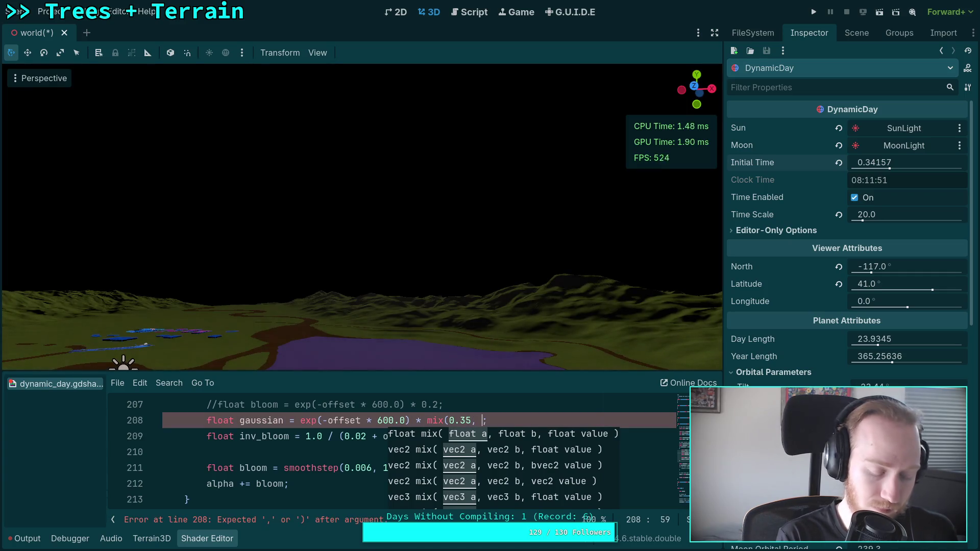
text(5,xy))
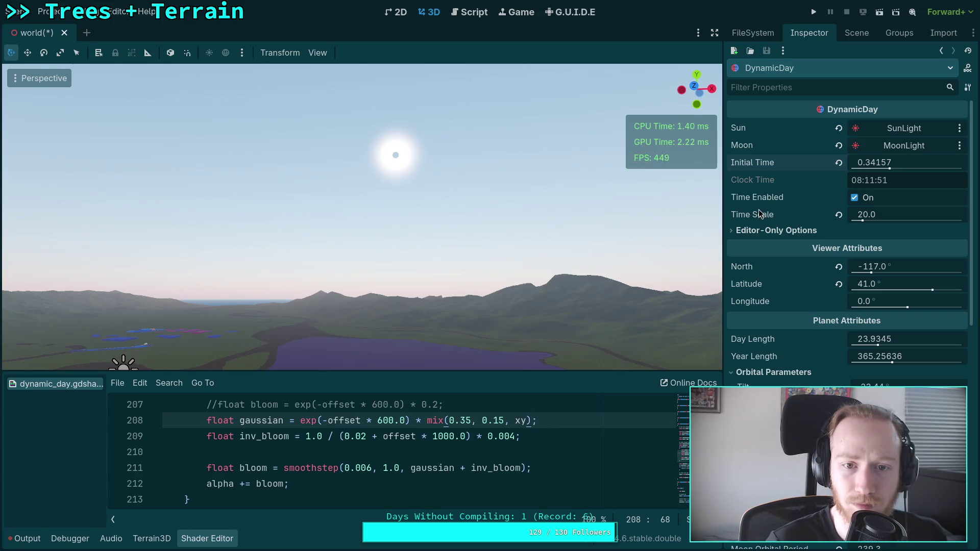
mouse_move(874, 162)
mouse_down()
mouse_move(819, 163)
mouse_move(859, 162)
mouse_up()
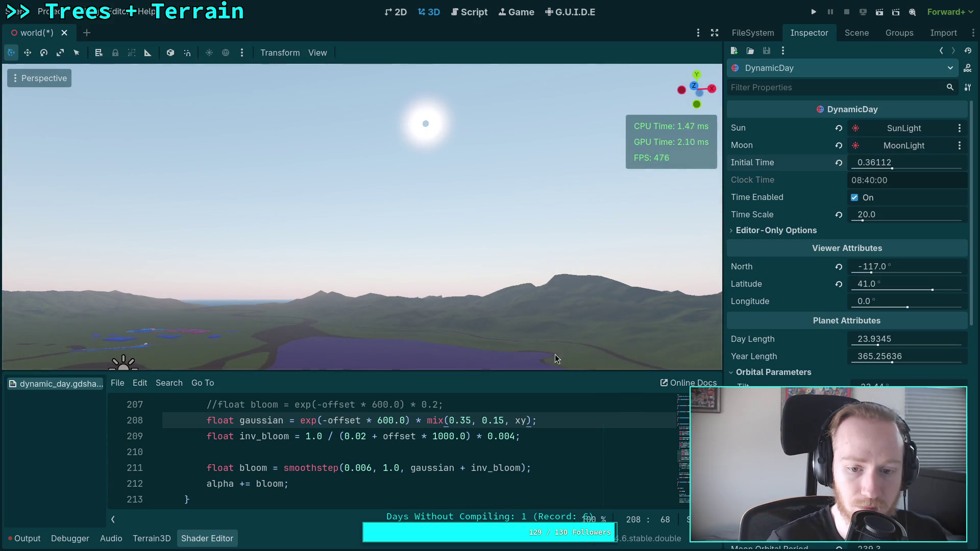
Change the mix end value from 0.15 through 0.02 and 0.01 to 0.0
click(497, 420)
double_click(503, 420)
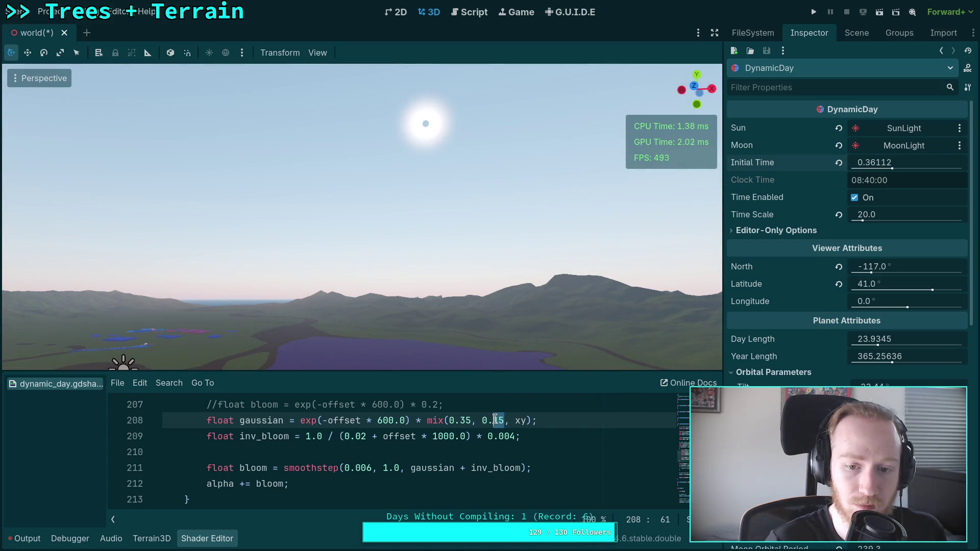
text(02)
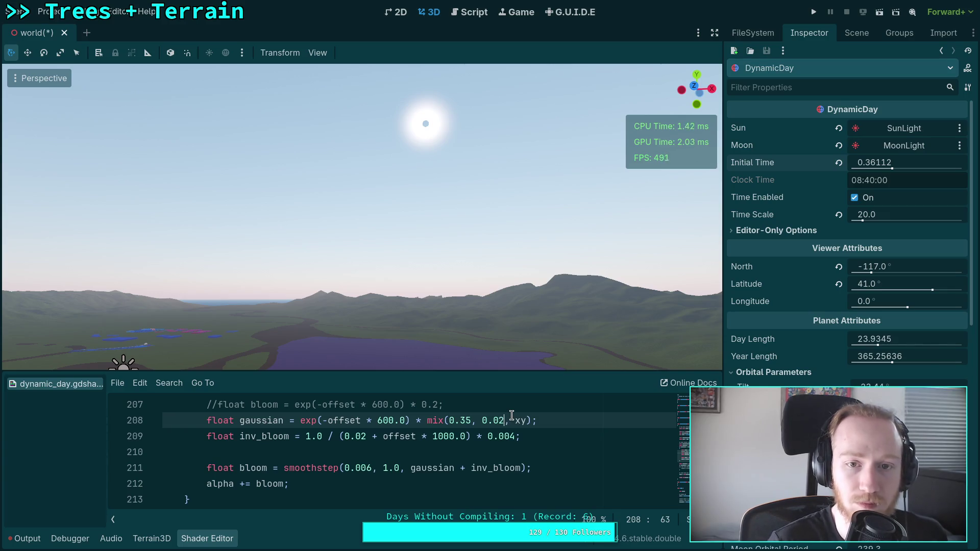
key(BackSpace)
text(1)
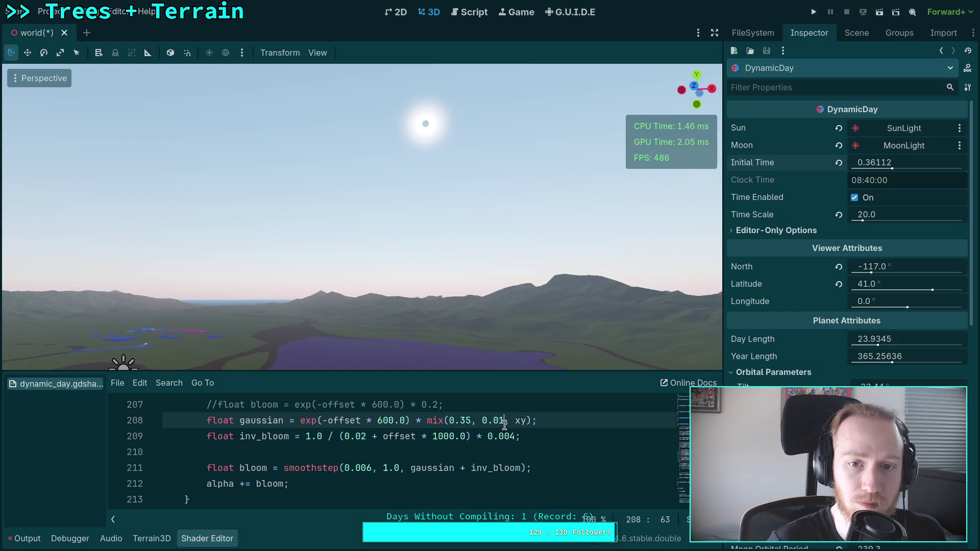
drag(502, 420, 498, 422)
text(2)
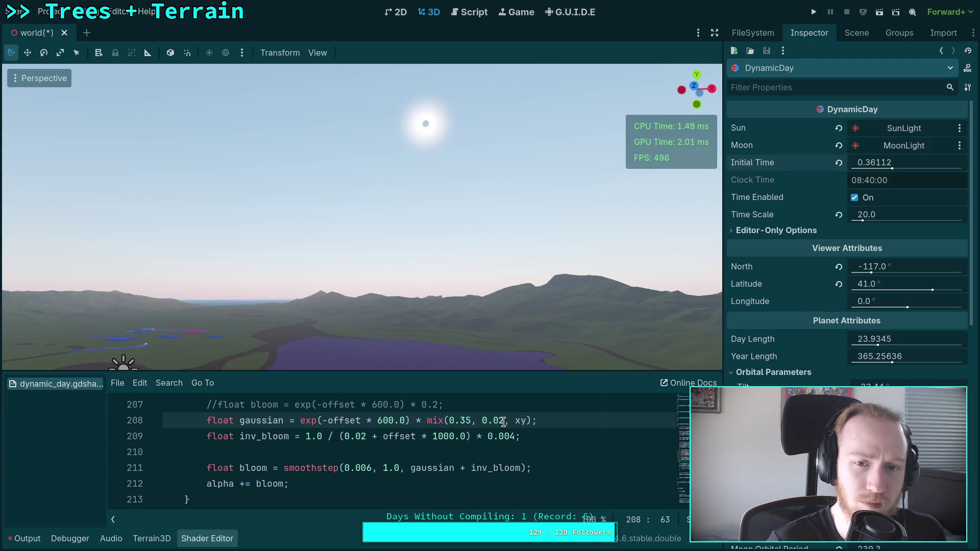
drag(503, 422, 498, 421)
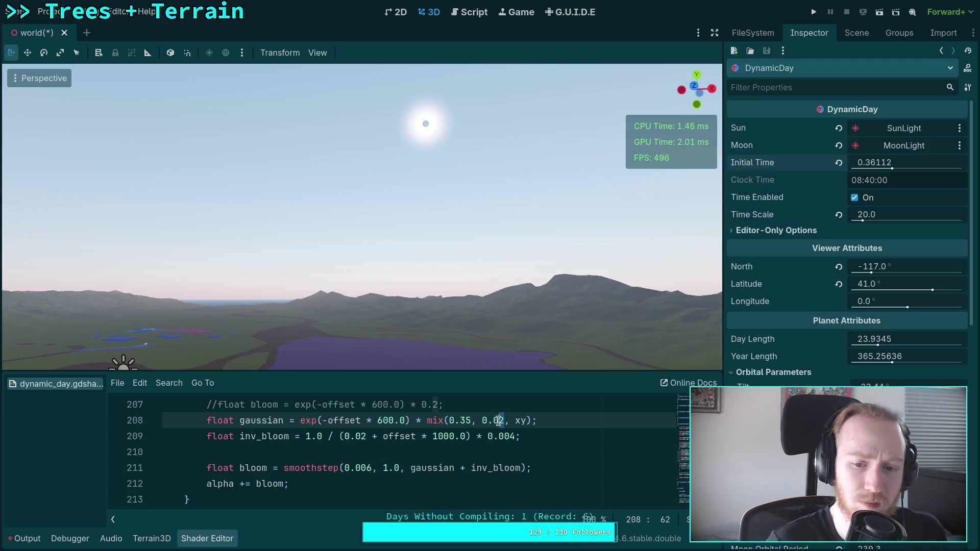
click(495, 421)
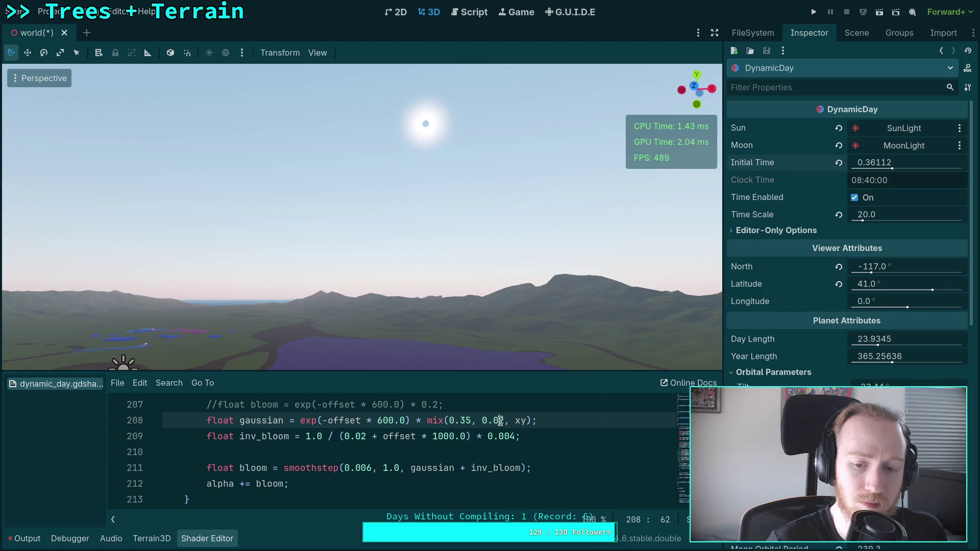
key(Delete)
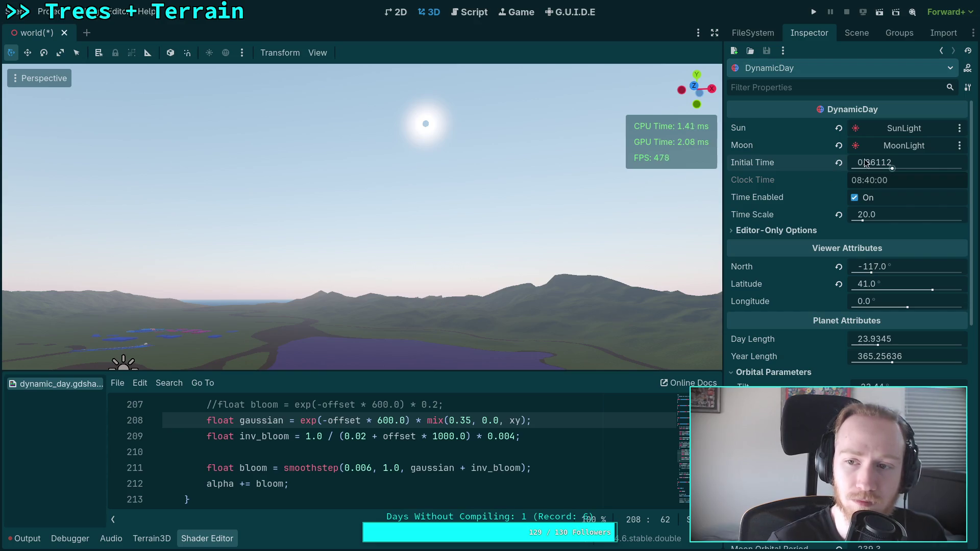
Wind Initial Time back to 0.29667 (07:07) to lower the sun
drag(874, 162, 828, 163)
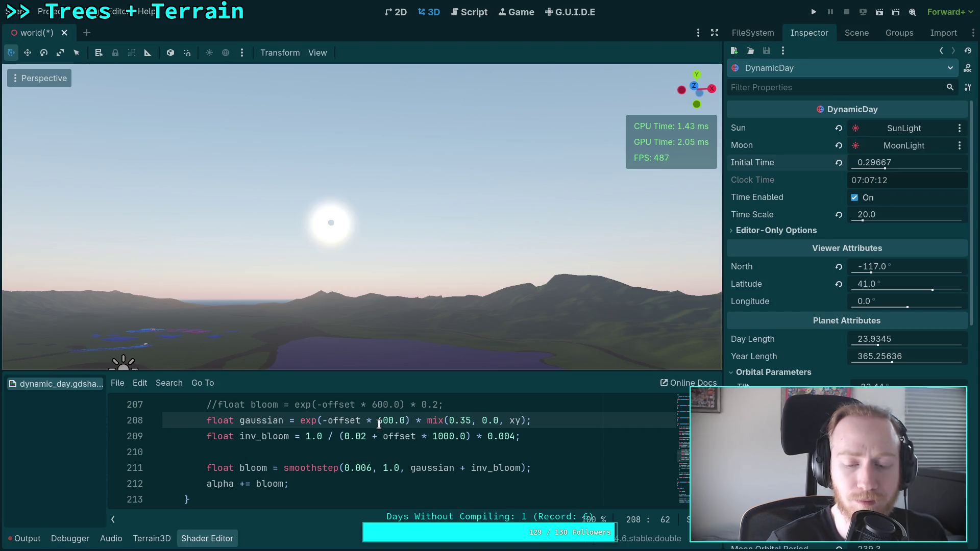
scroll(492, 429, up, 4)
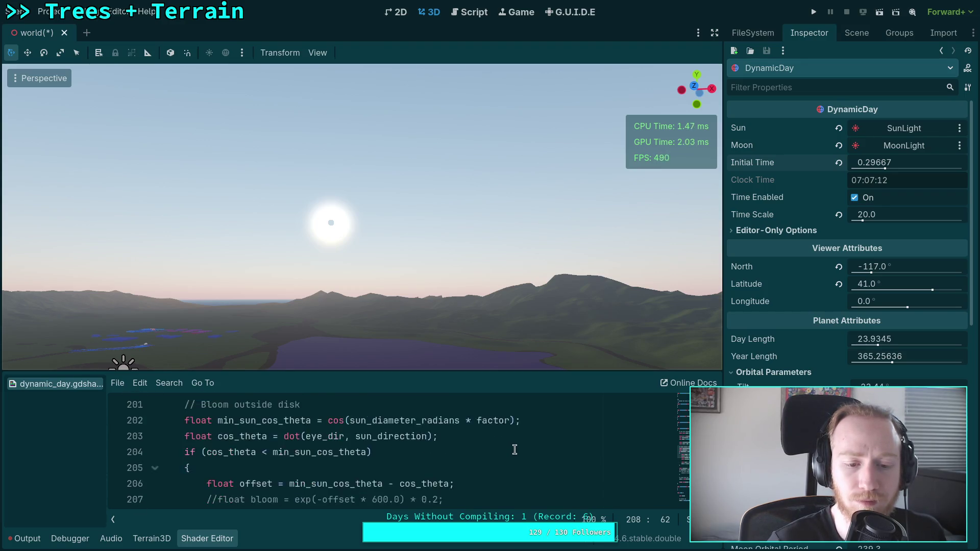
scroll(514, 449, up, 1)
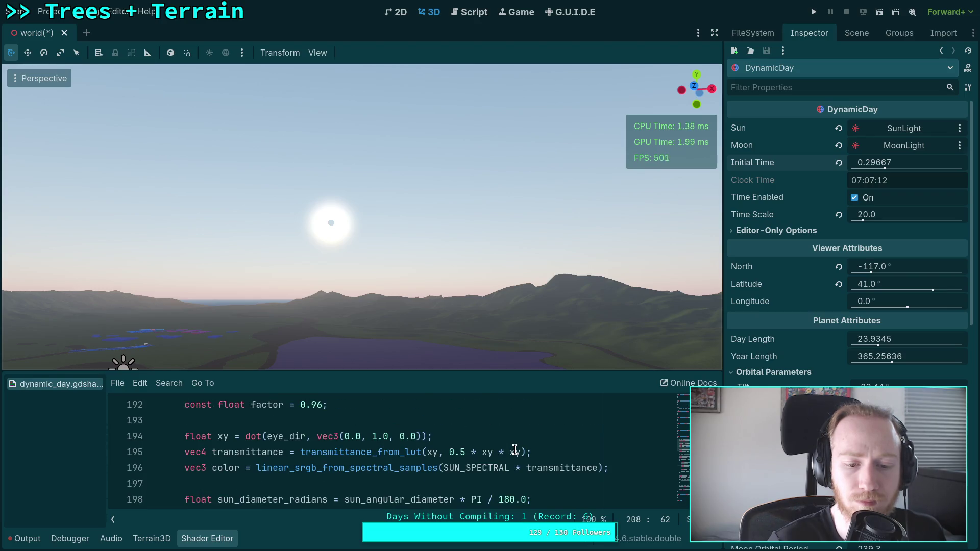
scroll(515, 449, down, 6)
scroll(513, 441, up, 2)
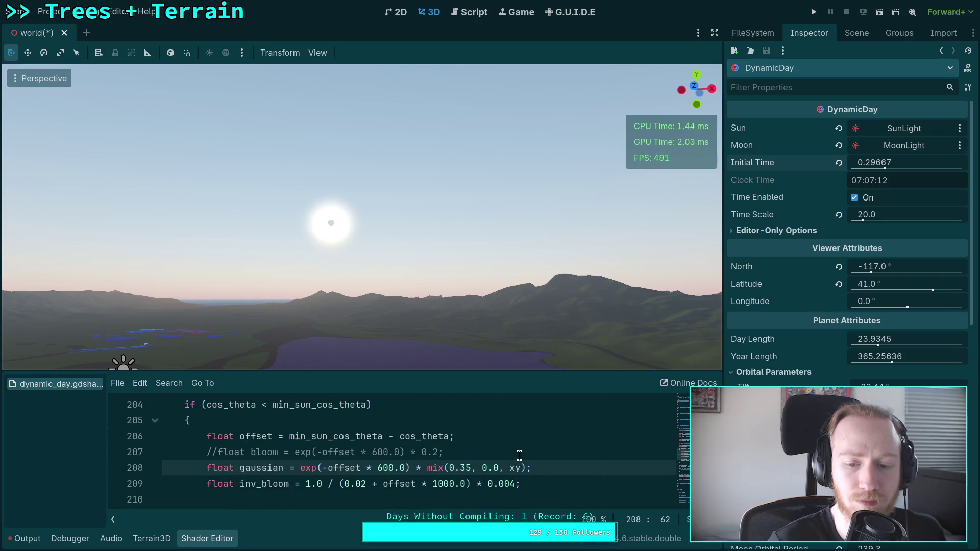
scroll(520, 455, down, 1)
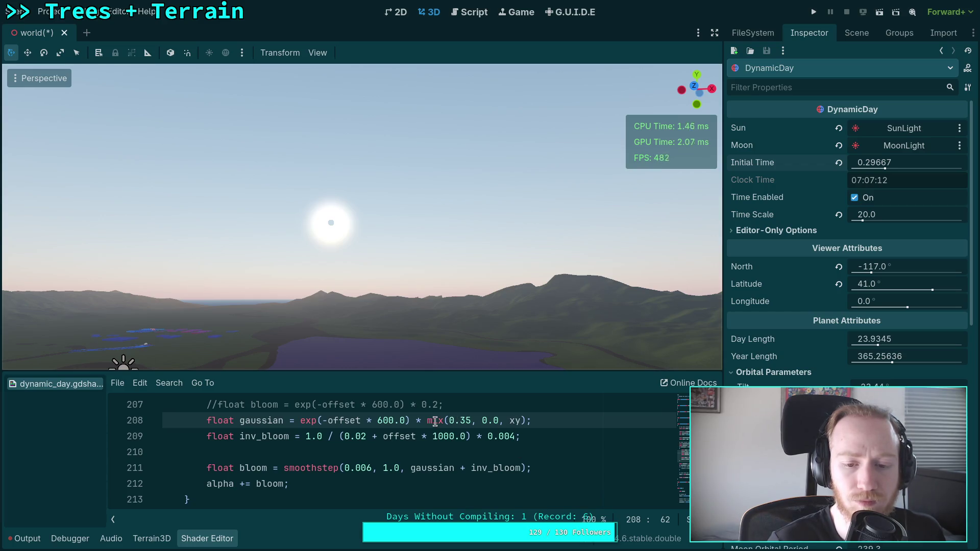
Start wrapping line 208's mix term in a clamp( call
drag(427, 421, 475, 419)
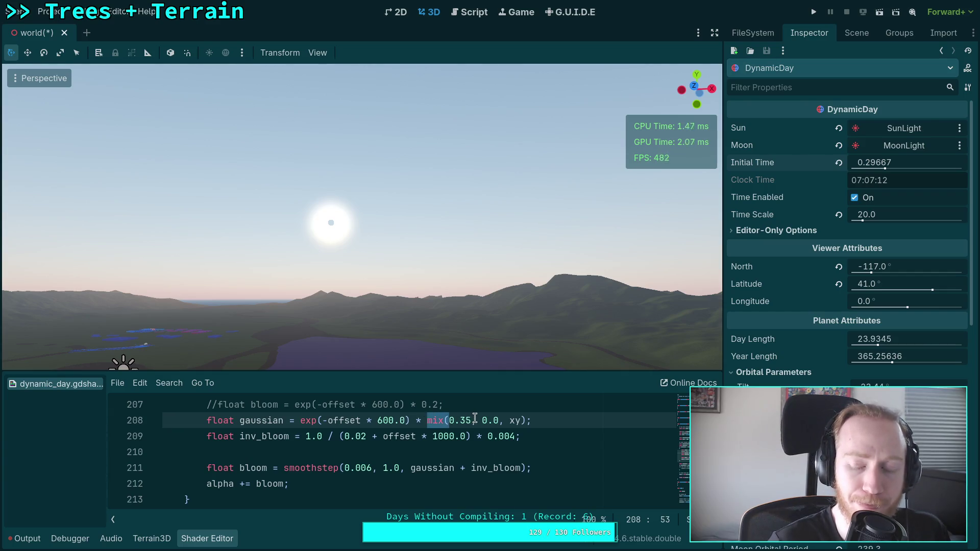
drag(499, 421, 480, 420)
click(427, 421)
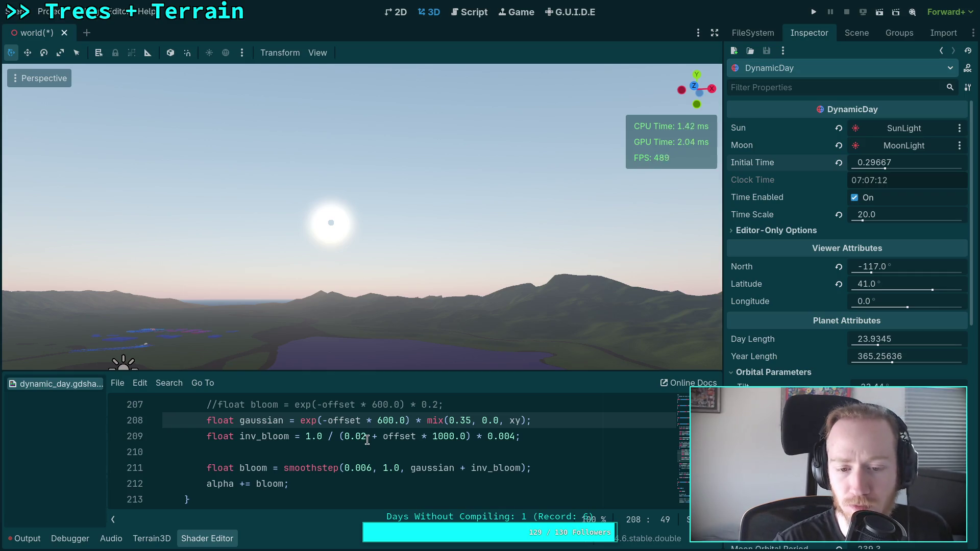
text(glam)
key(ctrl+space)
key(Escape)
text(clamp()
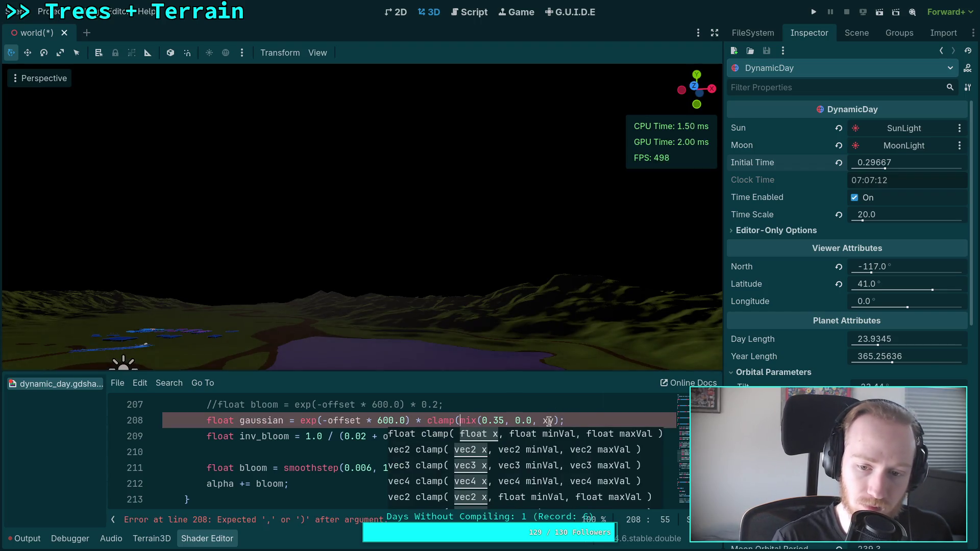
Replace clamp with max, flooring the mix term at 0.0
click(560, 420)
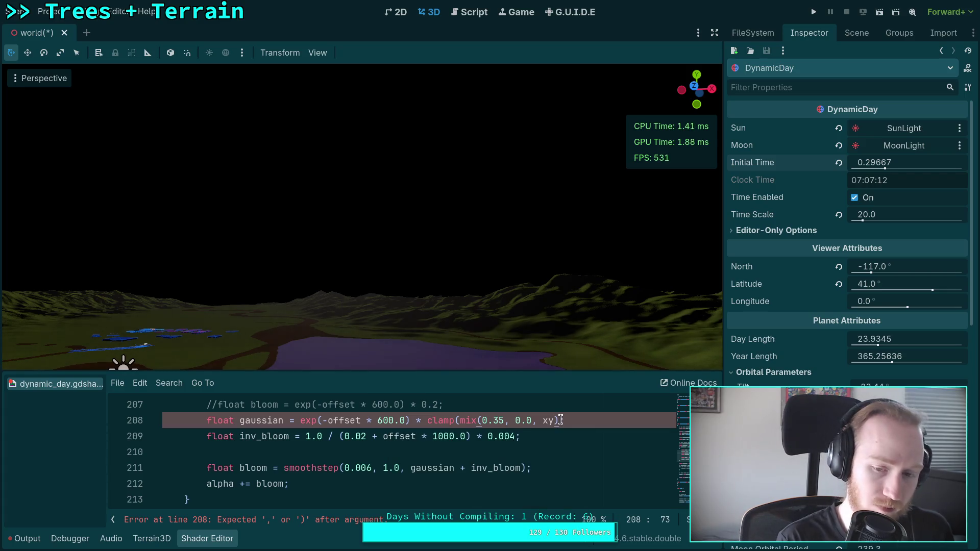
double_click(440, 421)
text(max)
click(548, 420)
text(, 0.0);)
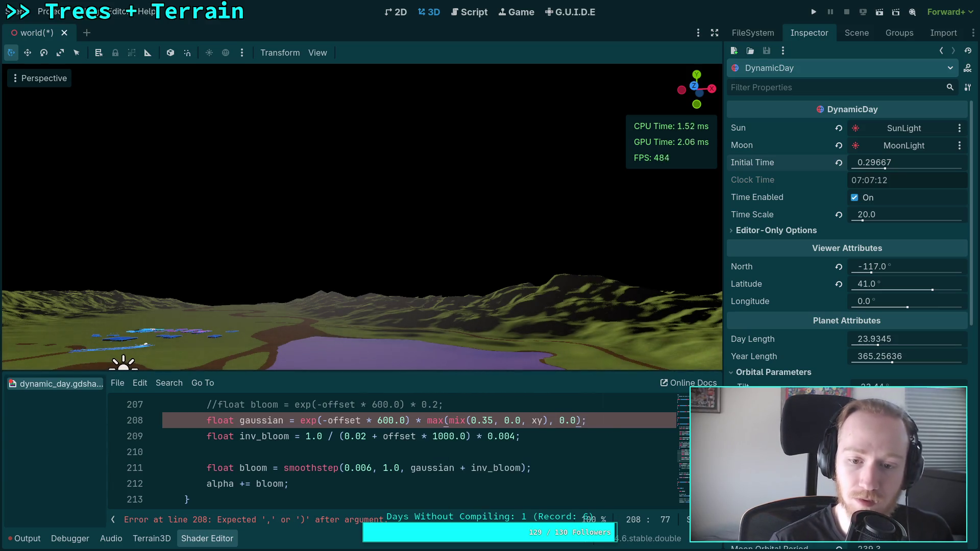
Try mix end values -1.0, -0.5, then -0.2, scrubbing Initial Time up to 0.43512
drag(500, 420, 510, 421)
text(-)
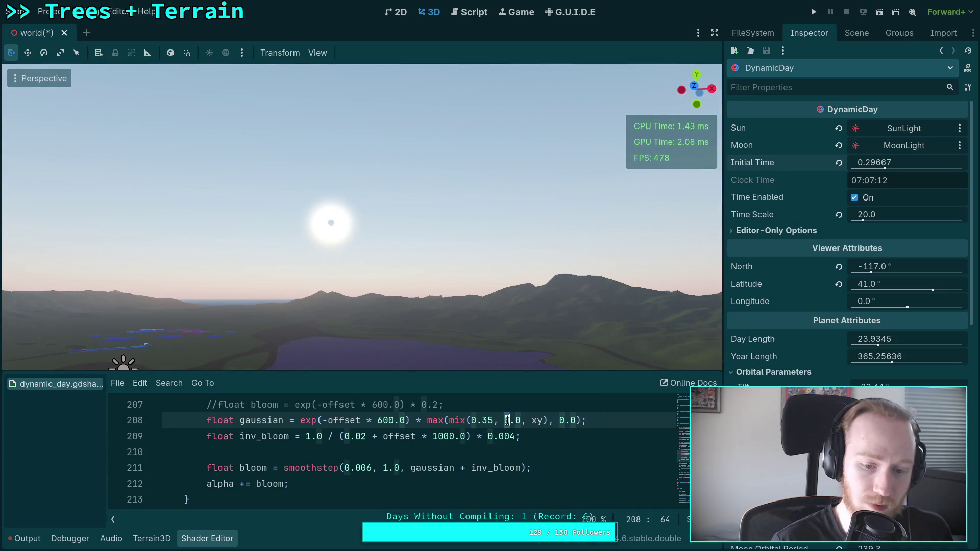
text(1)
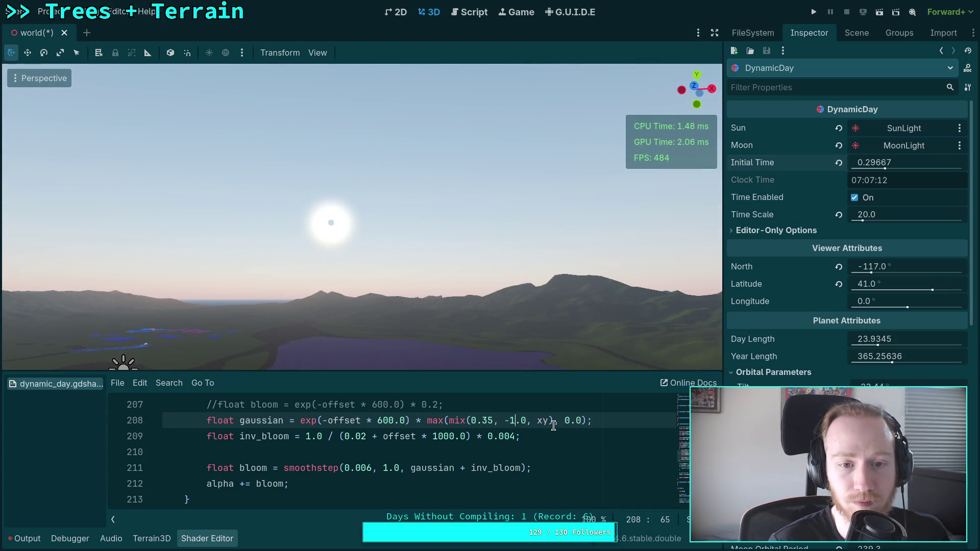
mouse_move(887, 166)
mouse_down()
mouse_move(858, 166)
mouse_move(897, 166)
mouse_up()
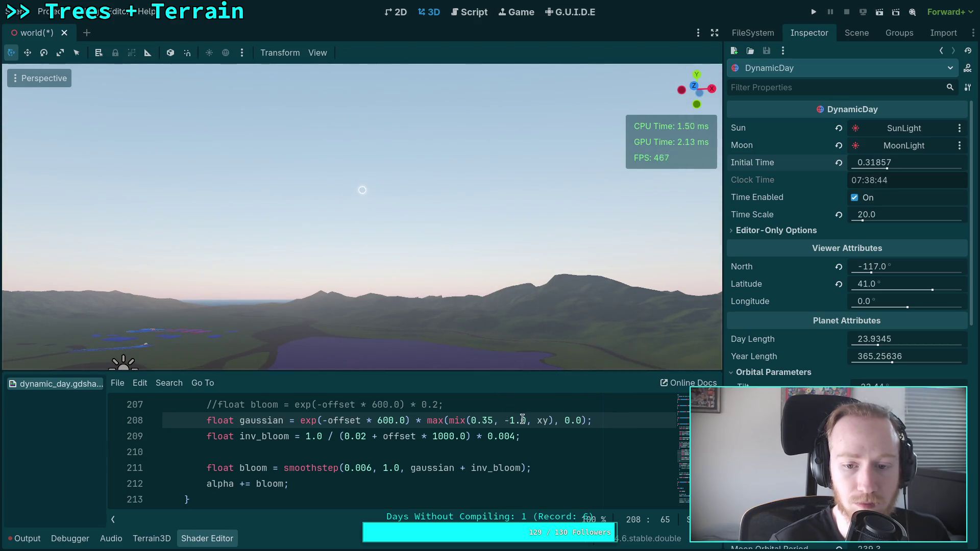
drag(511, 421, 526, 420)
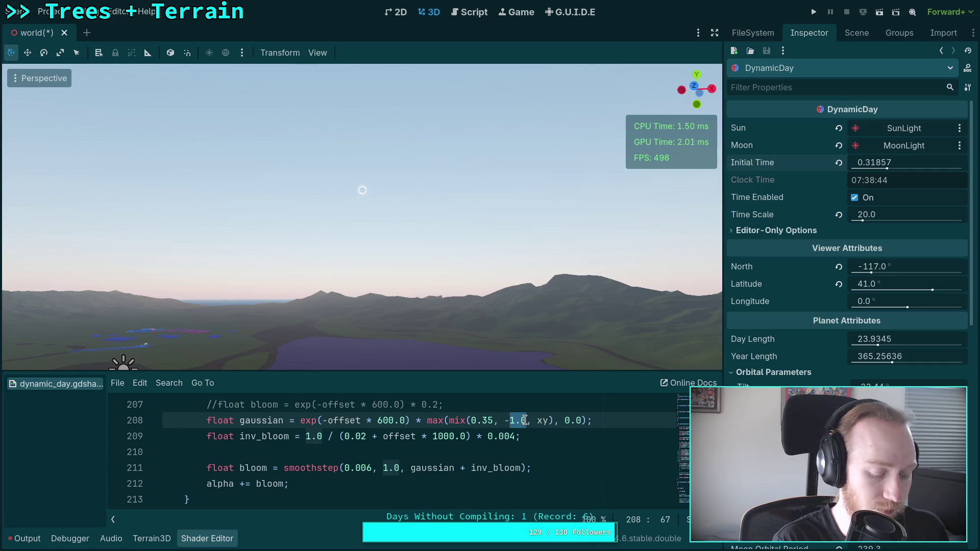
text(0p)
key(BackSpace)
text(.5)
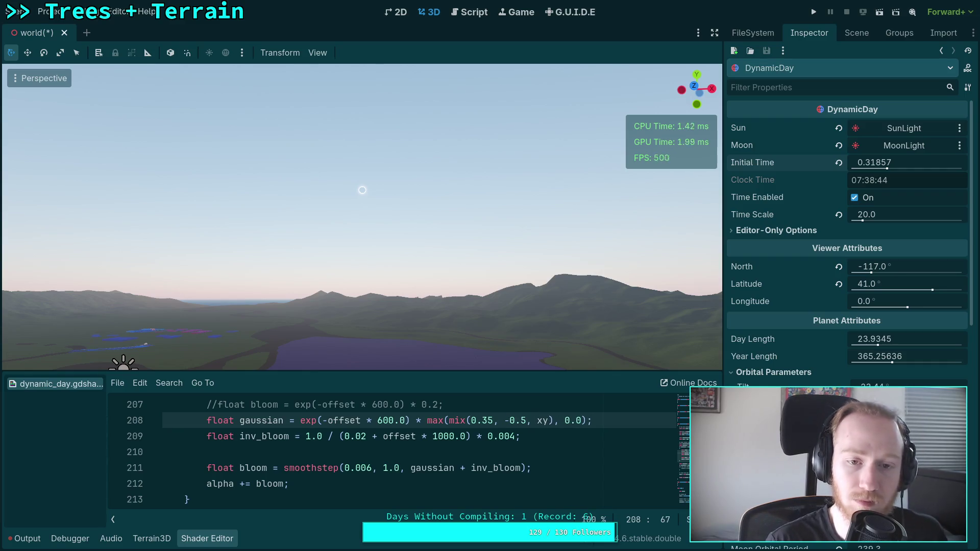
drag(889, 158, 914, 159)
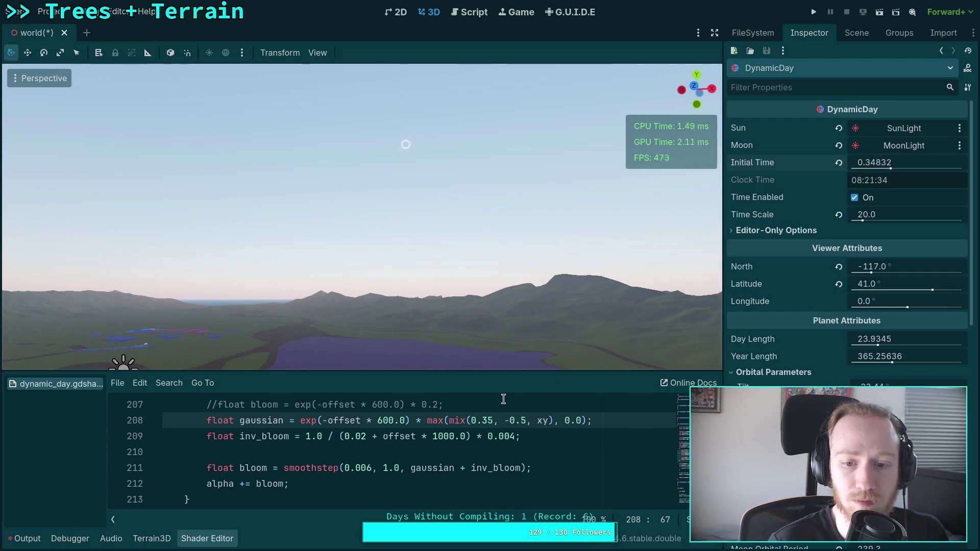
double_click(522, 417)
text(2)
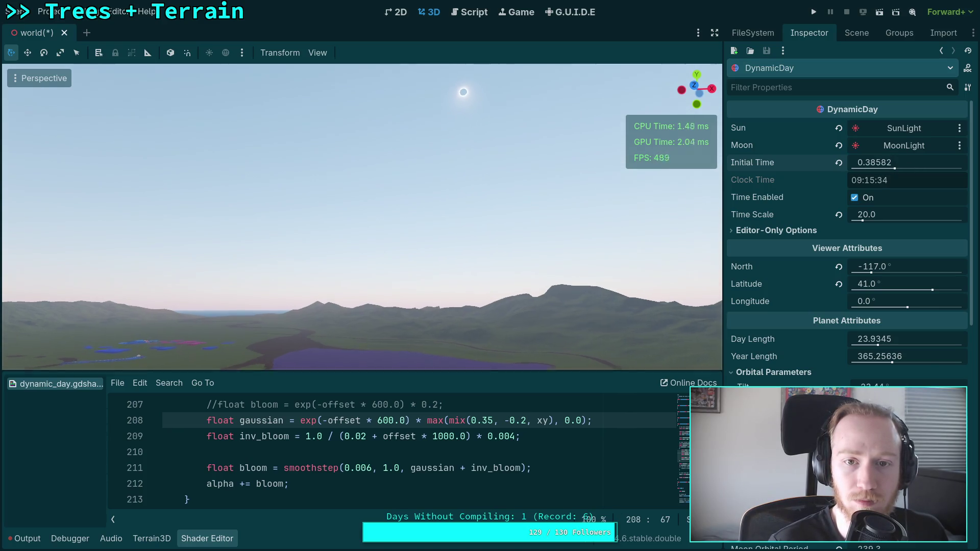
drag(911, 164, 899, 165)
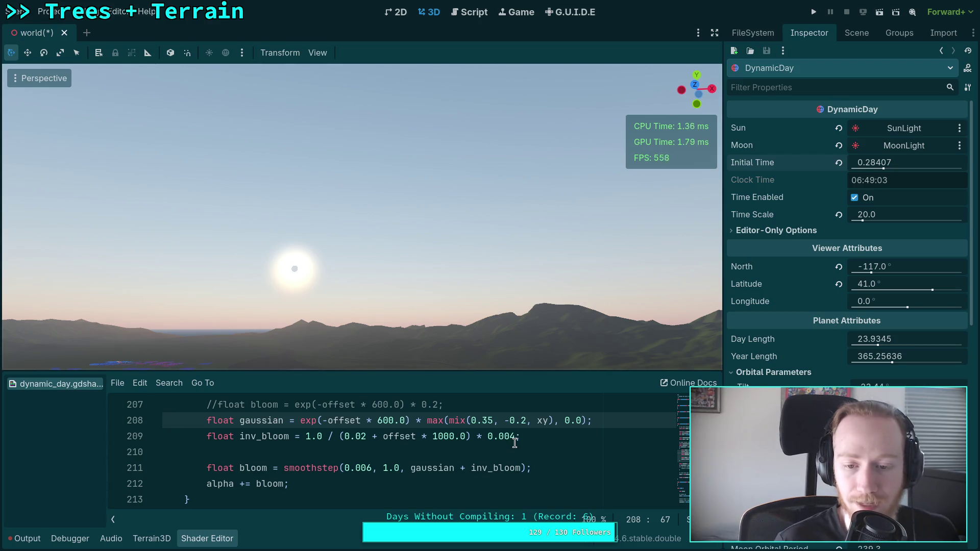
click(549, 420)
Change the mix weight to xy * xy and wind Initial Time to 0.24942 (05:59) sunrise
text(* xy)
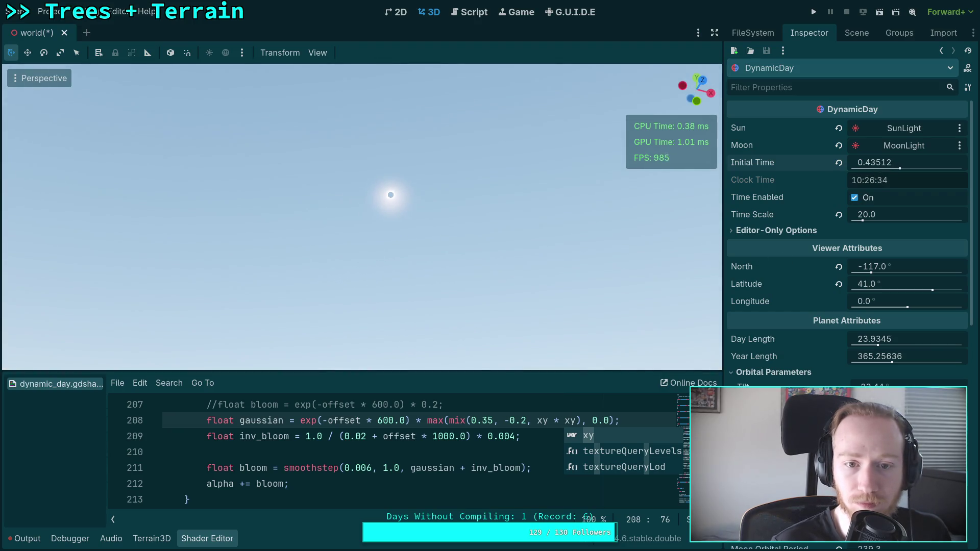
drag(909, 168, 888, 168)
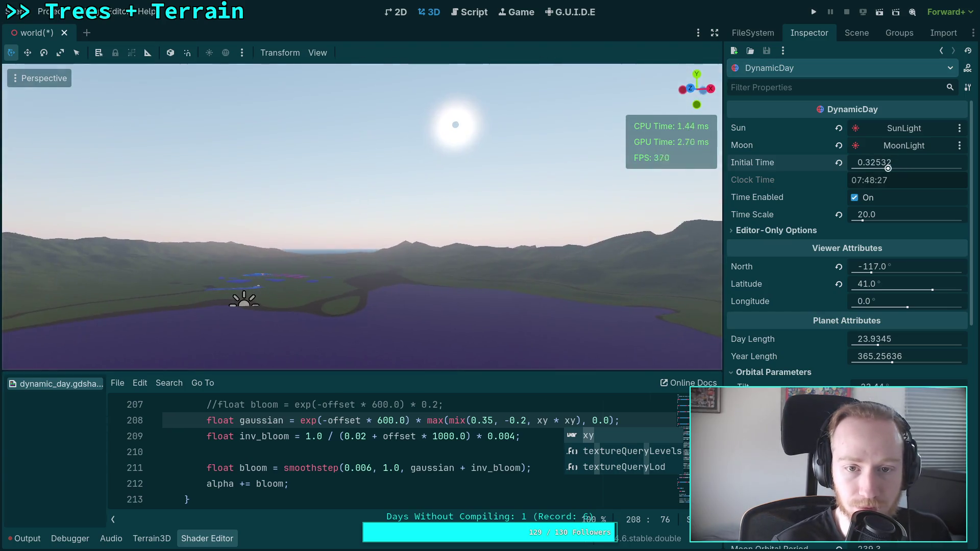
drag(923, 166, 914, 166)
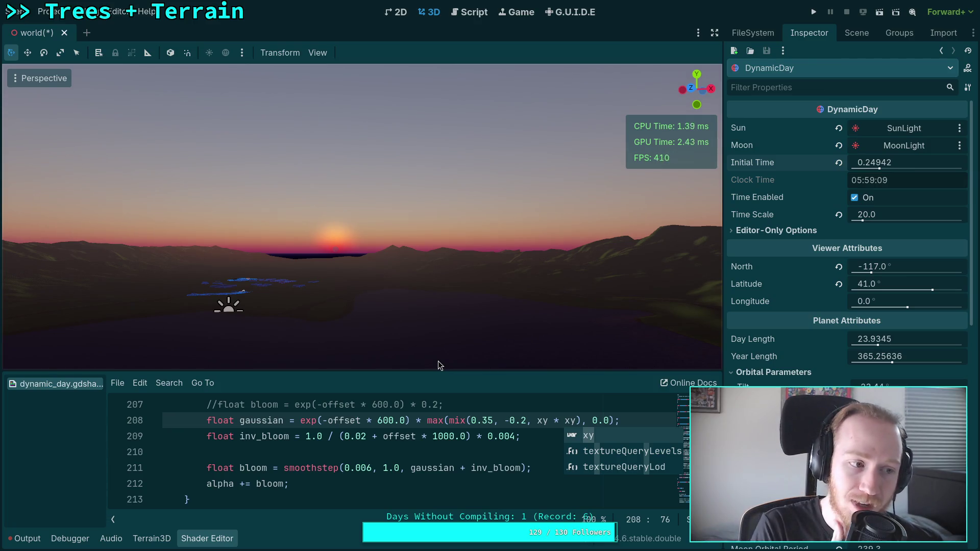
drag(513, 373, 513, 349)
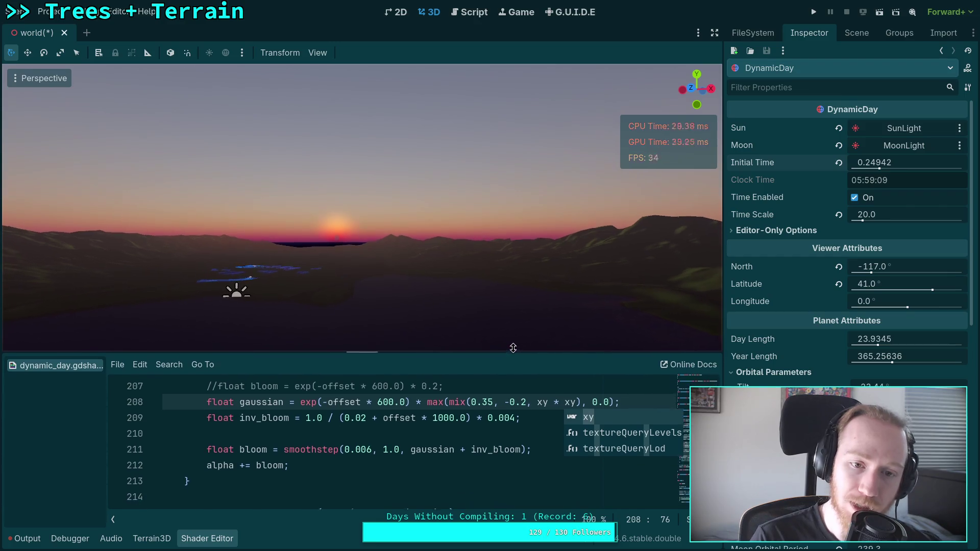
click(456, 400)
scroll(511, 430, up, 1)
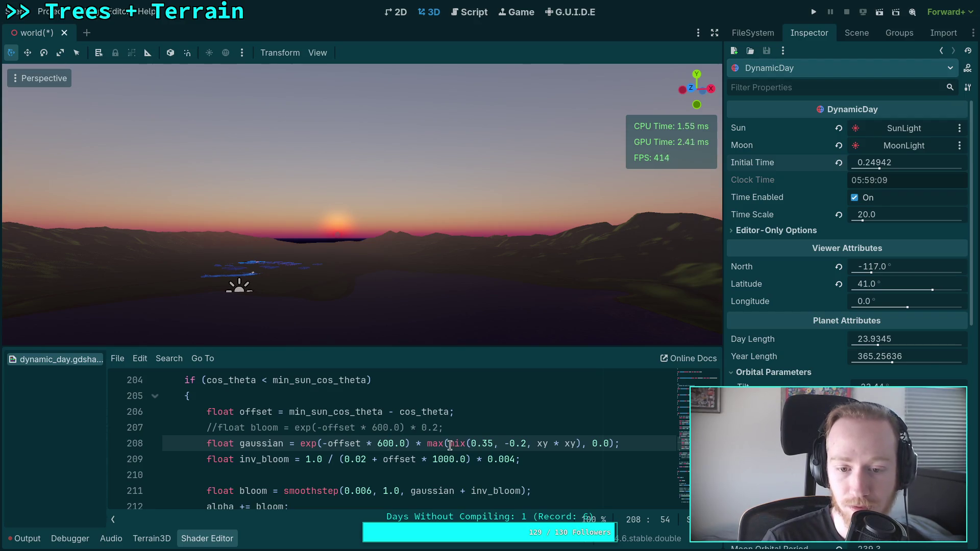
Strip the max and mix wrappers from line 208, leaving a constant 0.35 gaussian factor
drag(449, 443, 612, 444)
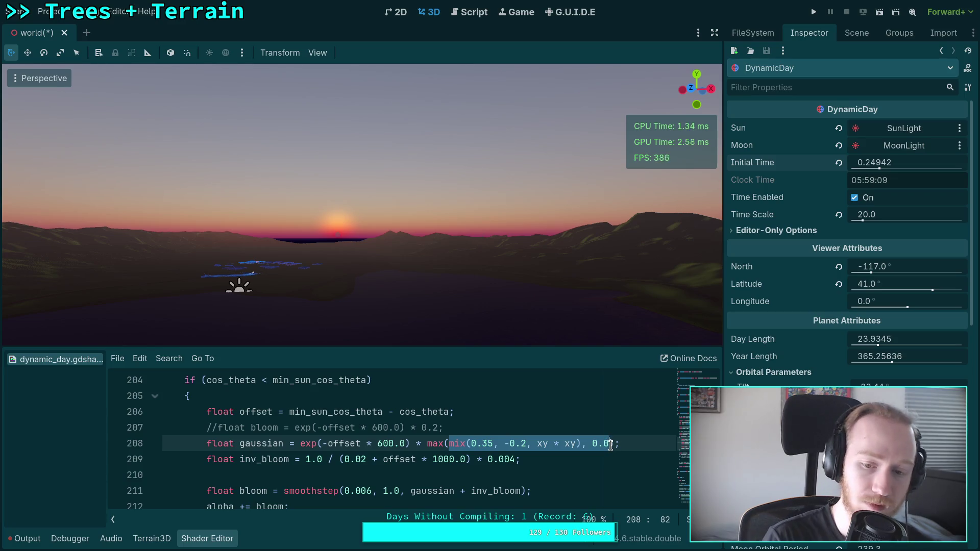
click(449, 443)
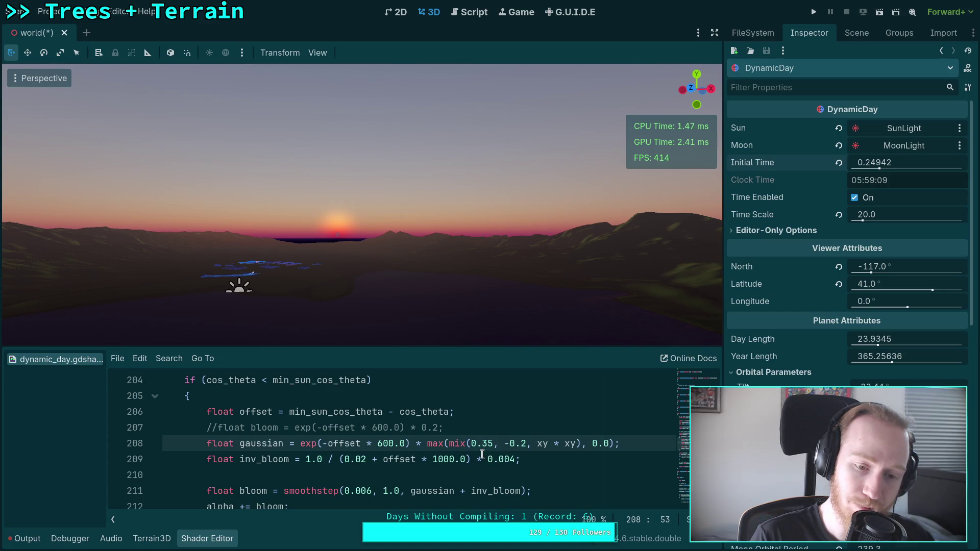
key(BackSpace)
key(BackSpace)
key(BackSpace)
key(Delete)
key(Delete)
key(Delete)
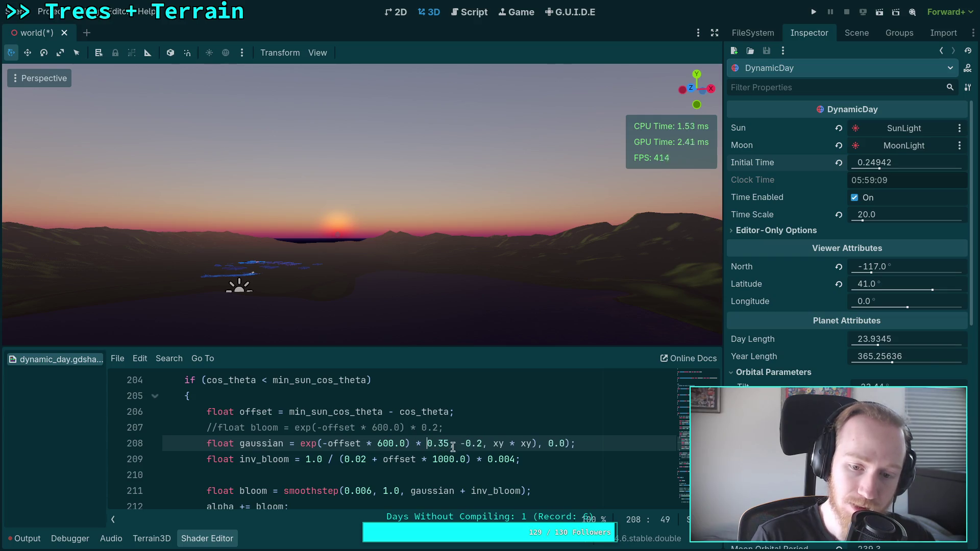
drag(449, 444, 570, 445)
key(BackSpace)
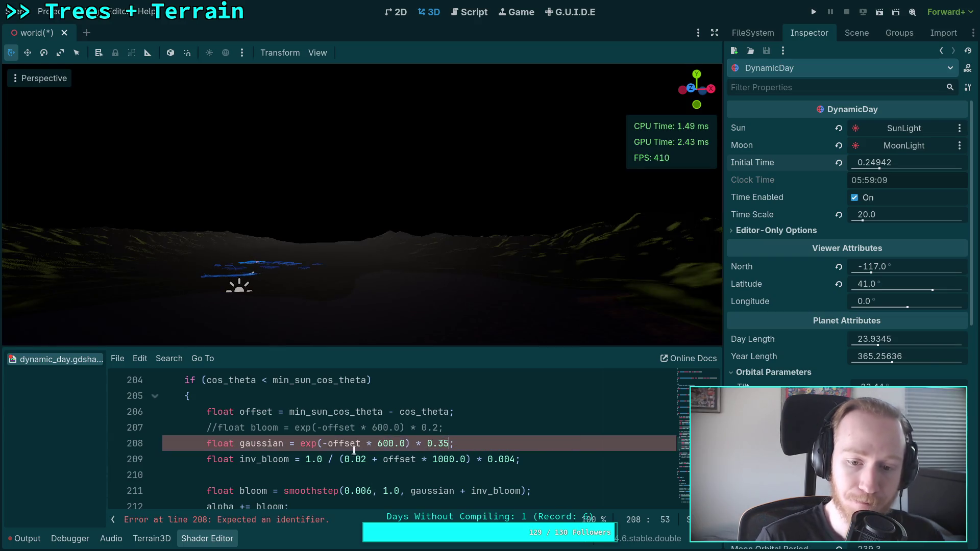
Mix the gaussian with exp(-offset * 50000.0) * 0.5, weighted by length(transmittance)
click(303, 445)
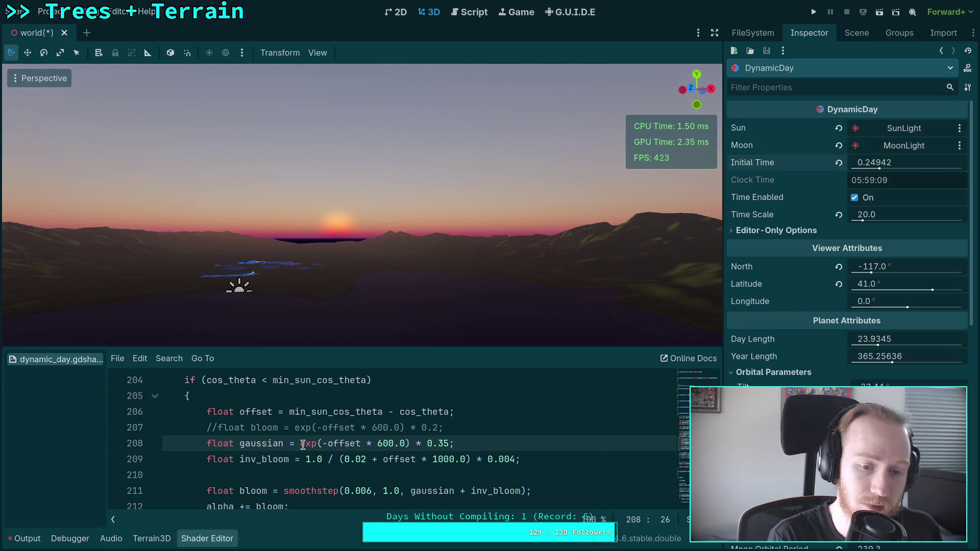
text(mix()
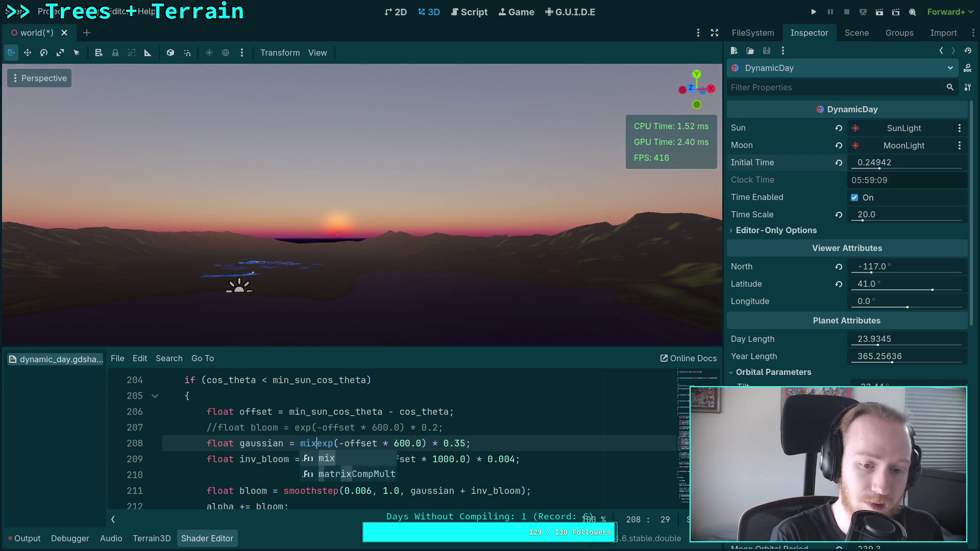
click(471, 443)
text(, ex)
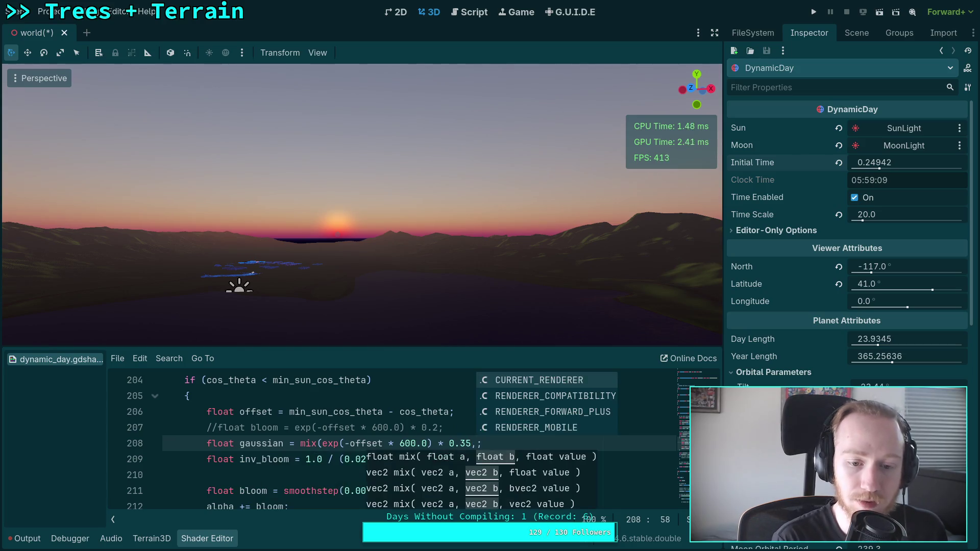
text(p(-offset * 50000)
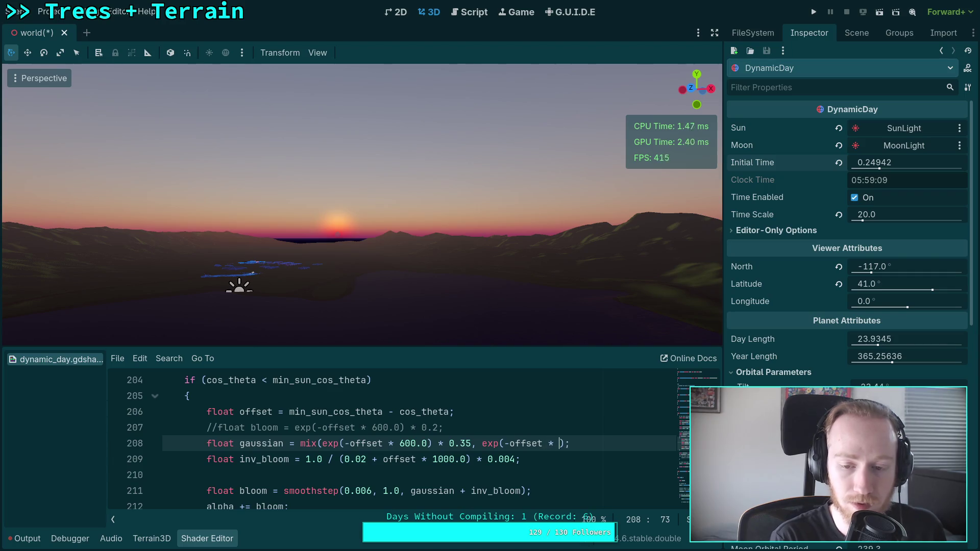
text(.0))
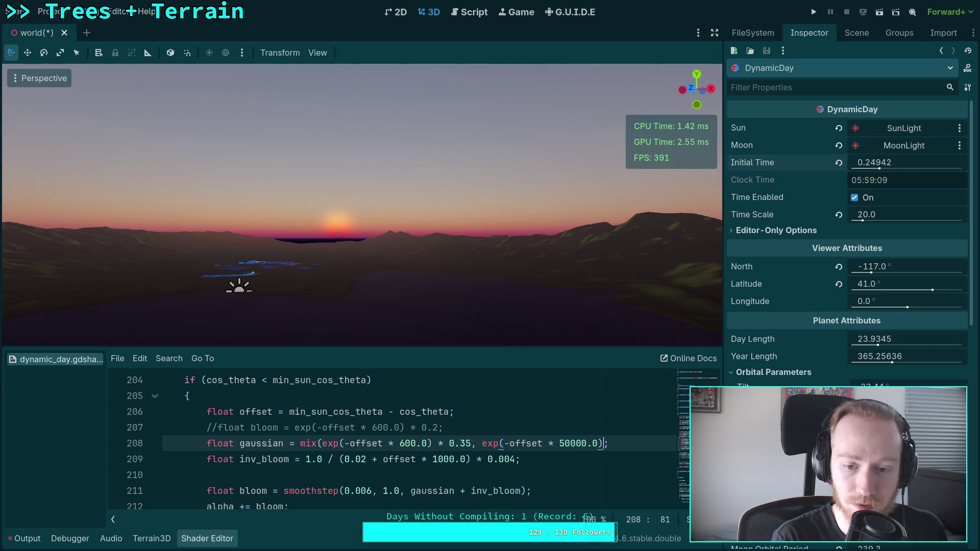
key(BackSpace)
text(0.5)
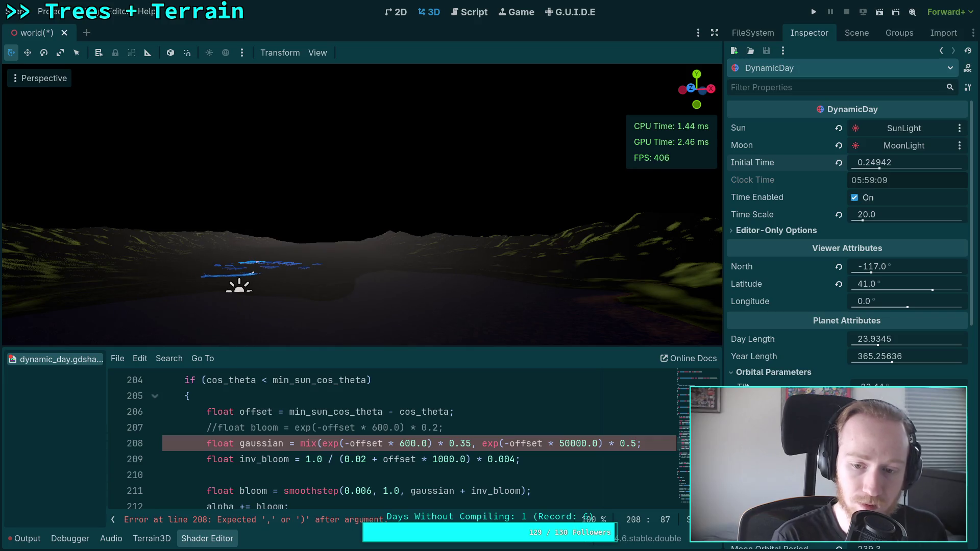
text(, )
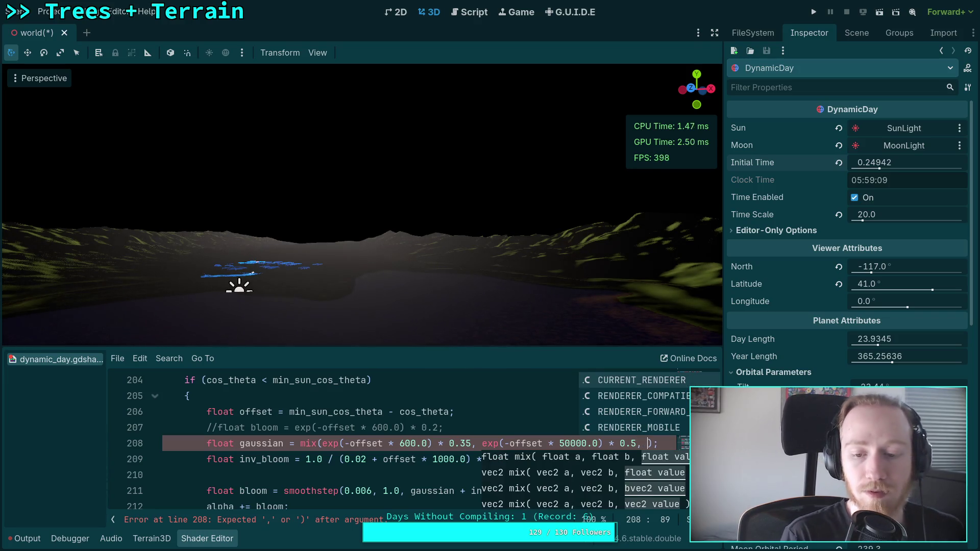
text(length()
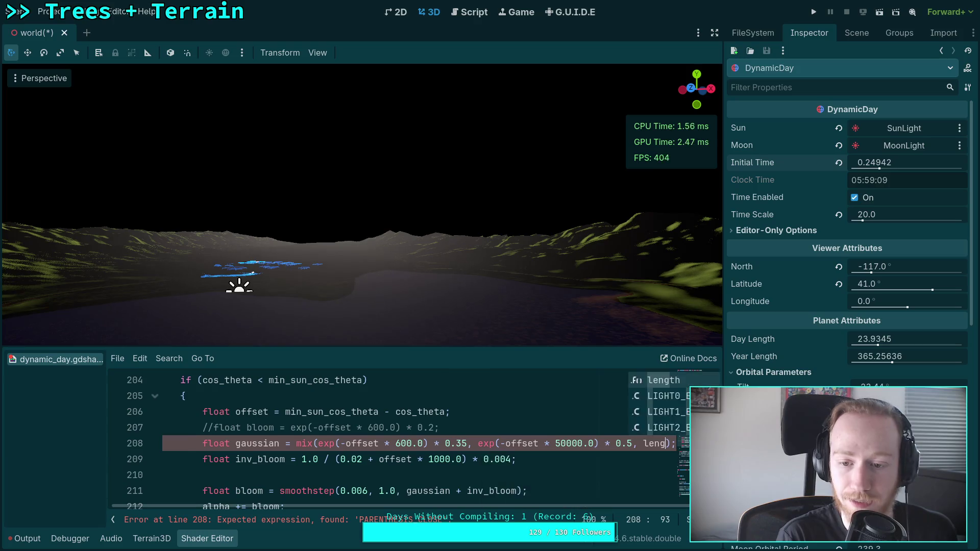
text(transmittance))
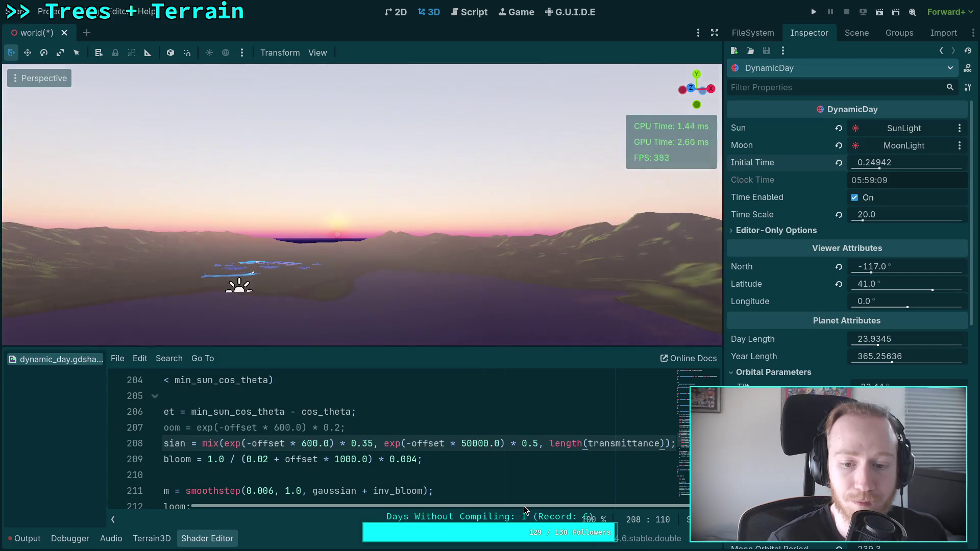
Nudge Initial Time slightly later, then switch to an empty desktop
drag(894, 164, 911, 164)
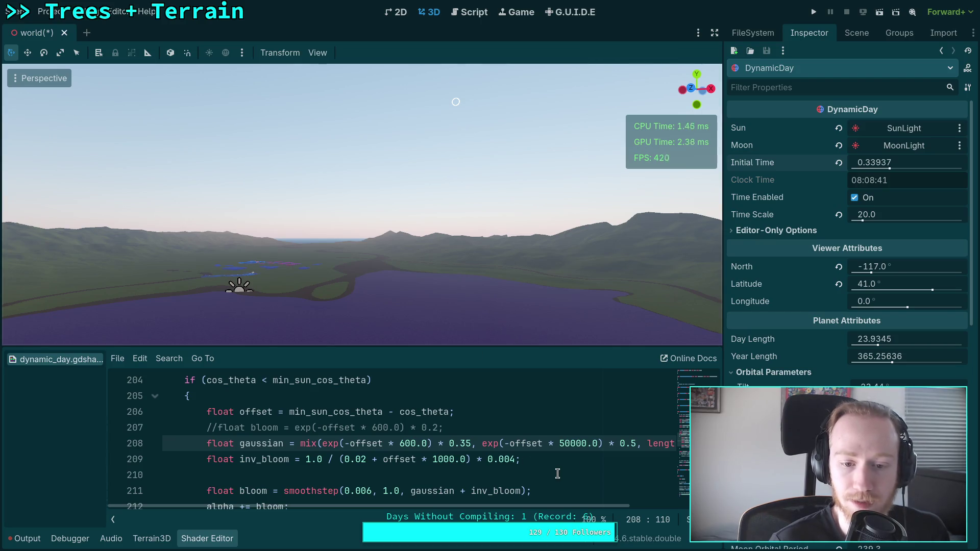
scroll(550, 507, right, 5)
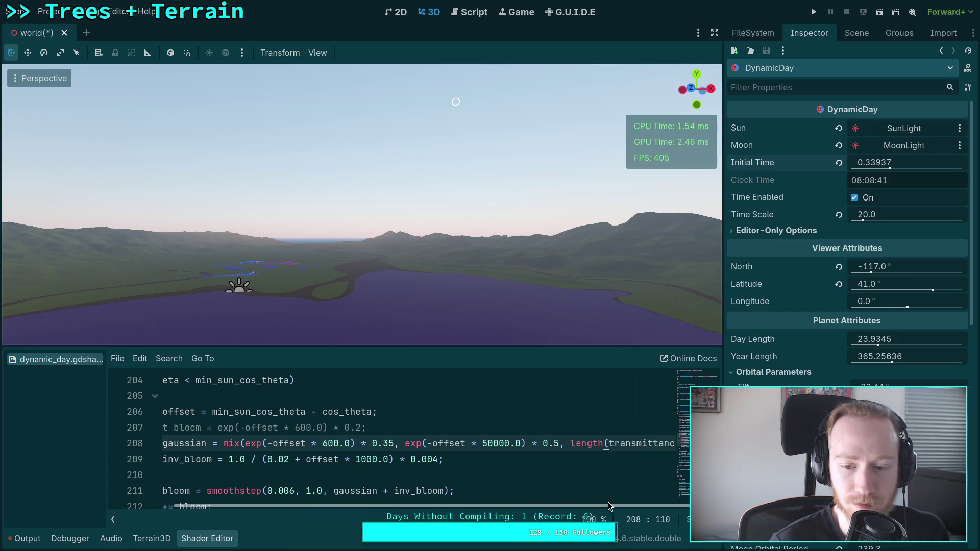
key(super+3)
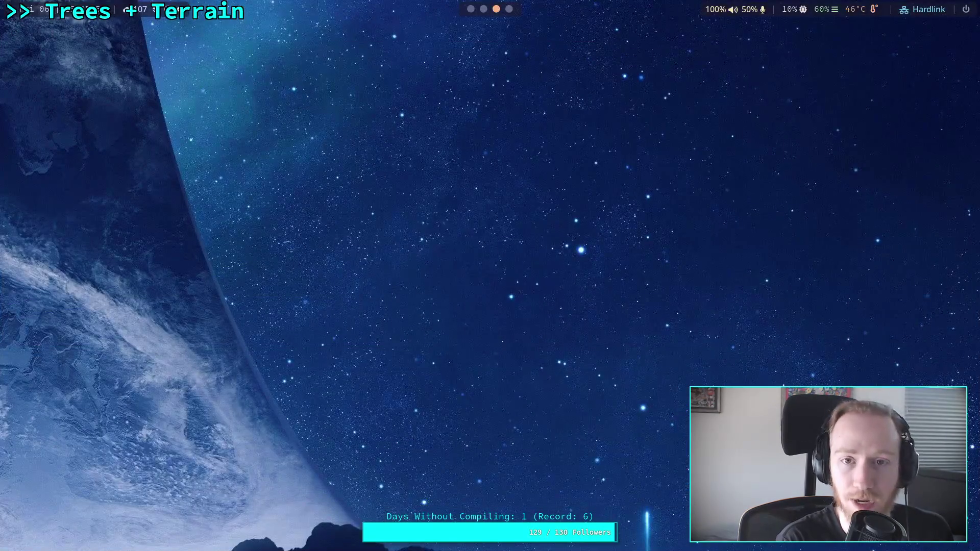
Read the get_sun_color git diff on the terminal desktop, then return to Godot
key(super+2)
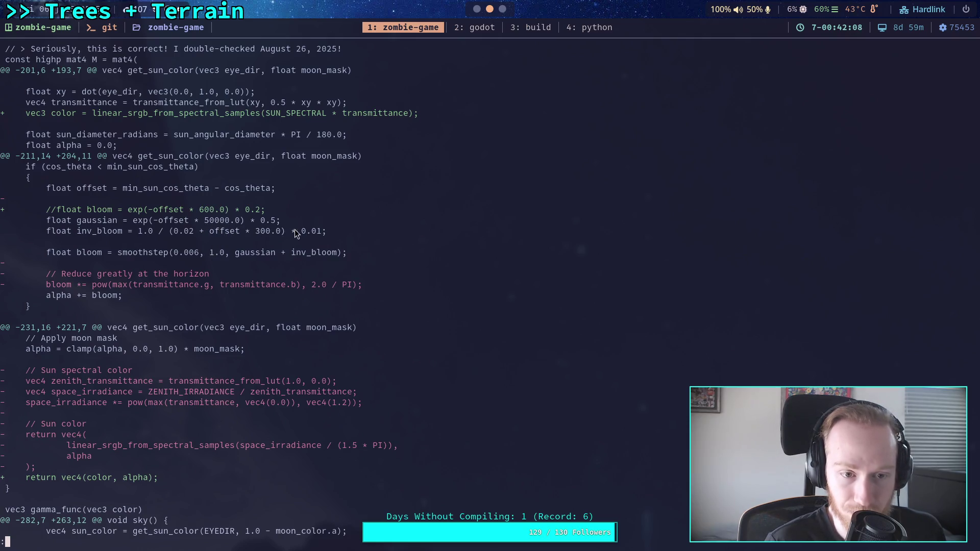
key(super+1)
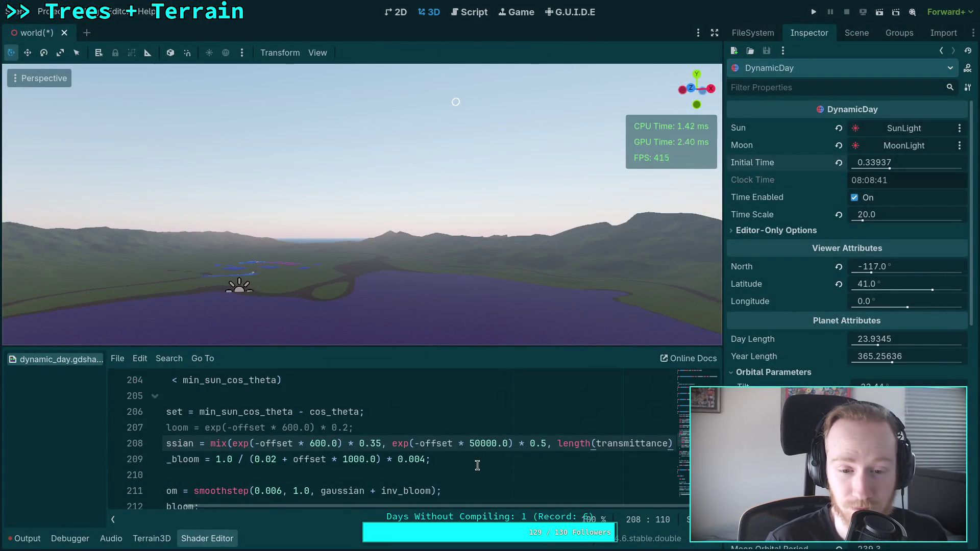
Wrap length(transmittance) on line 208 in min(..., 1.0) to cap the mix weight
drag(455, 506, 471, 506)
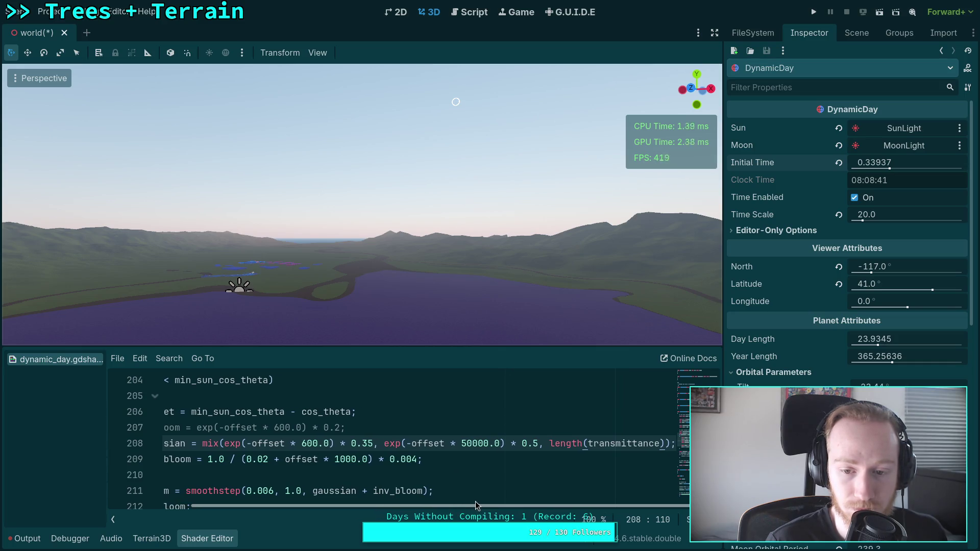
click(548, 444)
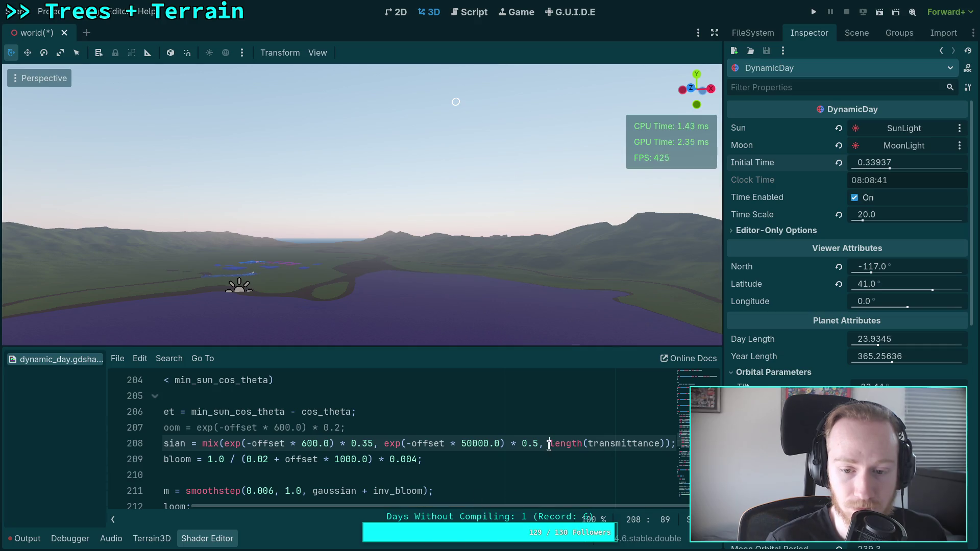
text(clamp()
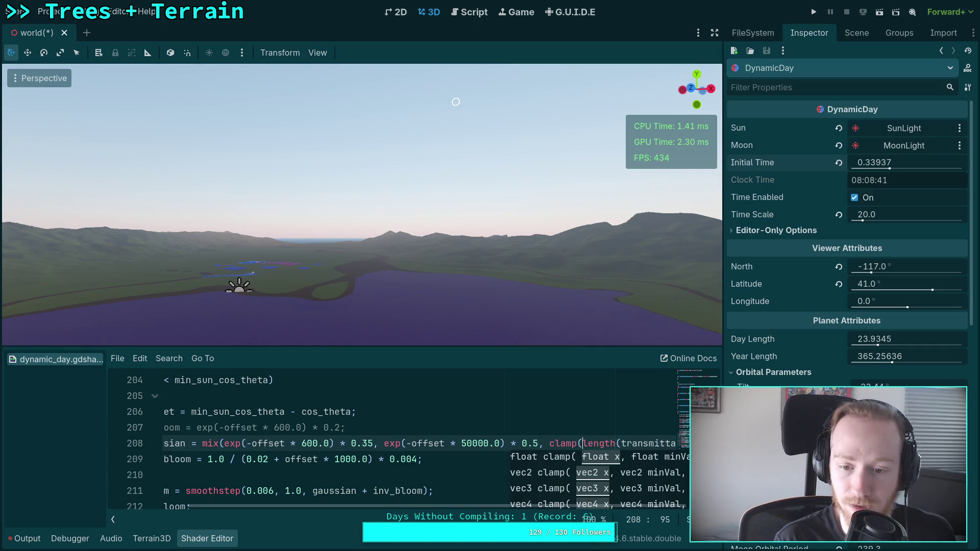
key(BackSpace)
key(BackSpace)
key(BackSpace)
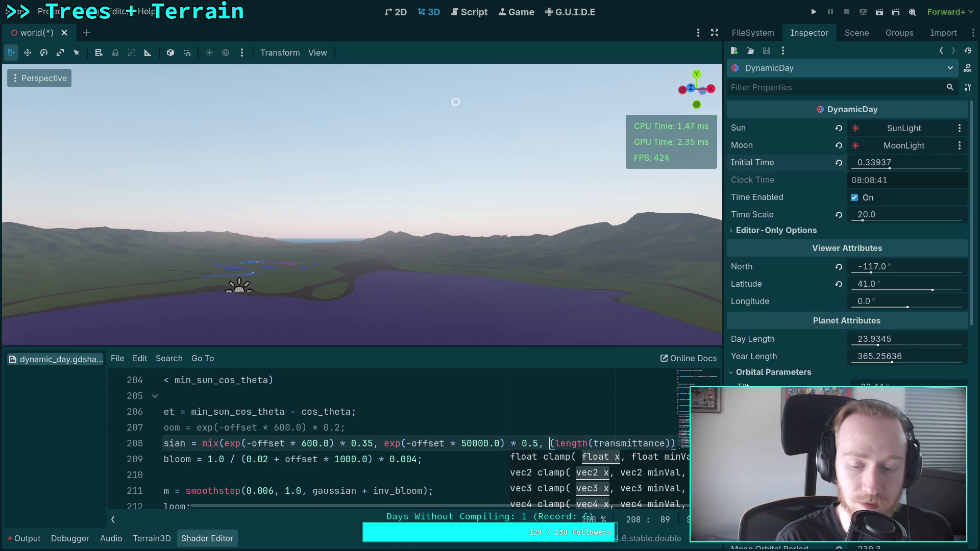
text(min)
key(Right)
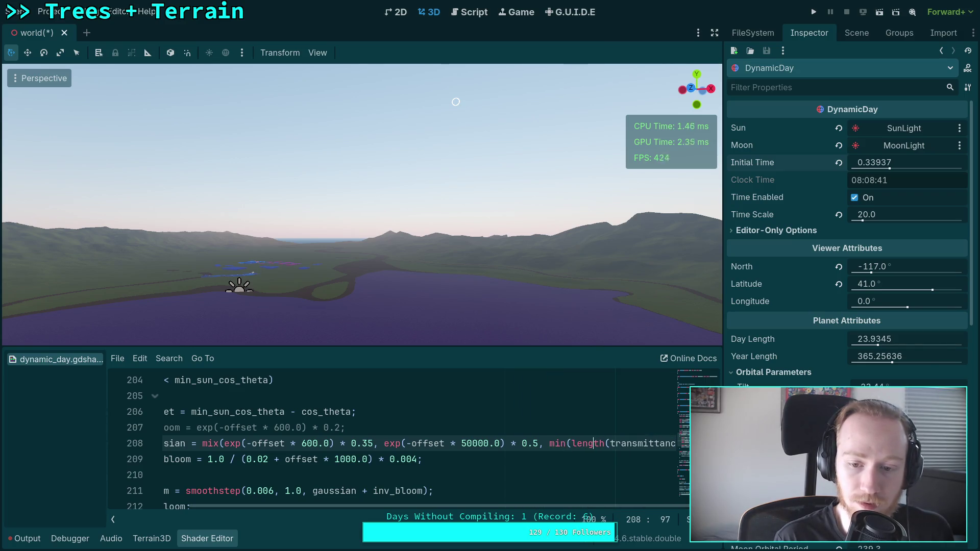
key(Home)
key(Down)
key(Up)
key(End)
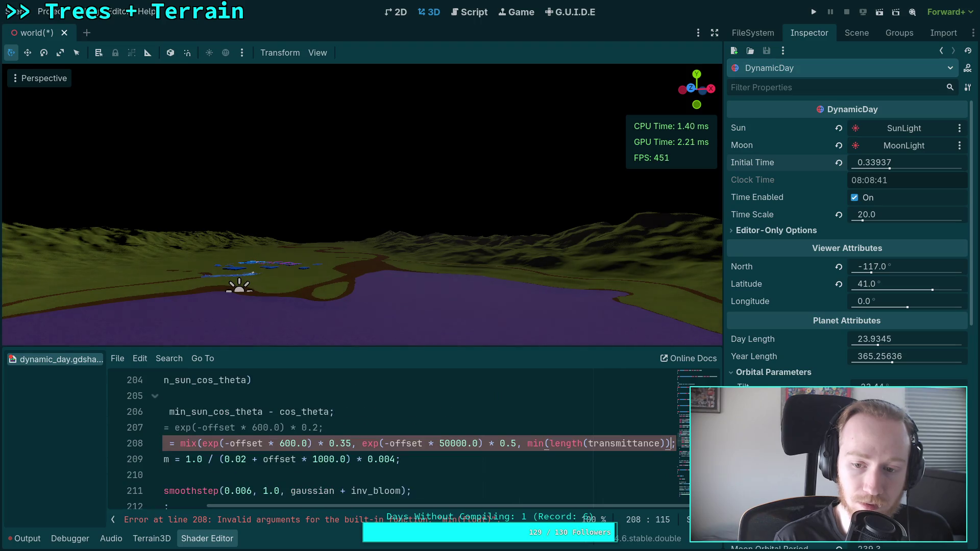
text(, 1.0)
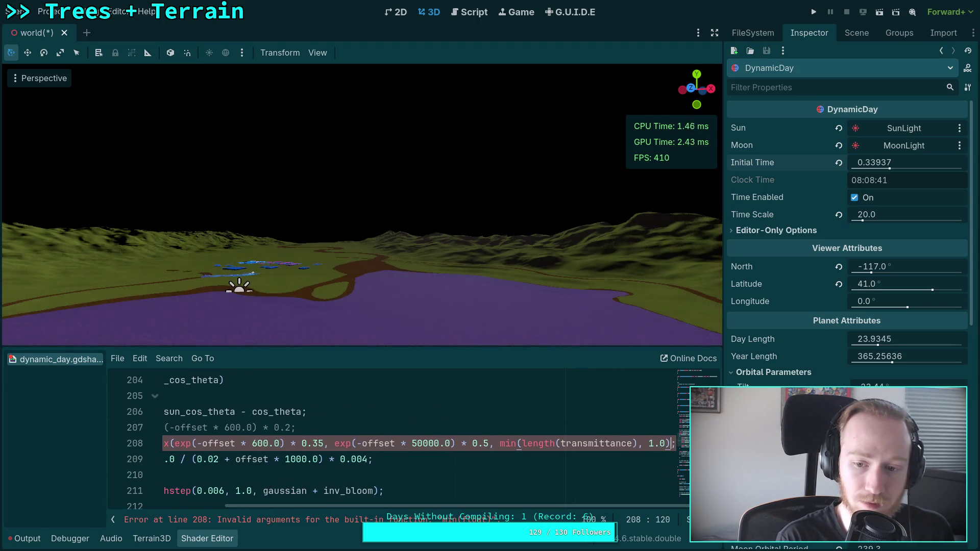
text())
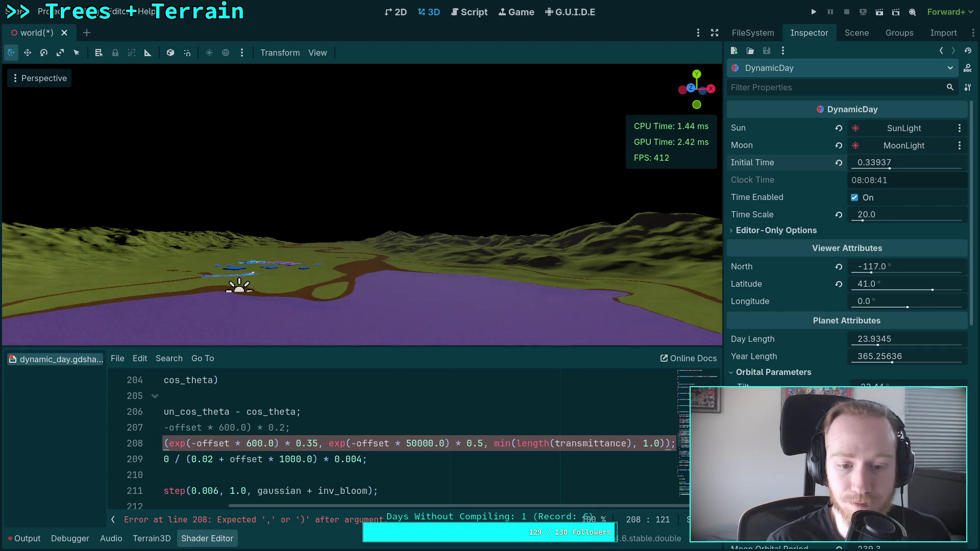
scroll(421, 507, left, 5)
Try glow falloffs 5000.0 and 1000.0 with weights 0.2 and 0.1 on line 208
mouse_move(878, 162)
mouse_down()
mouse_move(827, 162)
mouse_move(865, 162)
mouse_move(873, 173)
mouse_up()
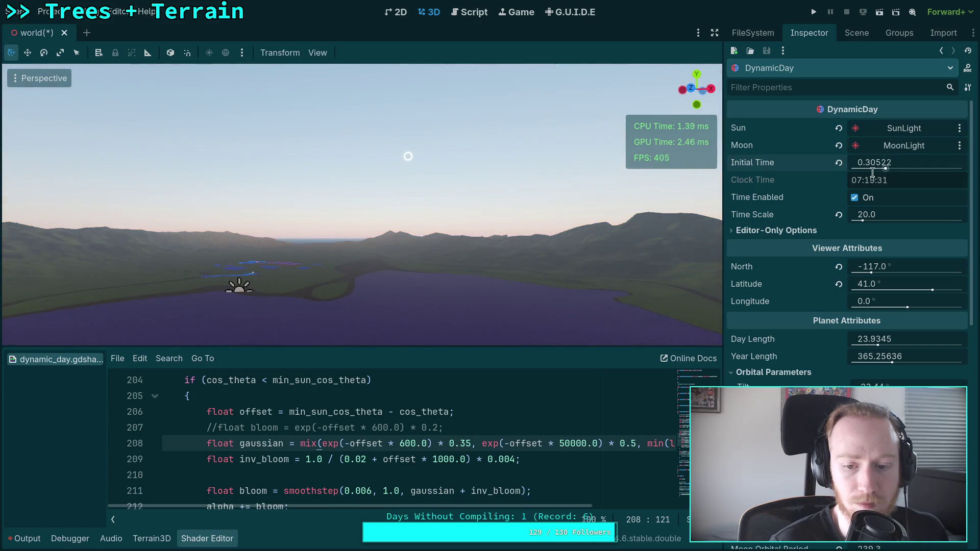
scroll(579, 505, right, 3)
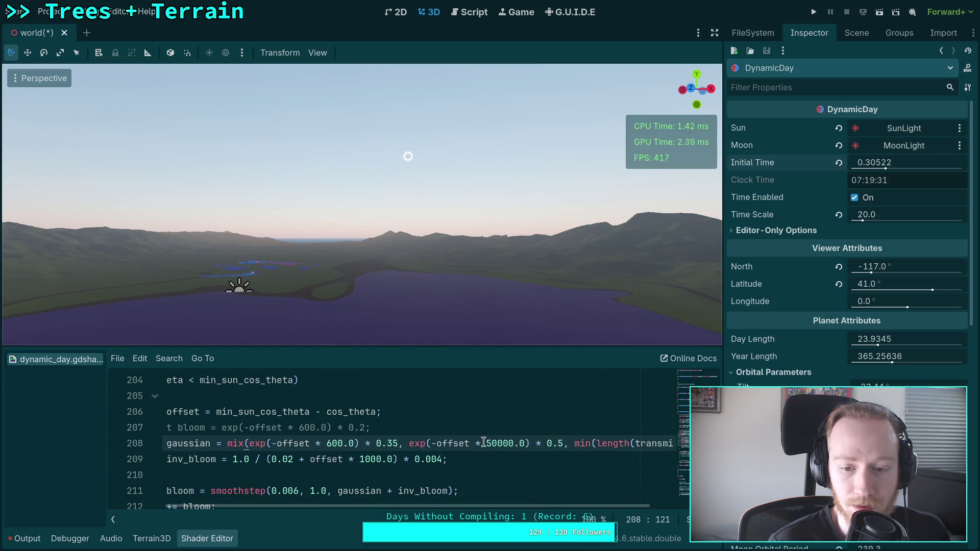
drag(498, 443, 486, 443)
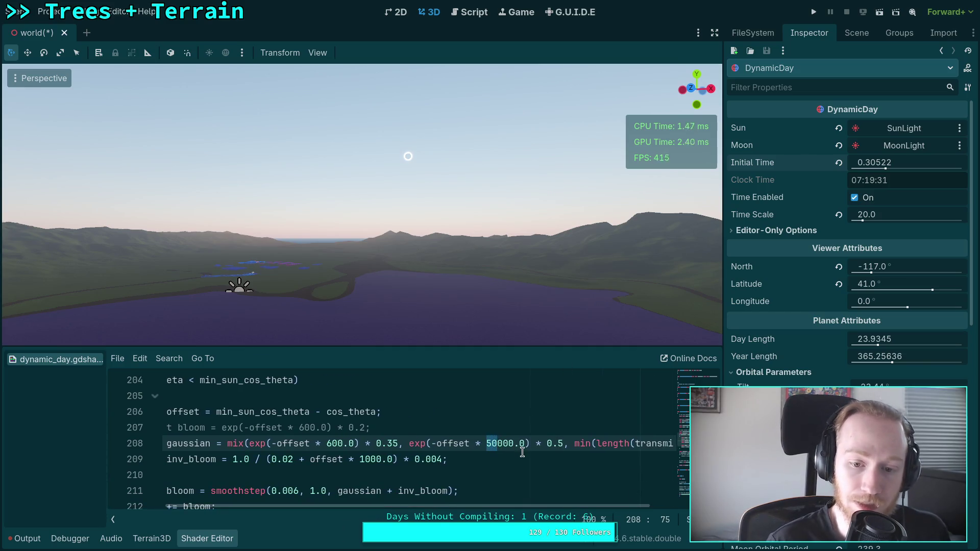
text(1)
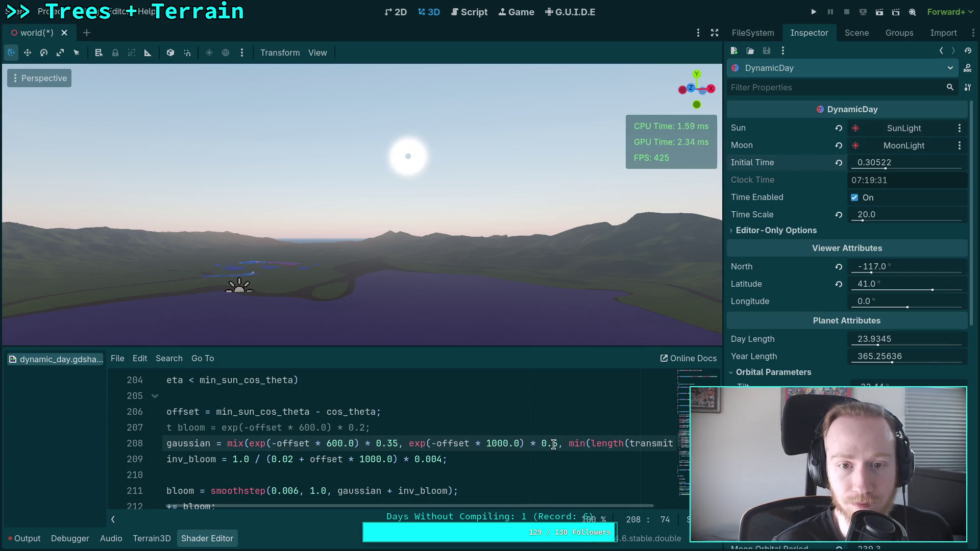
key(Delete)
text(5)
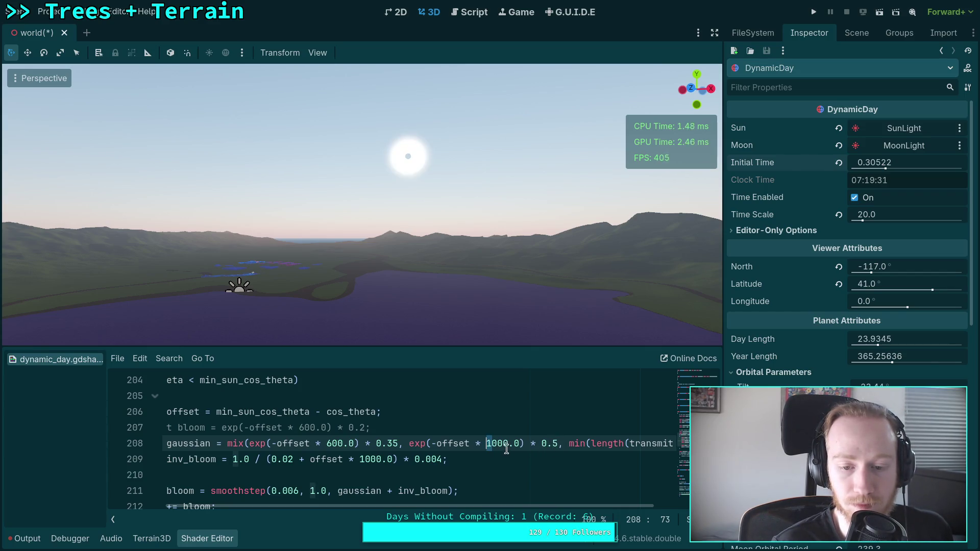
double_click(555, 444)
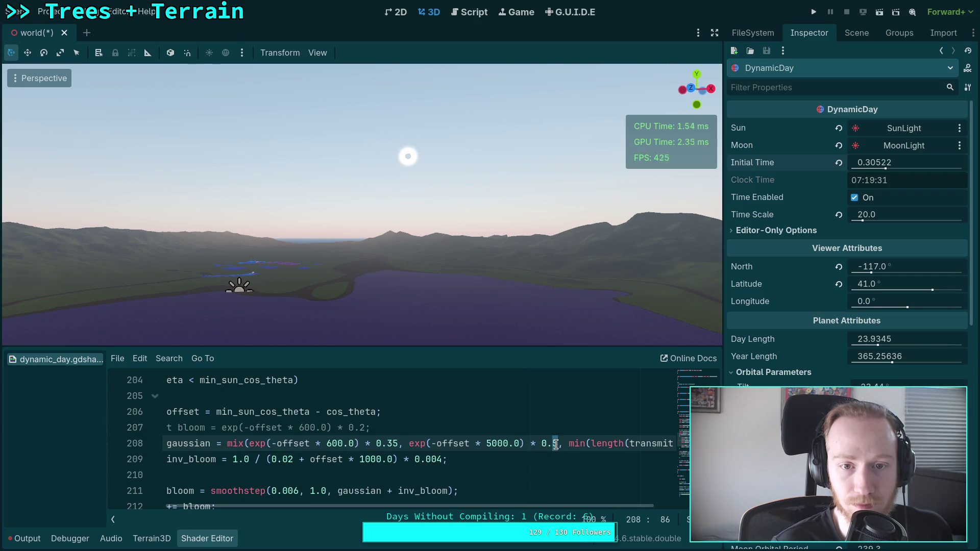
text(2)
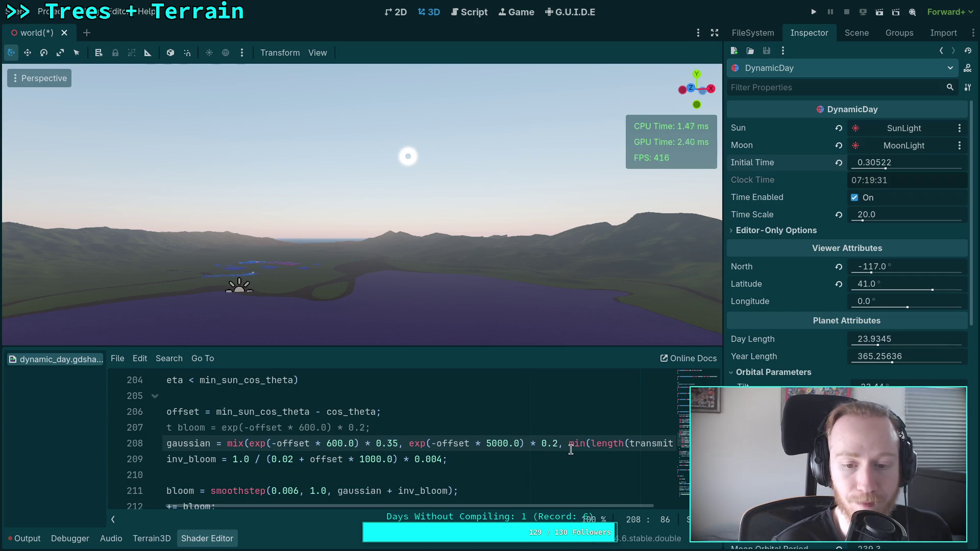
key(shift+Left)
text(1)
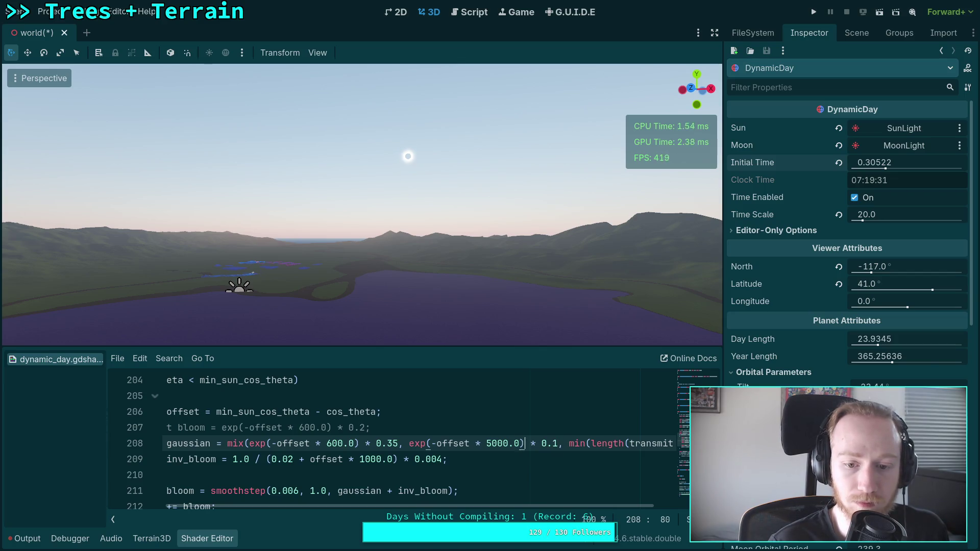
key(BackSpace)
text(1)
Raise the glow weight through 0.05 and 0.07 to 0.08, set falloff 500.0, preview earlier time
click(536, 444)
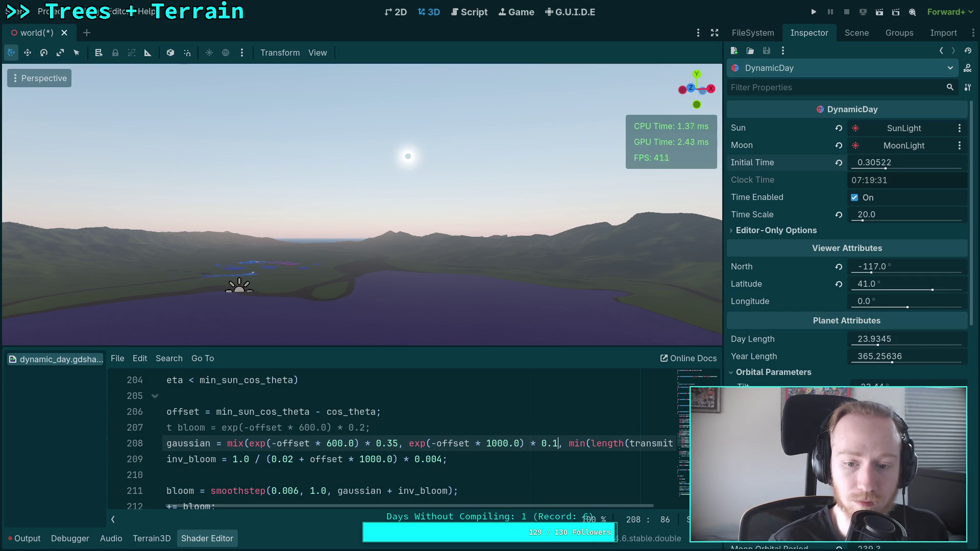
key(BackSpace)
text(05)
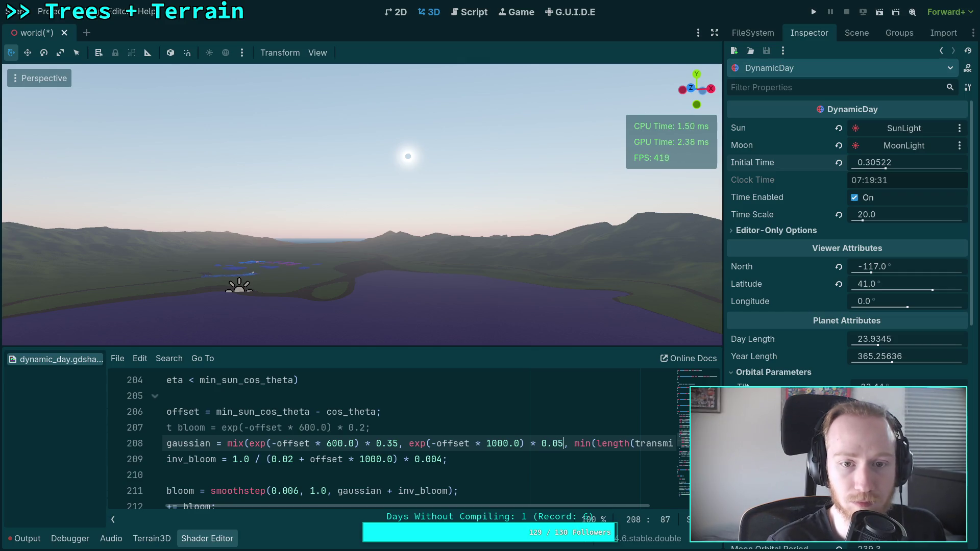
click(559, 443)
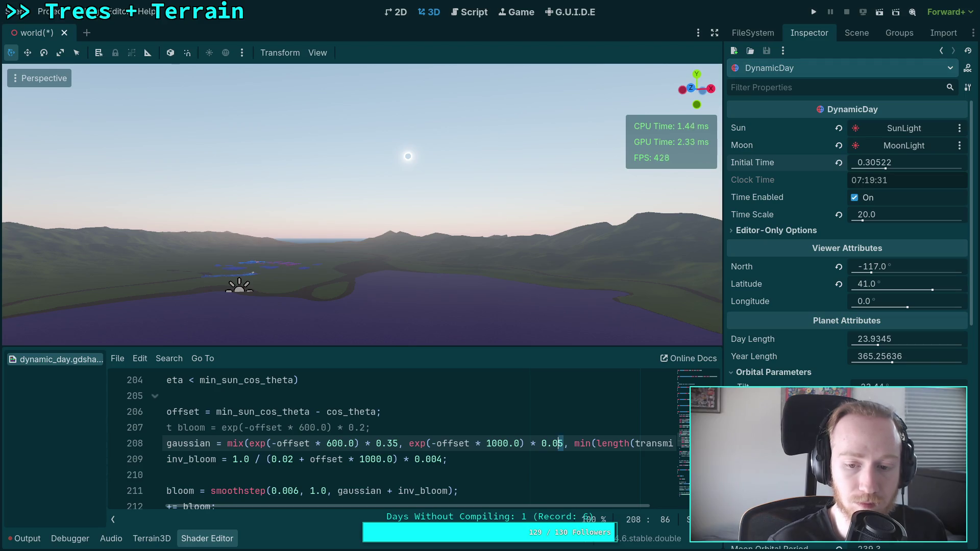
key(Delete)
text(7)
key(BackSpace)
text(8)
drag(494, 444, 485, 448)
text(5)
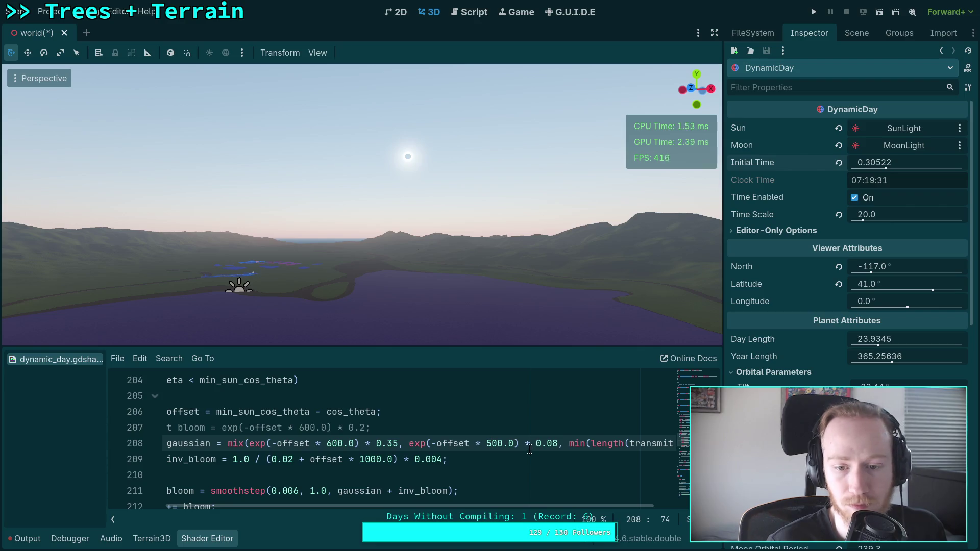
click(554, 444)
text(6)
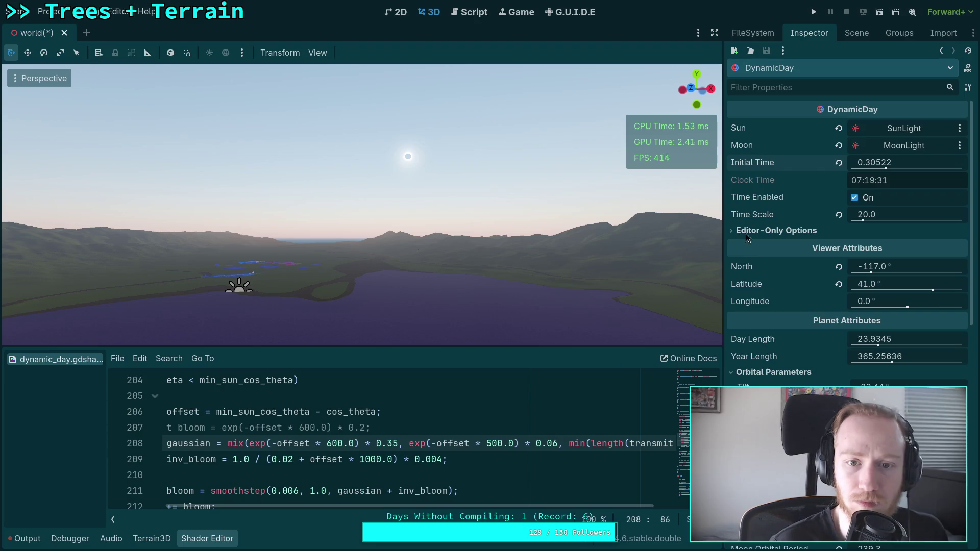
mouse_move(896, 163)
mouse_down()
mouse_move(847, 163)
mouse_move(886, 163)
mouse_up()
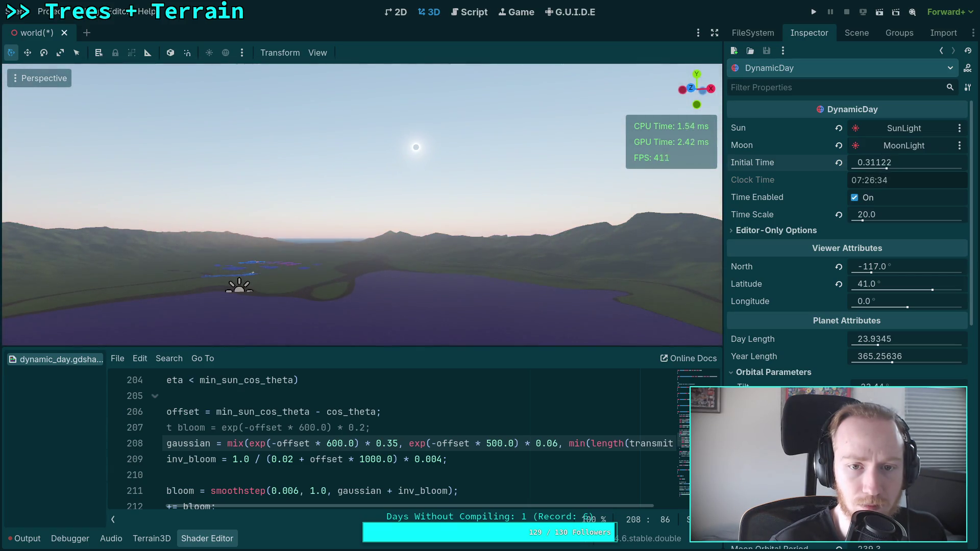
Raise the glow falloff from 500.0 to 600.0 and set its weight to 0.1, checking near sunrise
click(489, 444)
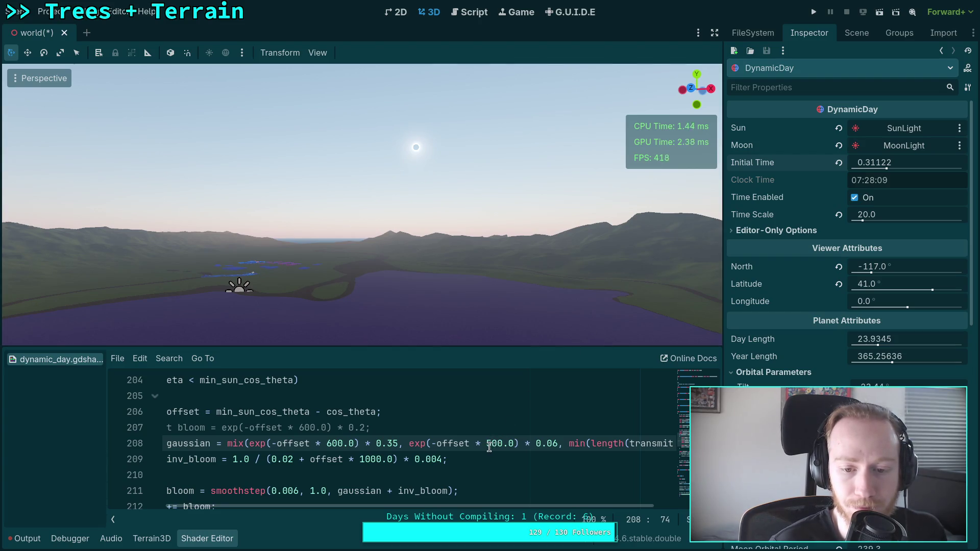
key(Delete)
text(6)
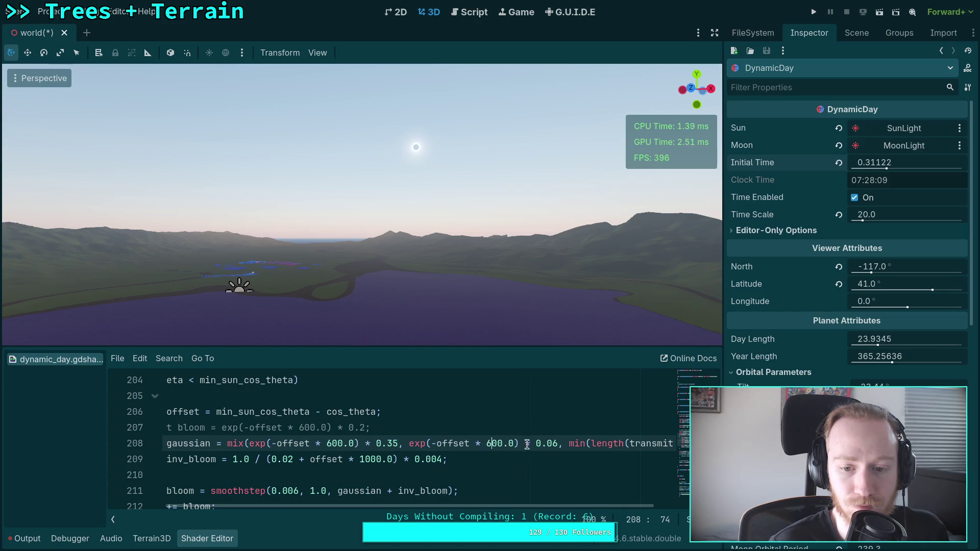
key(BackSpace)
key(BackSpace)
text(1)
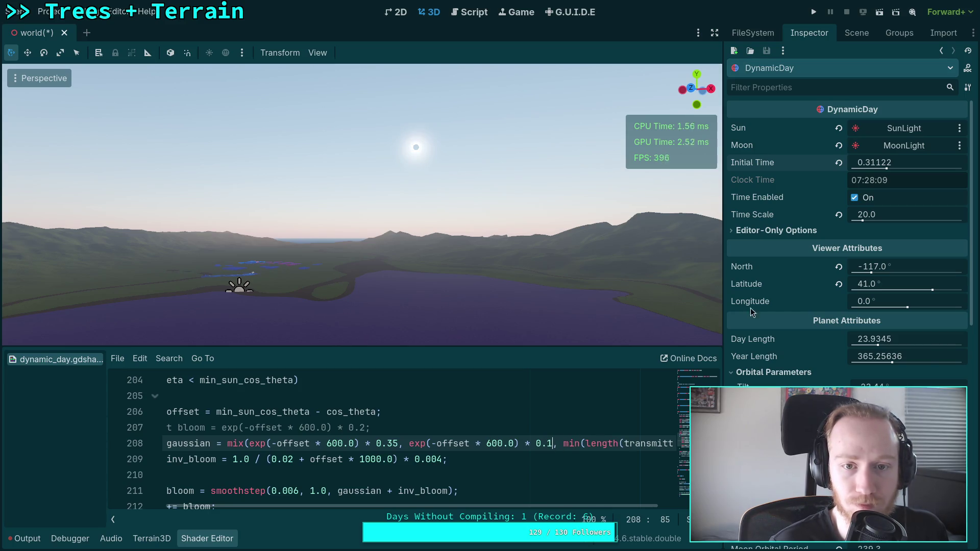
mouse_move(900, 162)
mouse_down()
mouse_move(867, 163)
mouse_move(919, 162)
mouse_move(906, 162)
mouse_up()
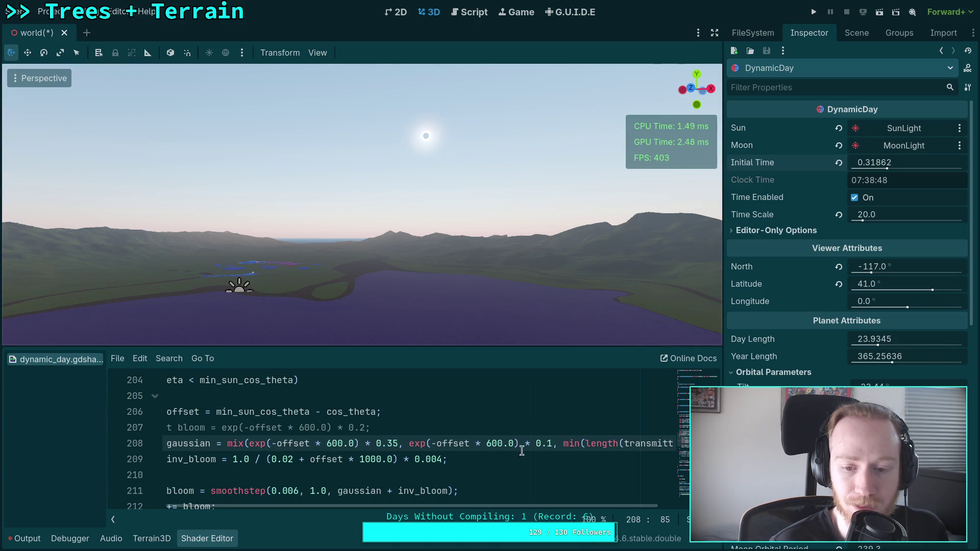
Try glow weights of 0.2 and 0.11, then lower the second 600.0 falloff value
double_click(548, 443)
text(2)
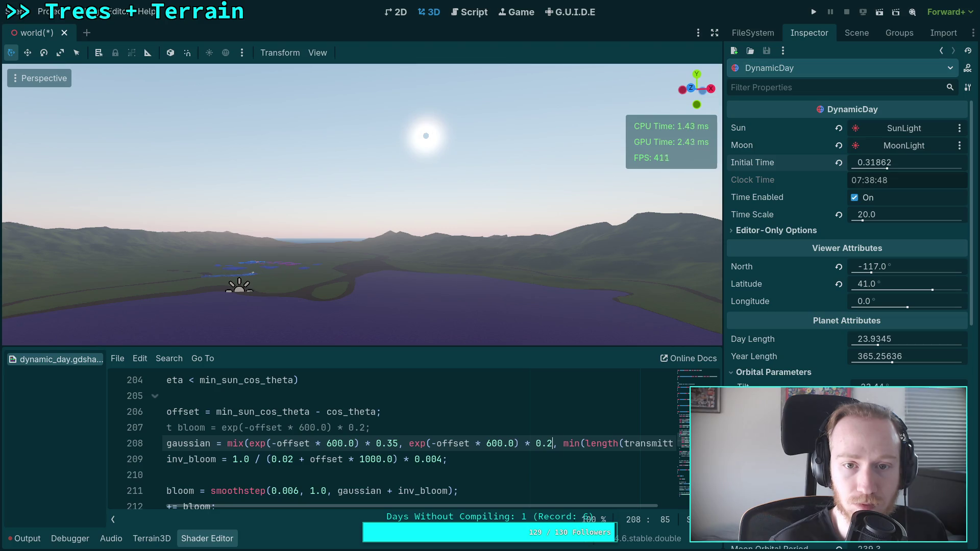
double_click(548, 444)
text(1)
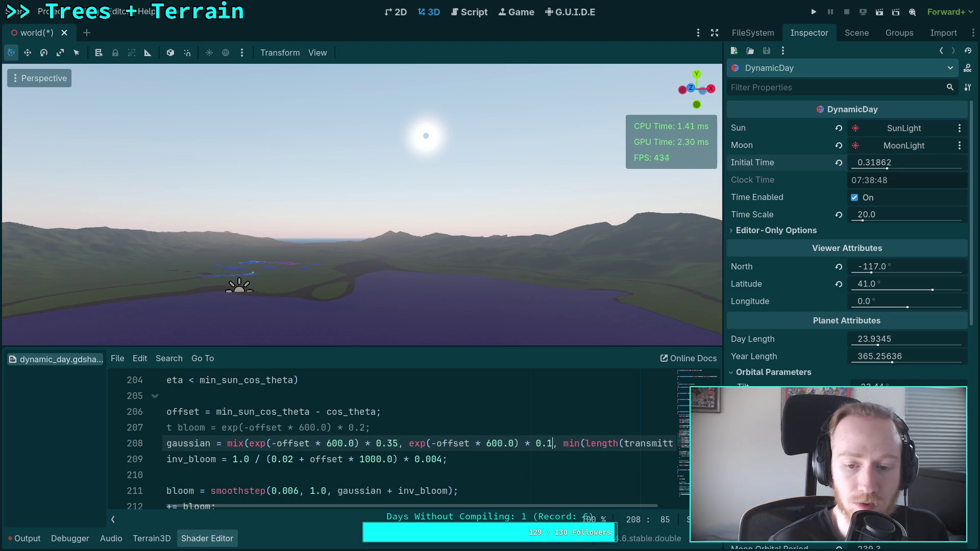
text(1)
click(554, 444)
click(491, 444)
key(BackSpace)
text(4)
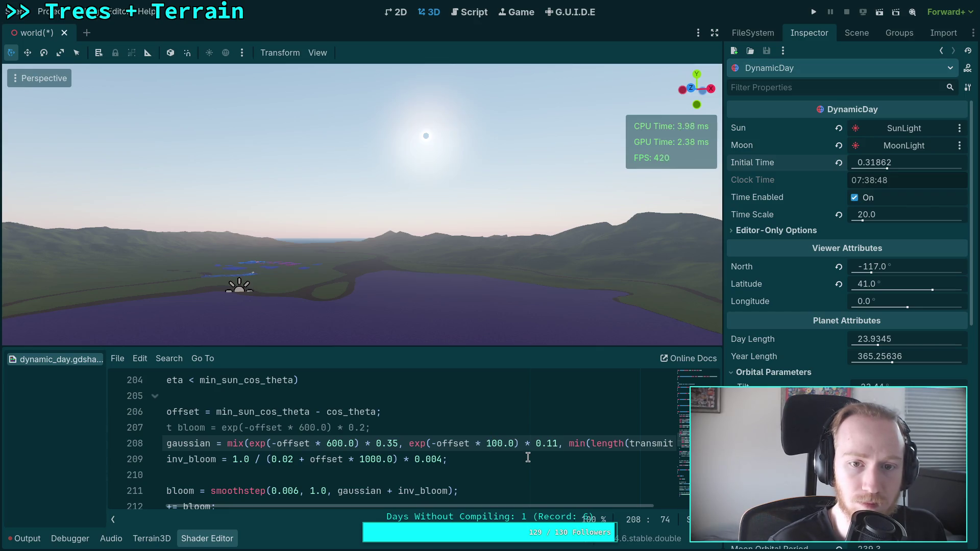
Reduce the outer glow weight through 0.09 to 0.08 and move Initial Time earlier
click(556, 444)
key(BackSpace)
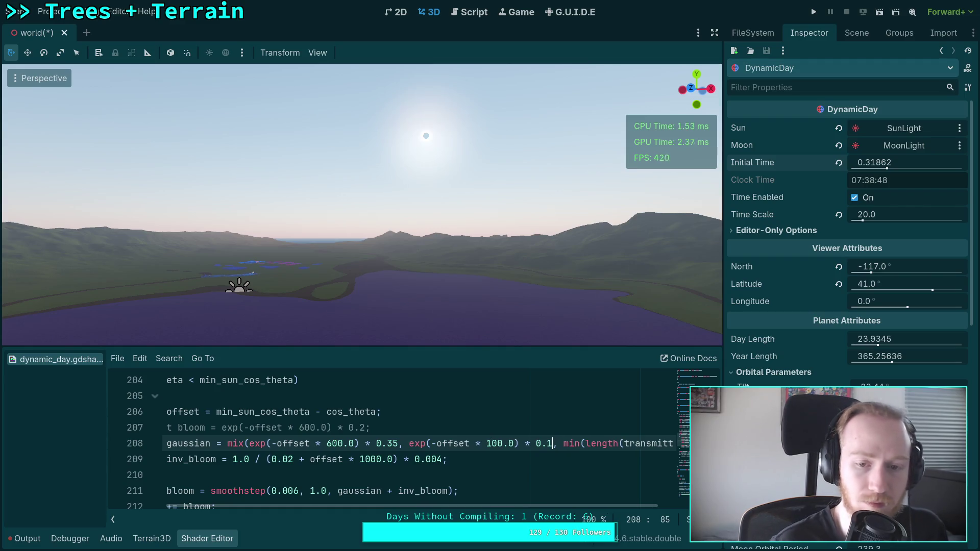
click(550, 443)
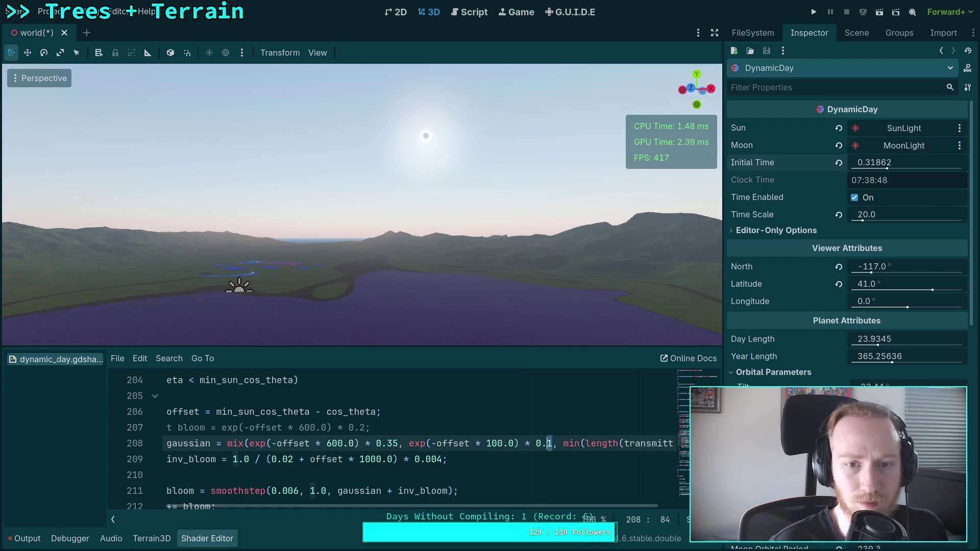
text(09)
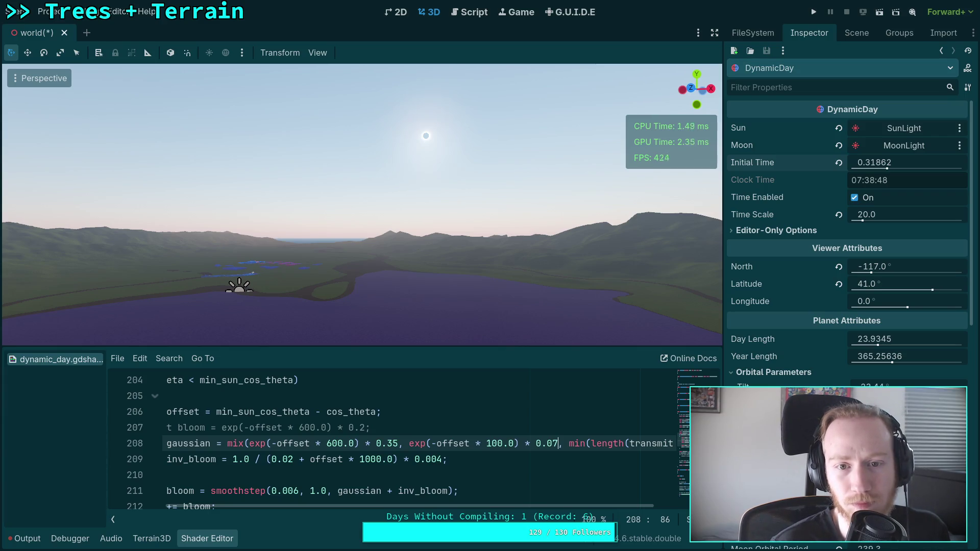
key(BackSpace)
text(8)
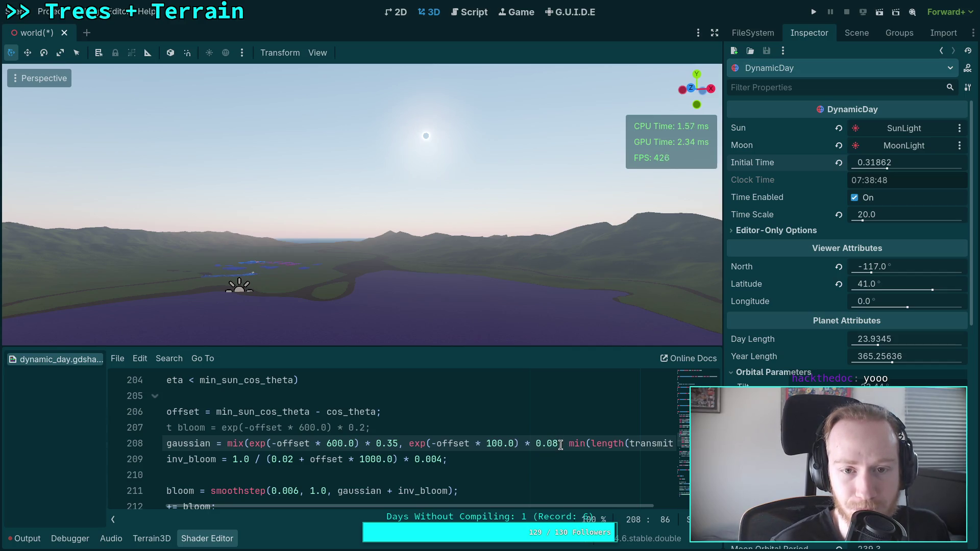
mouse_move(879, 163)
mouse_down()
mouse_move(860, 163)
mouse_move(875, 176)
mouse_up()
Change the outer glow falloff on line 208 to 200.0 and view the rising sun
click(491, 443)
key(BackSpace)
text(2)
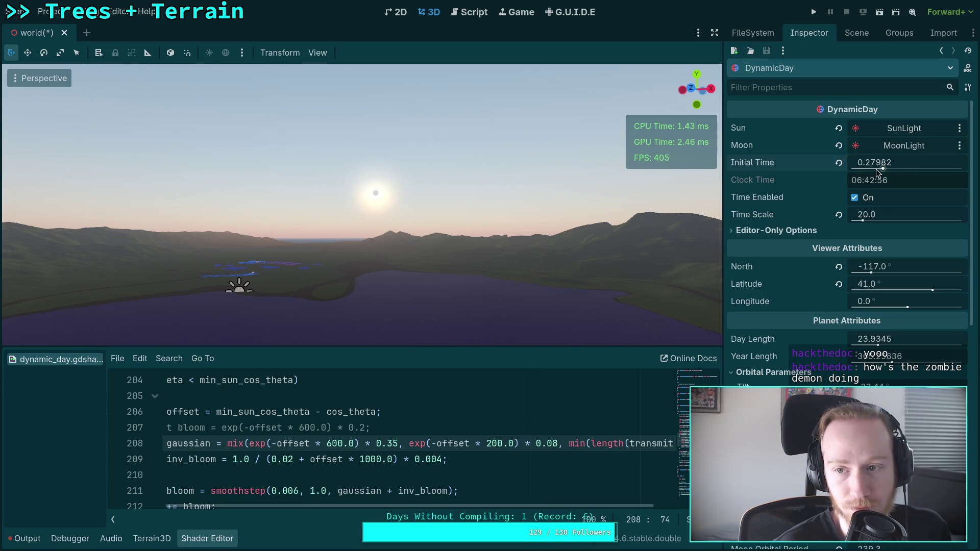
drag(876, 168, 889, 169)
drag(405, 210, 434, 189)
drag(888, 169, 890, 169)
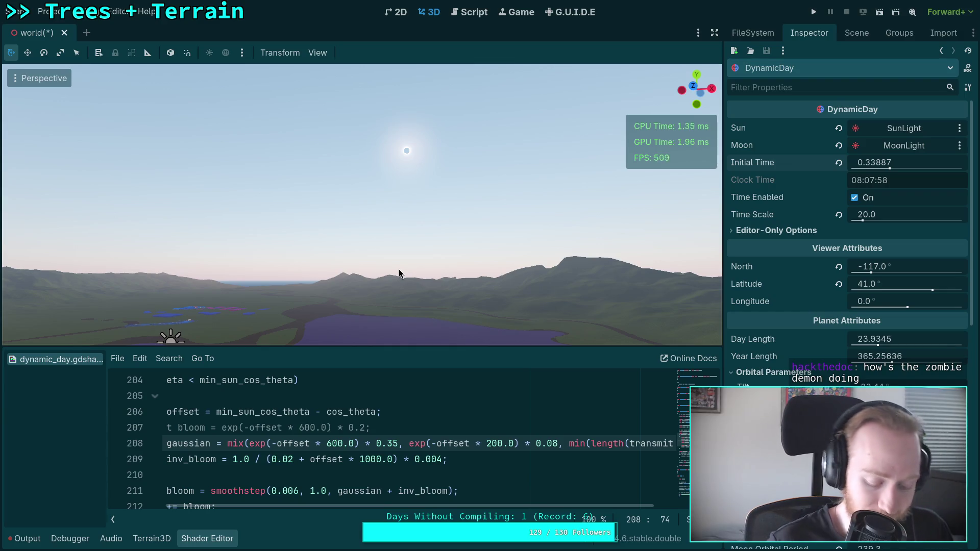
Save the scene and rewind Initial Time to 0.24787 (05:56) for a dawn sun
key(ctrl+s)
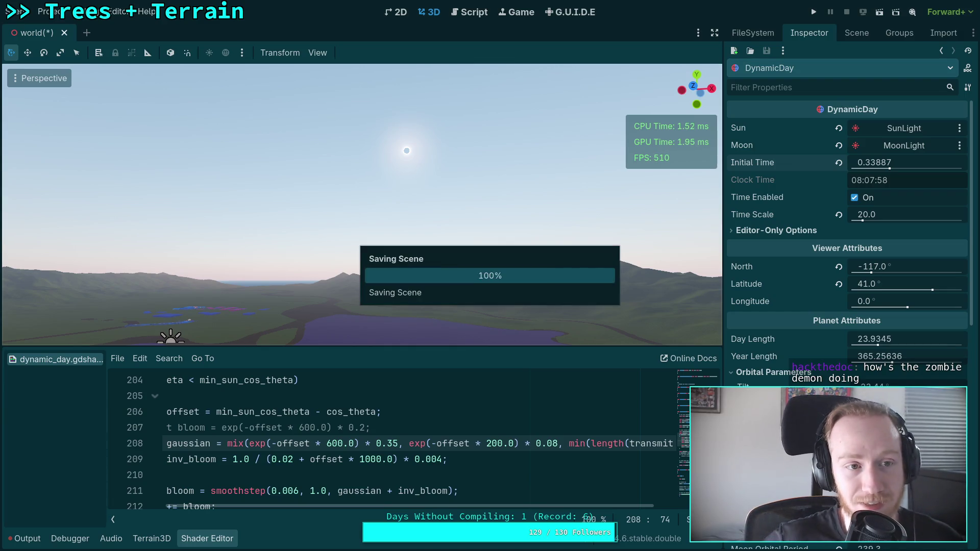
drag(875, 162, 850, 163)
scroll(339, 507, left, 2)
scroll(281, 461, down, 3)
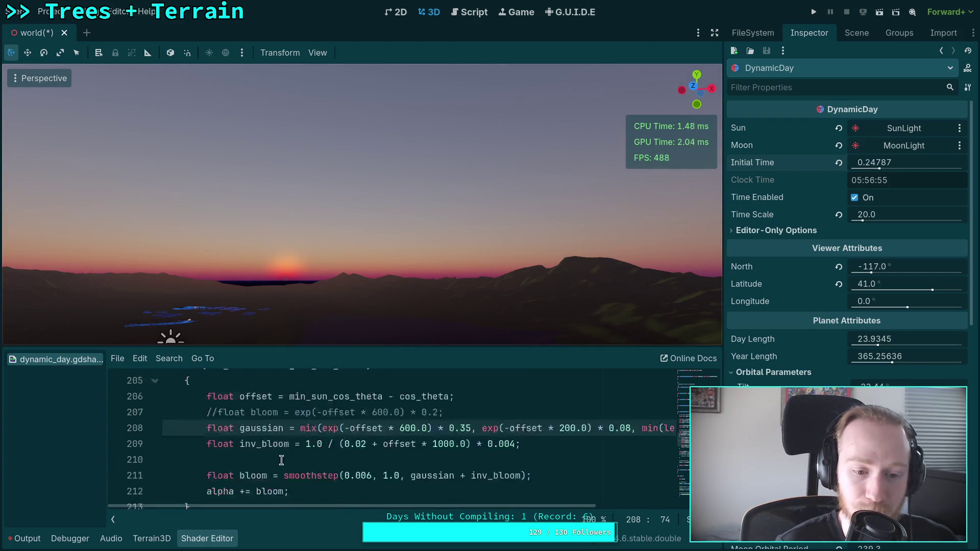
Uncomment the sun disk line on line 218 with Ctrl+K and save the scene
click(213, 460)
key(ctrl+k)
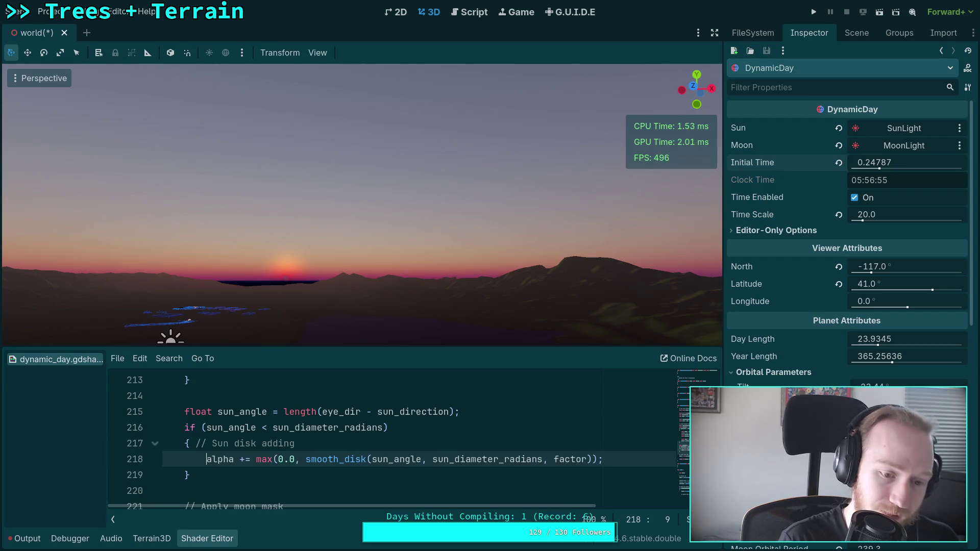
key(ctrl+s)
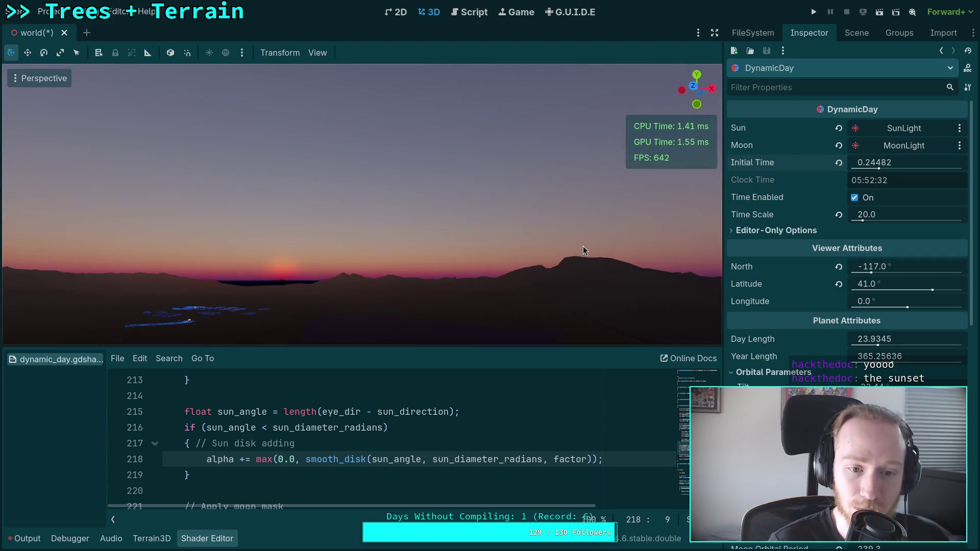
Enlarge the 3D viewport and advance Initial Time to 0.28467 (06:49) so the sun rises
drag(276, 345, 275, 370)
drag(875, 163, 888, 163)
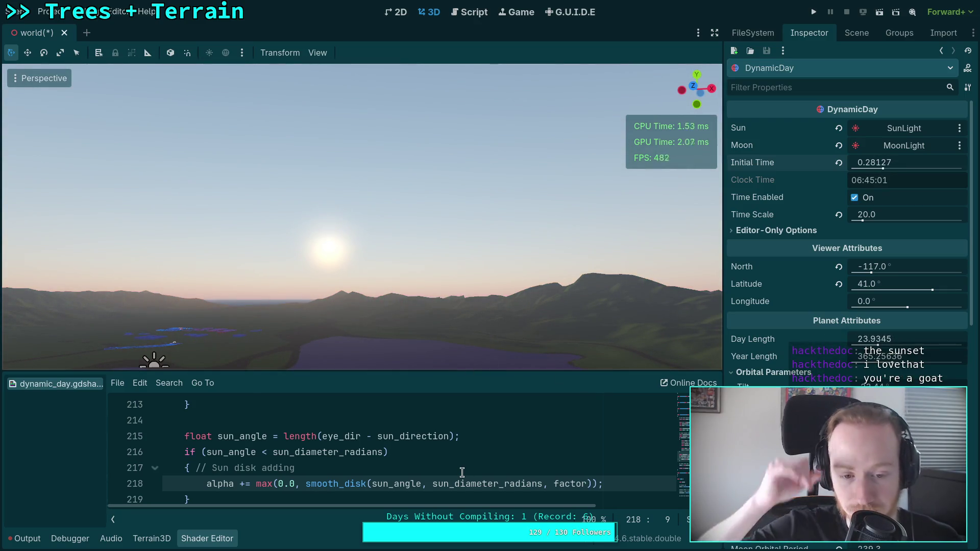
drag(878, 163, 879, 163)
scroll(409, 454, down, 3)
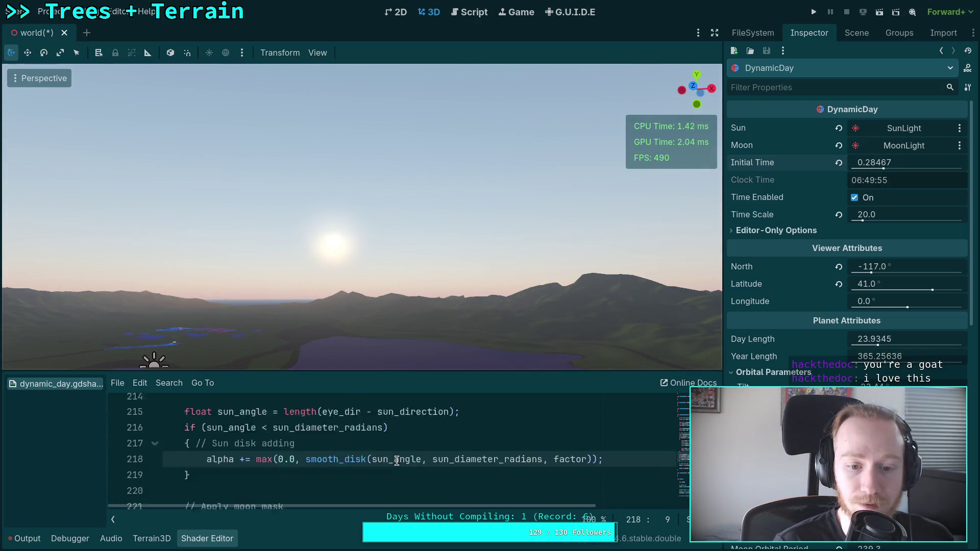